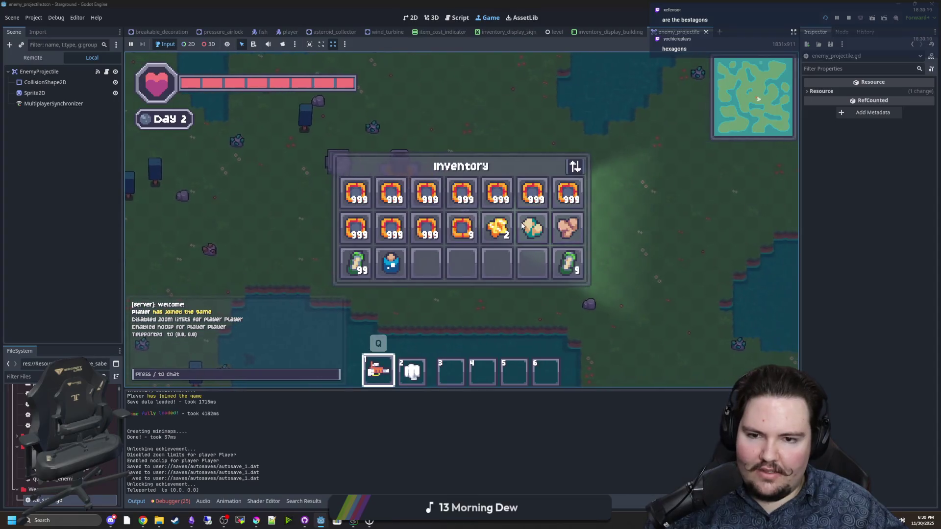
pyautogui.press('e')
# Quit and stop the running Stargroung game, then minimize its editor to reveal the maze-game editor
pyautogui.press('d')
pyautogui.press('Escape')
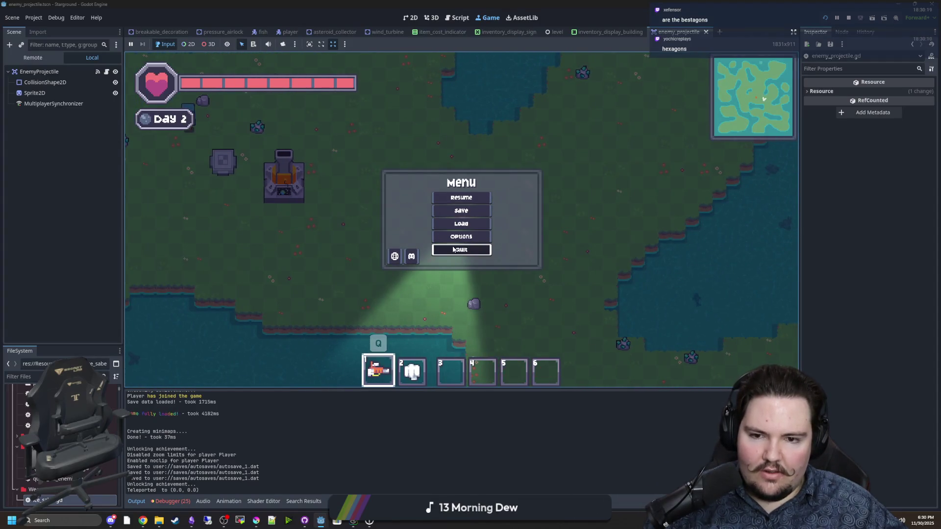
pyautogui.click(461, 250)
pyautogui.press('F8')
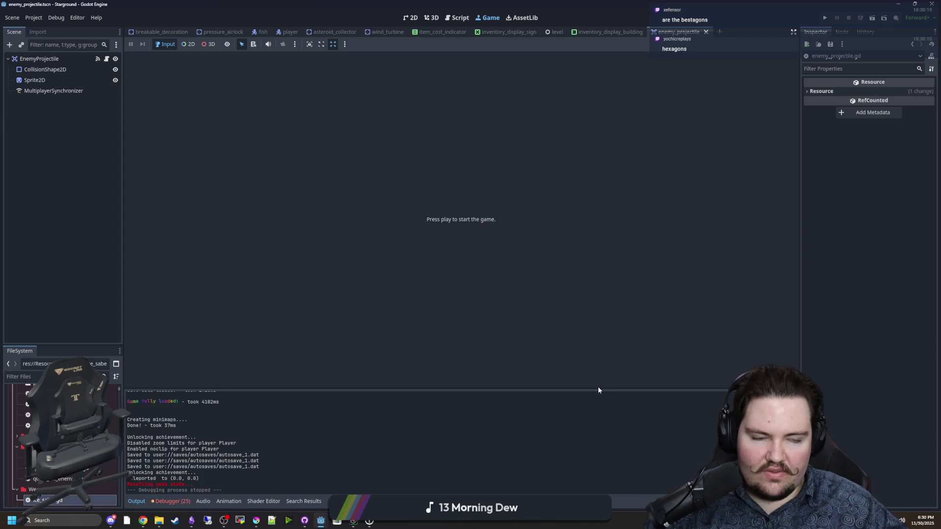
pyautogui.moveTo(610, 5); pyautogui.dragTo(592, 259)
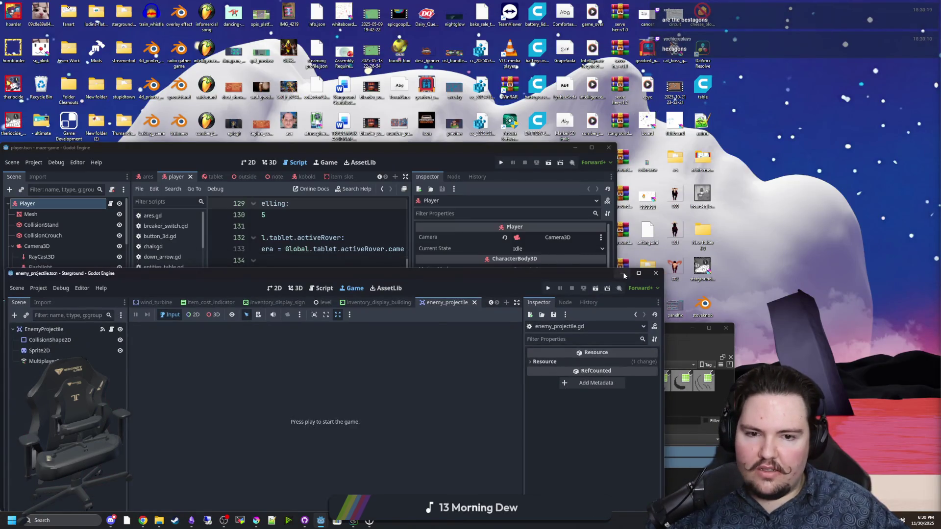
pyautogui.click(622, 274)
# Maximize the maze-game editor and save the player scene
pyautogui.doubleClick(344, 148)
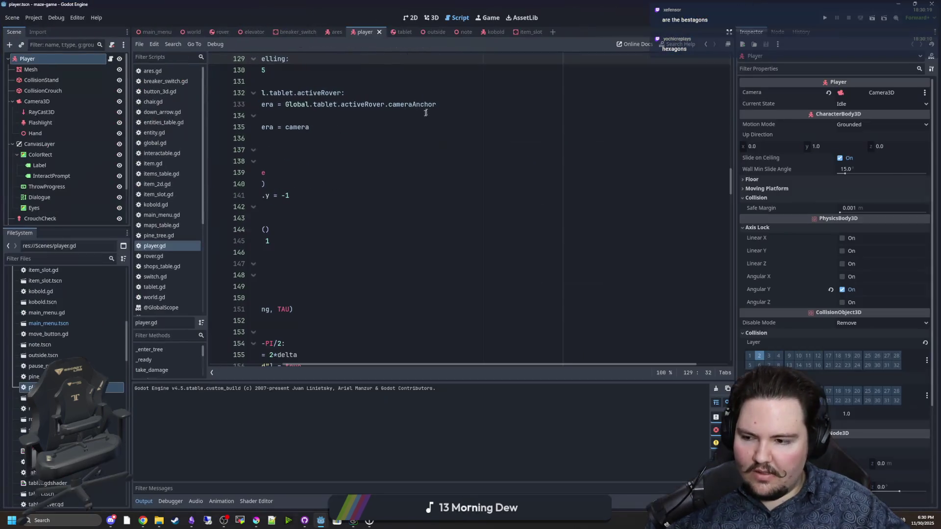
pyautogui.click(396, 254)
pyautogui.hotkey('ctrl', 's')
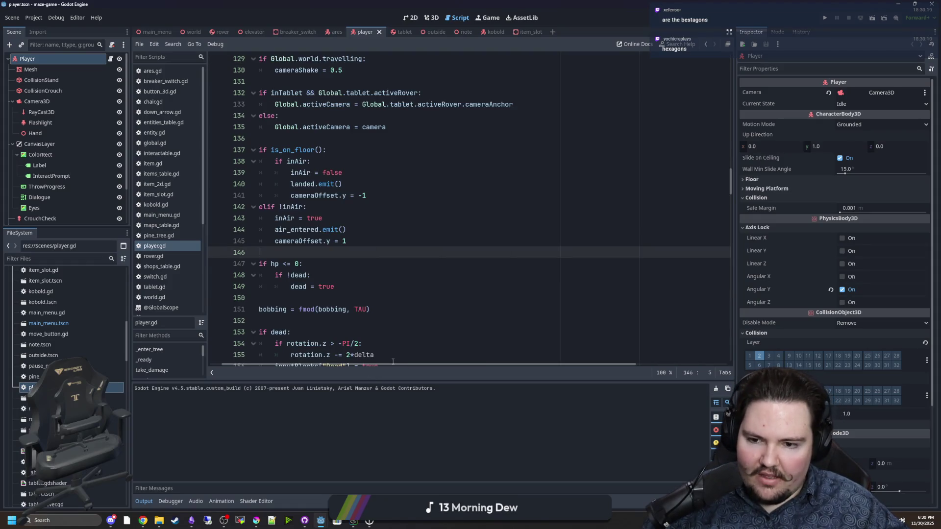
# Review player.gd around lines 130–190, including the hp <= 0 and !dead checks
pyautogui.scroll(-1, 376, 358)
pyautogui.click(336, 347)
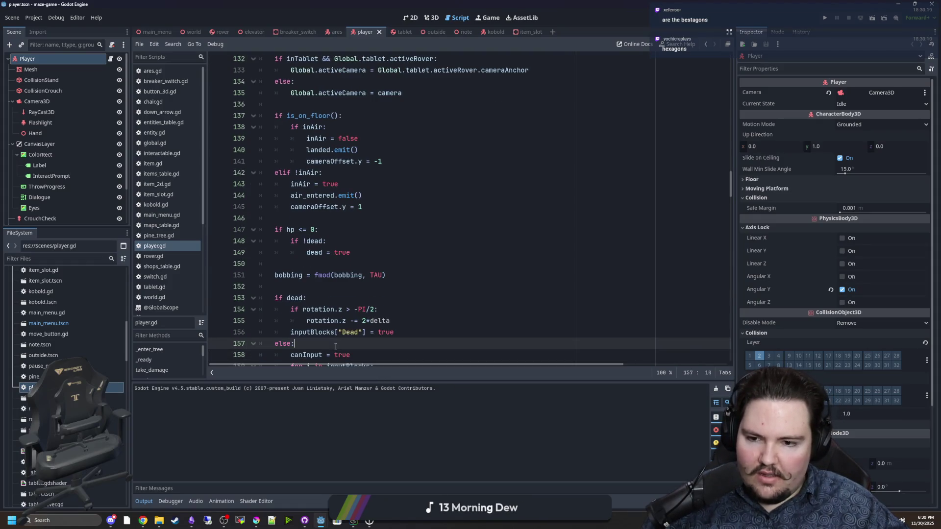
pyautogui.click(329, 288)
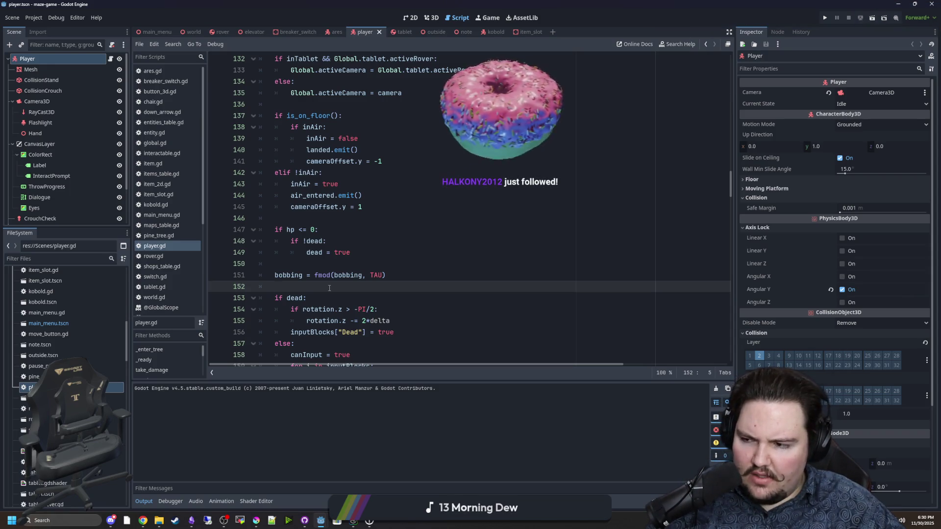
pyautogui.click(378, 229)
pyautogui.click(395, 241)
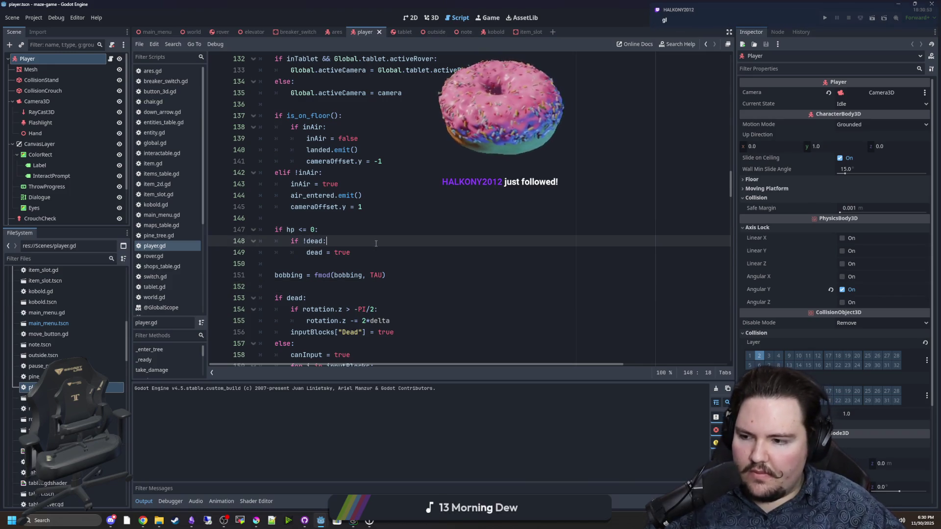
pyautogui.scroll(-4, 396, 242)
pyautogui.scroll(-19, 396, 242)
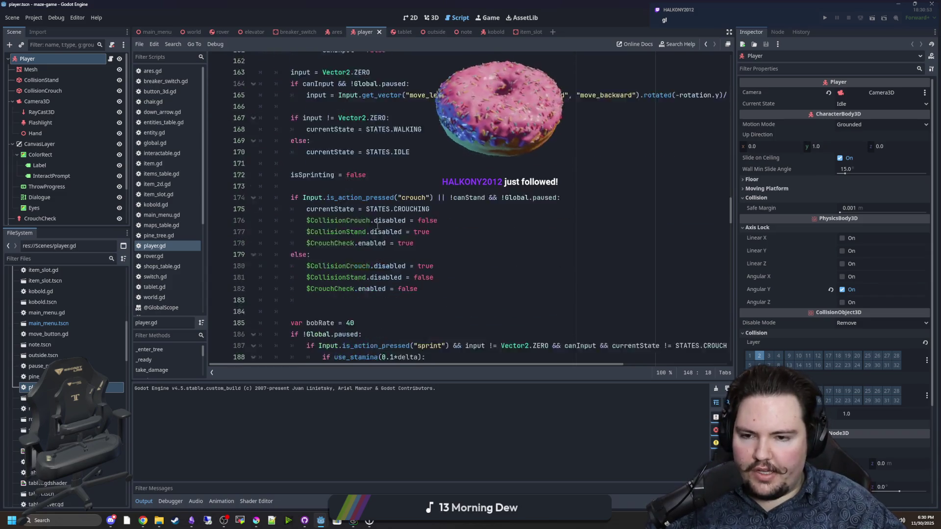
pyautogui.click(487, 18)
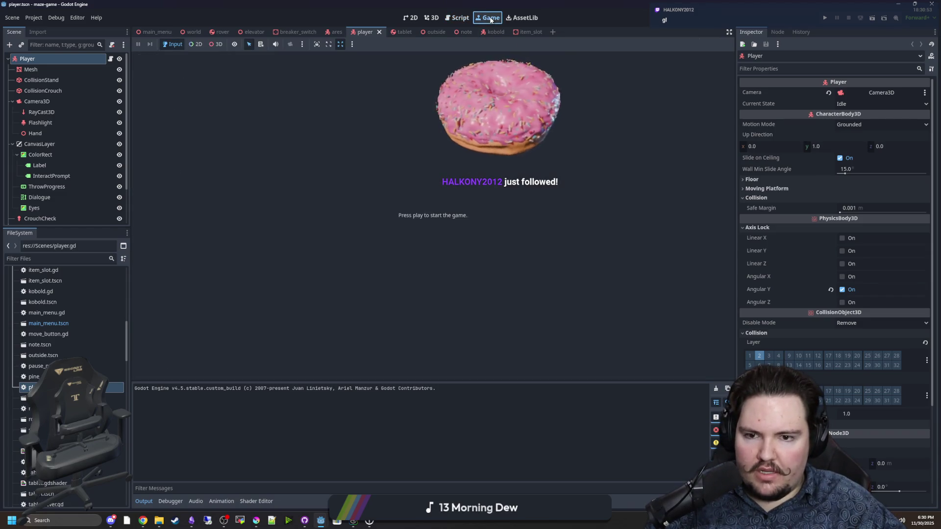
# Switch to the 3D view and open the world scene
pyautogui.click(433, 18)
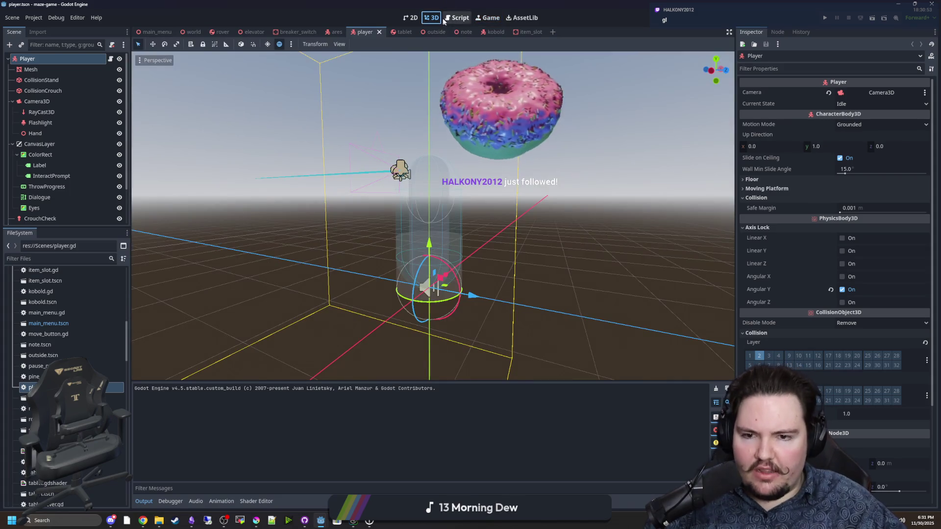
pyautogui.click(410, 17)
pyautogui.click(433, 18)
pyautogui.click(192, 32)
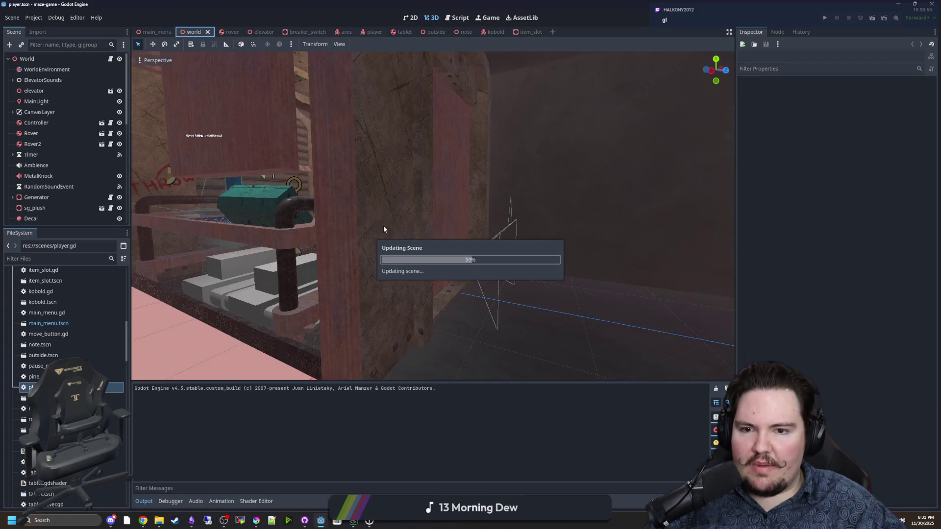
pyautogui.scroll(-15, 493, 247)
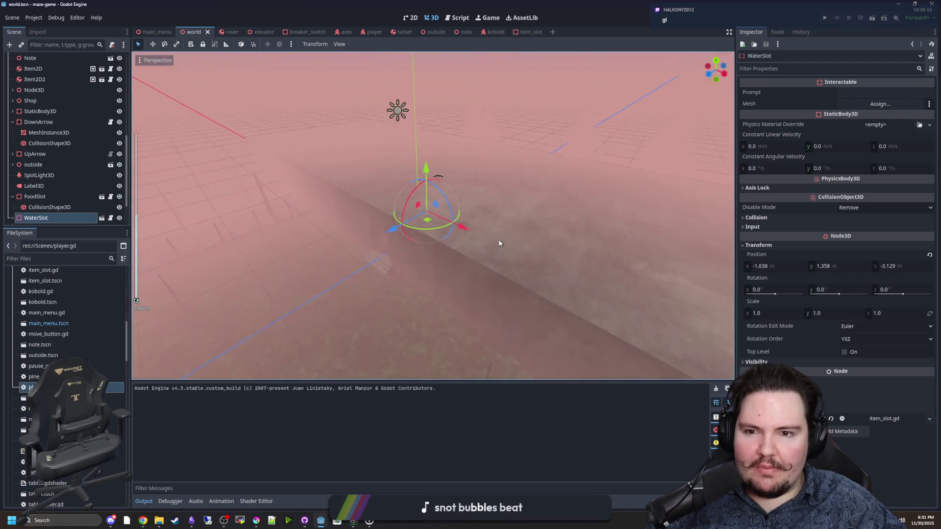
# Fly around the world room in freelook, looking up at the ceiling and pipes
pyautogui.click(474, 224)
pyautogui.scroll(15, 473, 220)
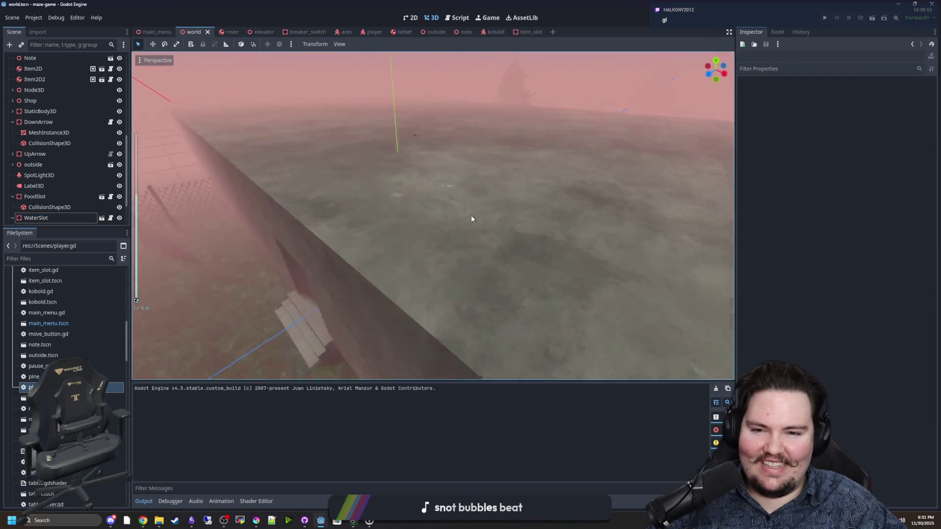
pyautogui.scroll(5, 483, 200)
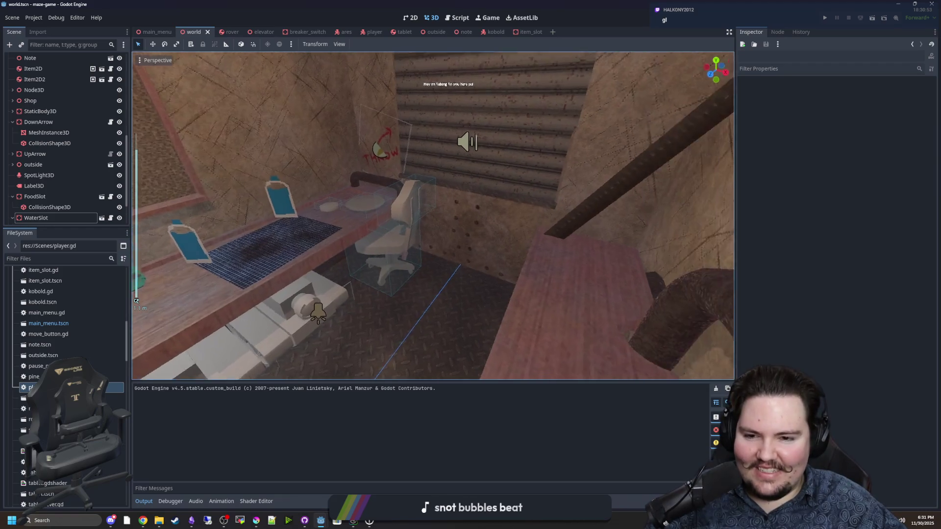
pyautogui.moveTo(483, 199)
pyautogui.mouseDown()
pyautogui.moveTo(253, 269)
pyautogui.moveTo(403, 201)
pyautogui.moveTo(240, 265)
pyautogui.mouseUp()
pyautogui.scroll(-5, 432, 216)
pyautogui.scroll(5, 240, 265)
pyautogui.scroll(5, 58, 186)
# Open world.gd at its travel_finished and maze-generation code
pyautogui.scroll(5, 107, 63)
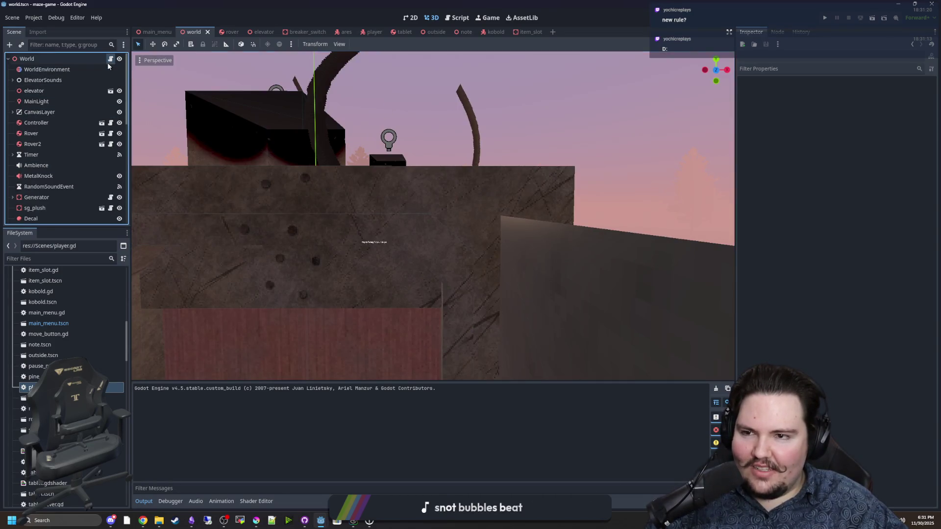
pyautogui.click(110, 58)
pyautogui.scroll(8, 338, 206)
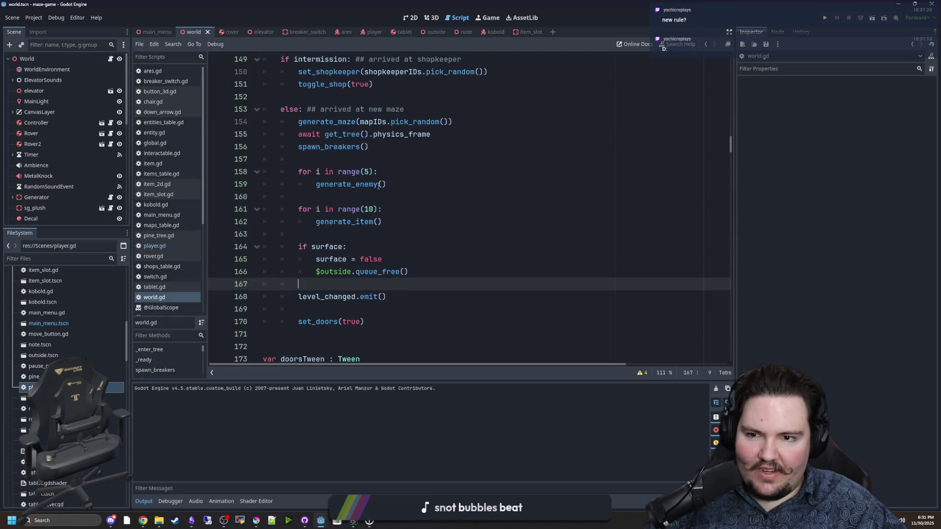
# Select the player's Eyes node and drag its shader open_amount down to 0.0
pyautogui.scroll(4, 374, 239)
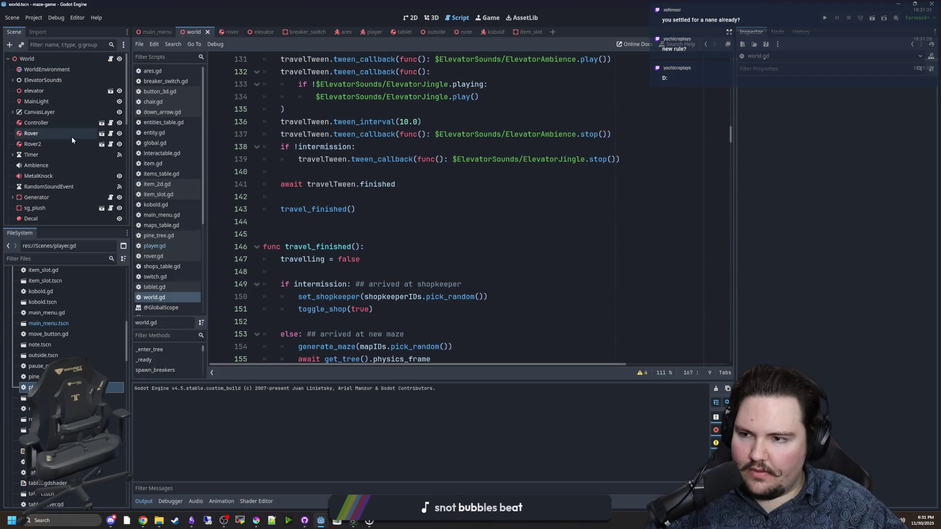
pyautogui.scroll(-4, 90, 157)
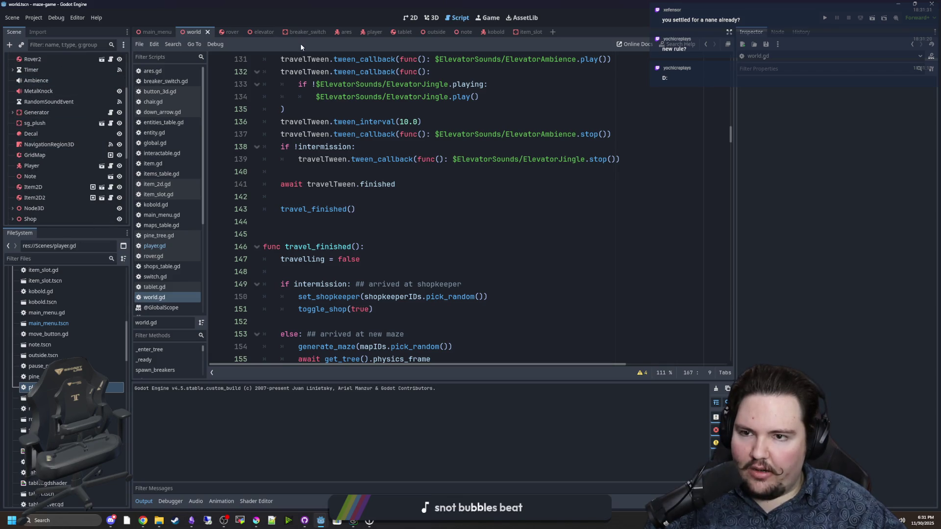
pyautogui.click(365, 31)
pyautogui.scroll(-1, 44, 138)
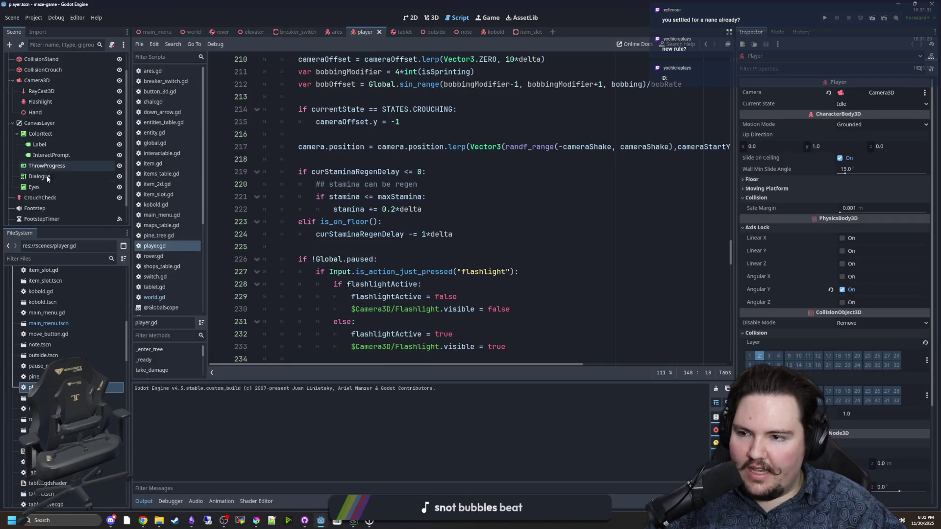
pyautogui.click(42, 185)
pyautogui.scroll(-3, 808, 294)
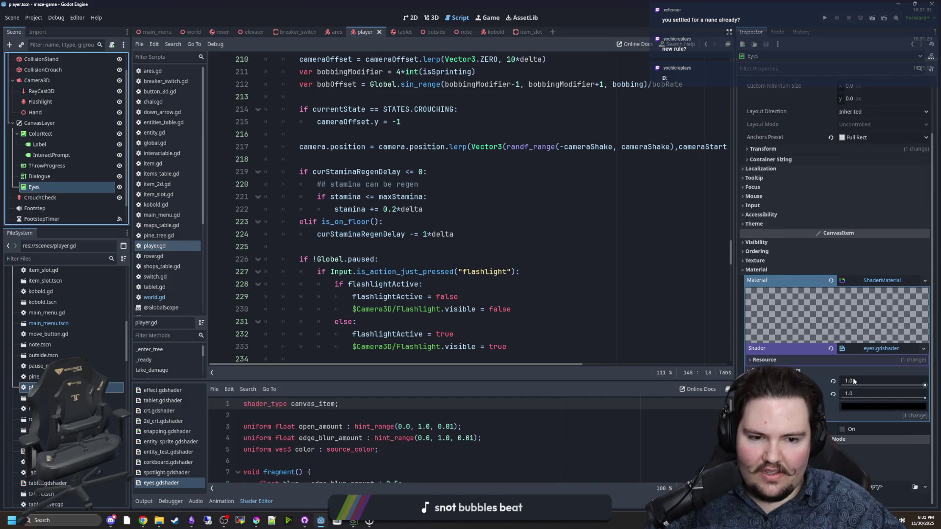
pyautogui.moveTo(918, 380); pyautogui.dragTo(841, 381)
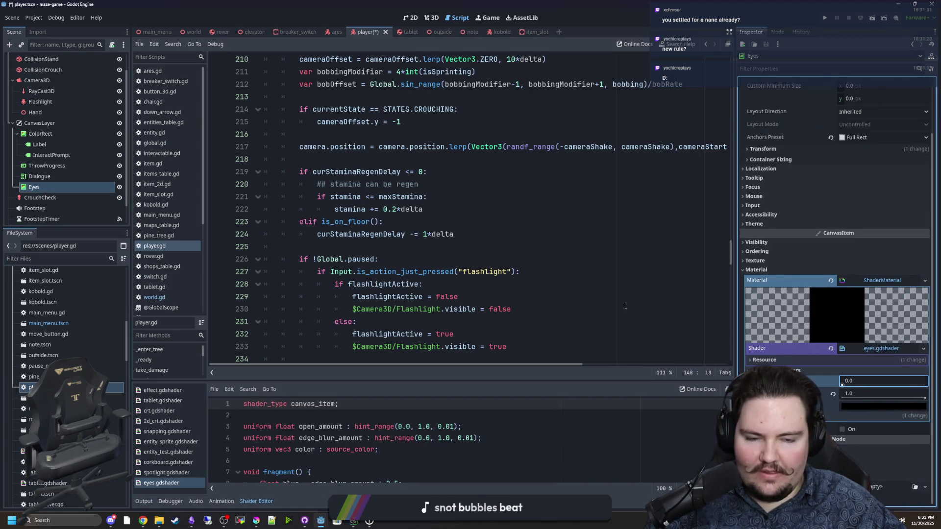
# Check how targetEyesOpen is used in player.gd around lines 10 and 48
pyautogui.scroll(10, 721, 256)
pyautogui.scroll(20, 721, 256)
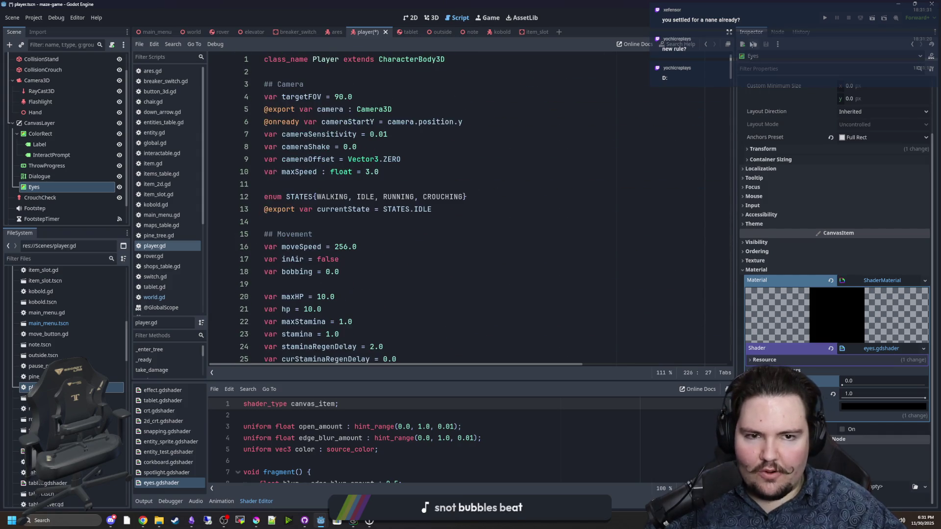
pyautogui.click(388, 175)
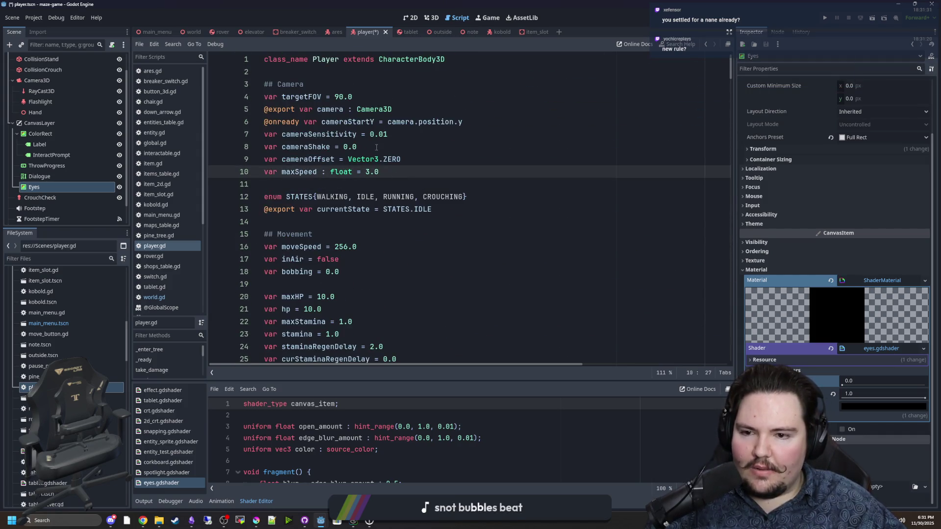
pyautogui.scroll(-10, 377, 147)
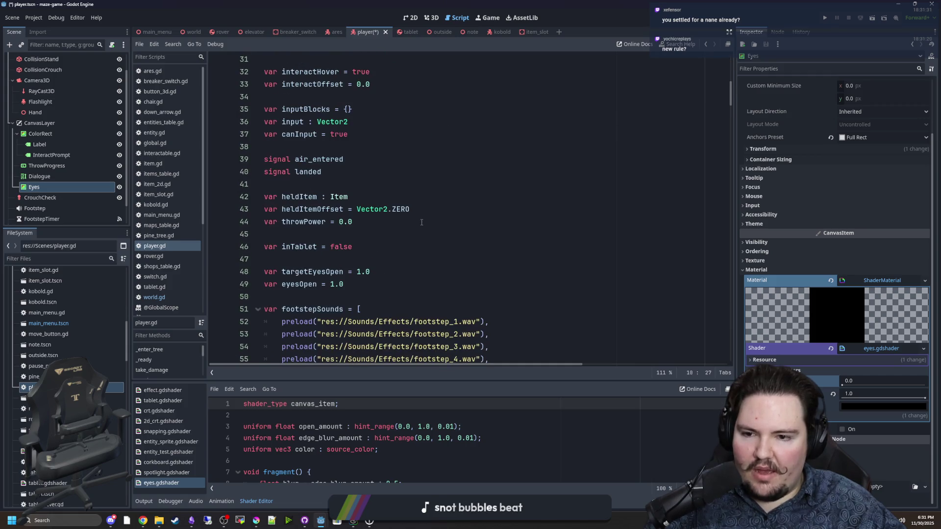
pyautogui.click(373, 259)
pyautogui.doubleClick(334, 271)
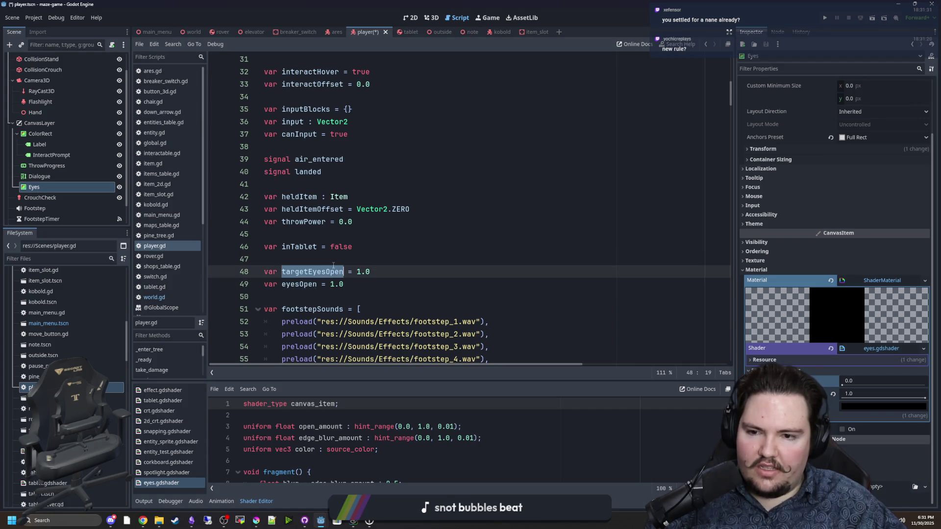
# Save the player scene and run the maze game to its title screen
pyautogui.click(347, 261)
pyautogui.hotkey('ctrl', 's')
pyautogui.click(825, 19)
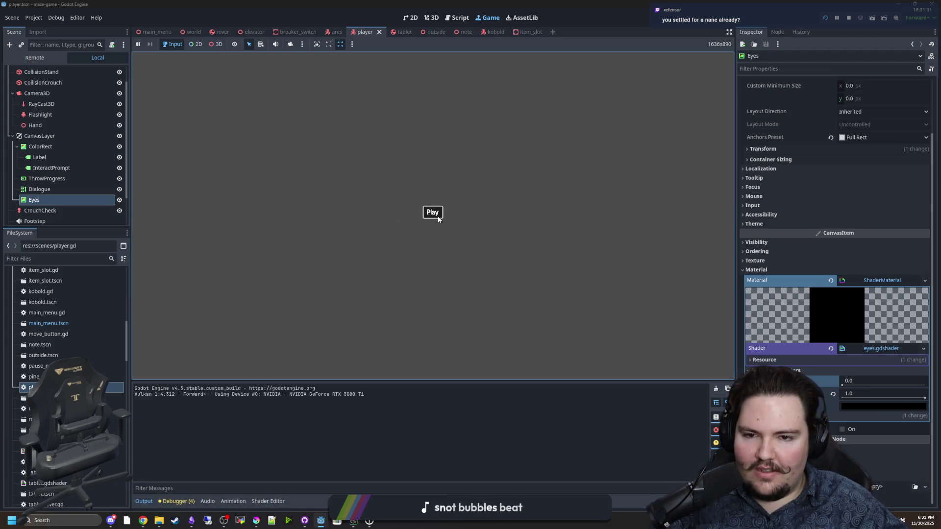
# Start playing, pause, then stop the game and return to player.gd
pyautogui.click(432, 212)
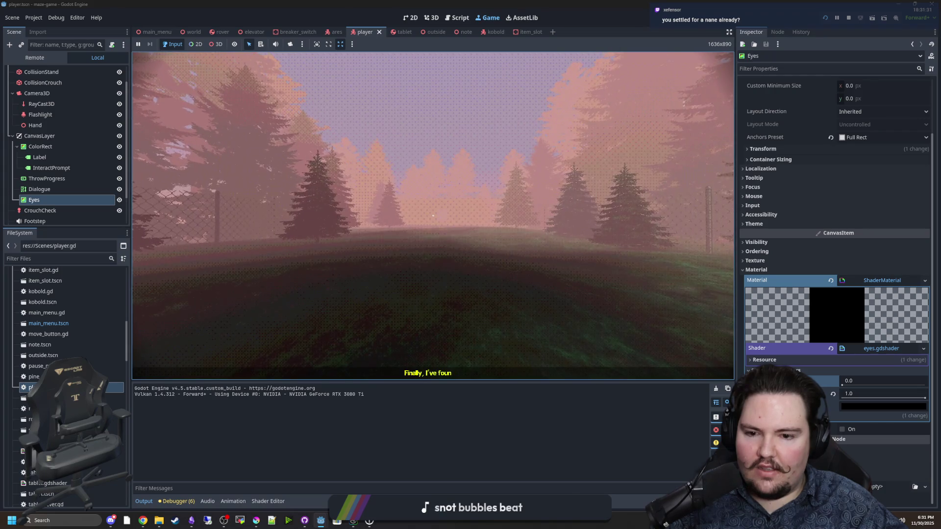
pyautogui.press('Escape')
pyautogui.press('super')
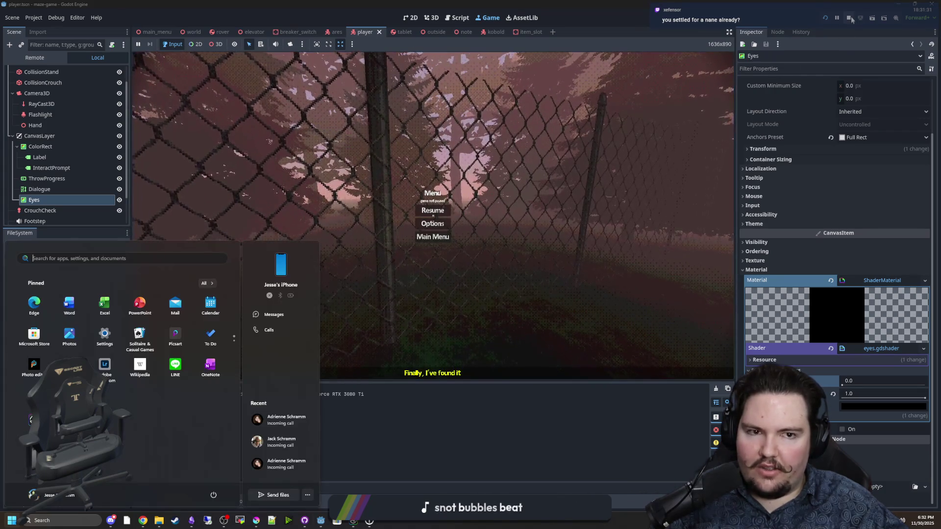
pyautogui.click(849, 18)
pyautogui.click(405, 248)
# Change eyesOpen's starting value from 1.0 to 0.0, save, and relaunch the game
pyautogui.scroll(-5, 405, 255)
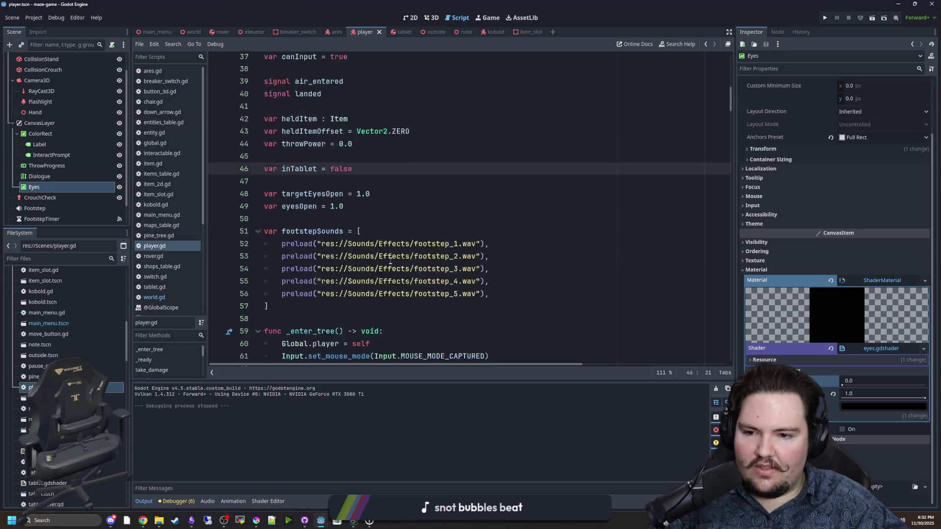
pyautogui.scroll(-1, 405, 258)
pyautogui.scroll(-7, 405, 258)
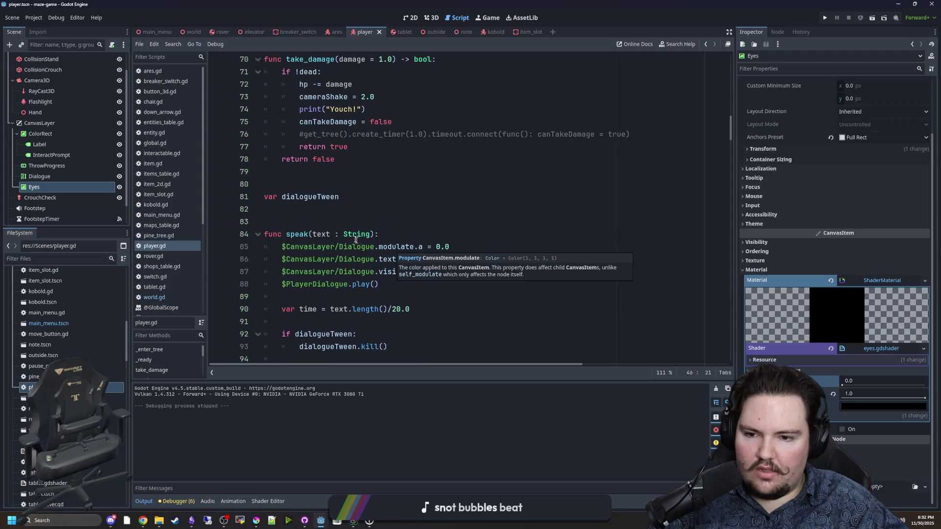
pyautogui.scroll(5, 360, 238)
pyautogui.scroll(-10, 382, 238)
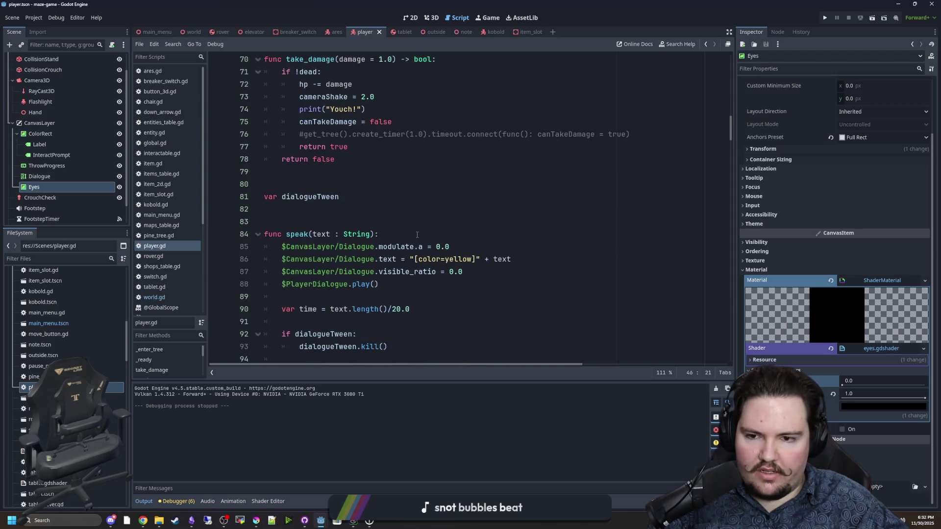
pyautogui.scroll(7, 455, 195)
pyautogui.scroll(9, 456, 195)
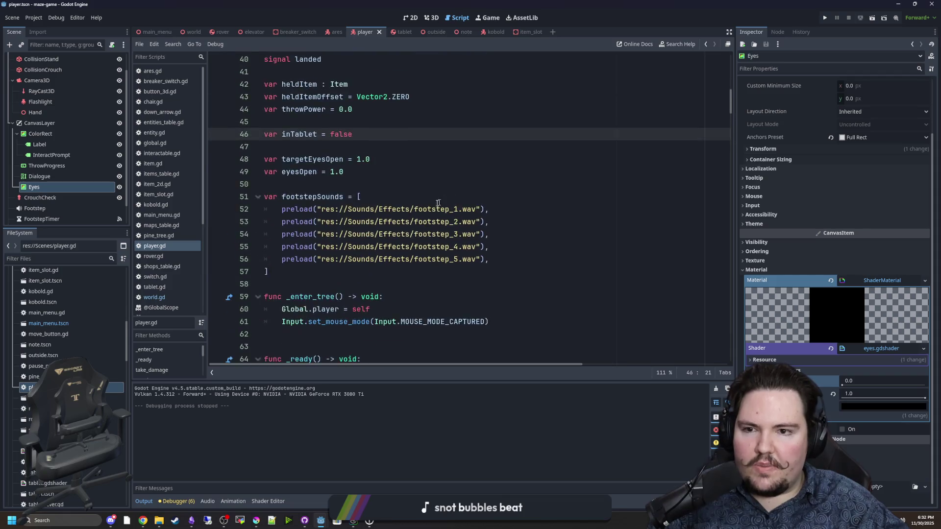
pyautogui.doubleClick(342, 209)
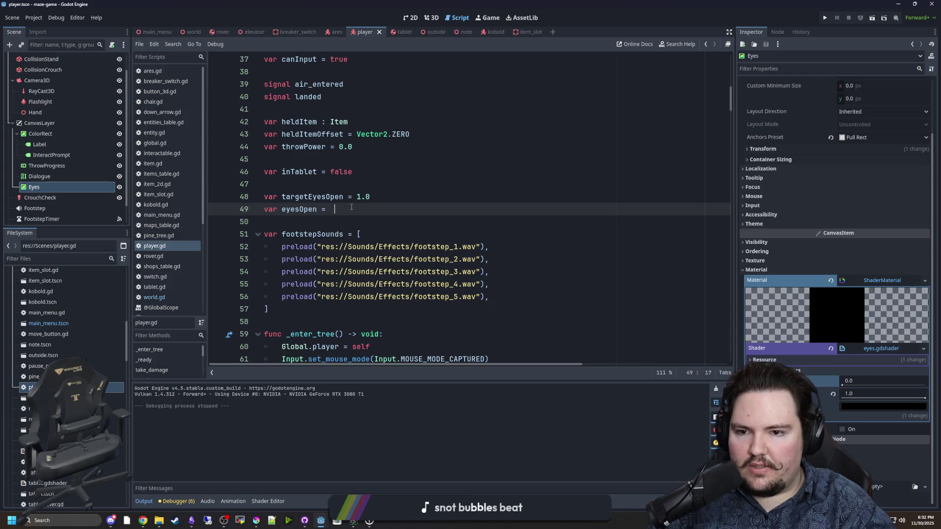
pyautogui.write('0.0')
pyautogui.hotkey('ctrl', 's')
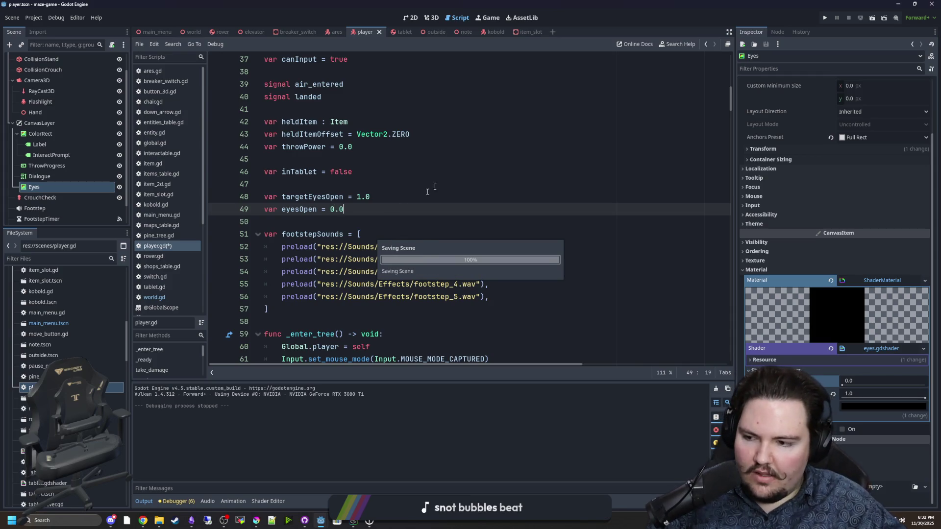
pyautogui.click(824, 18)
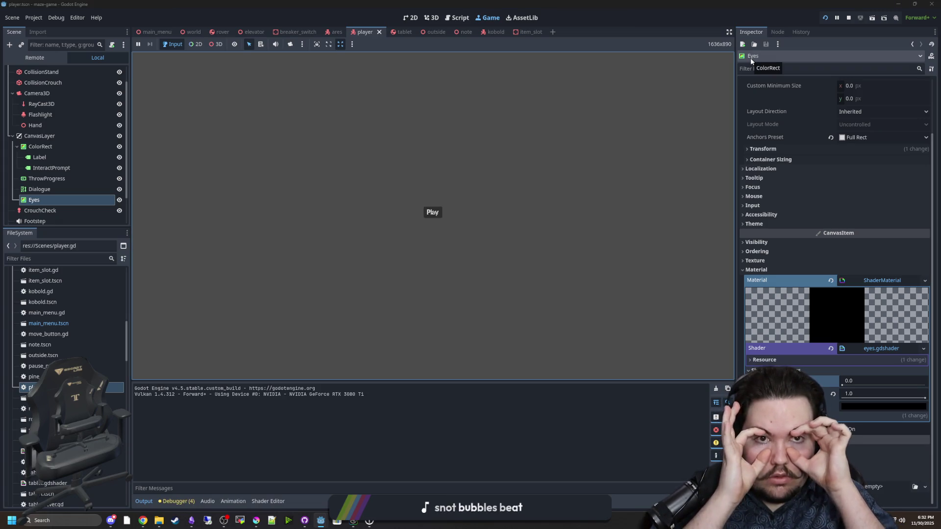
# Play the game from its main menu to test, then stop it
pyautogui.click(430, 212)
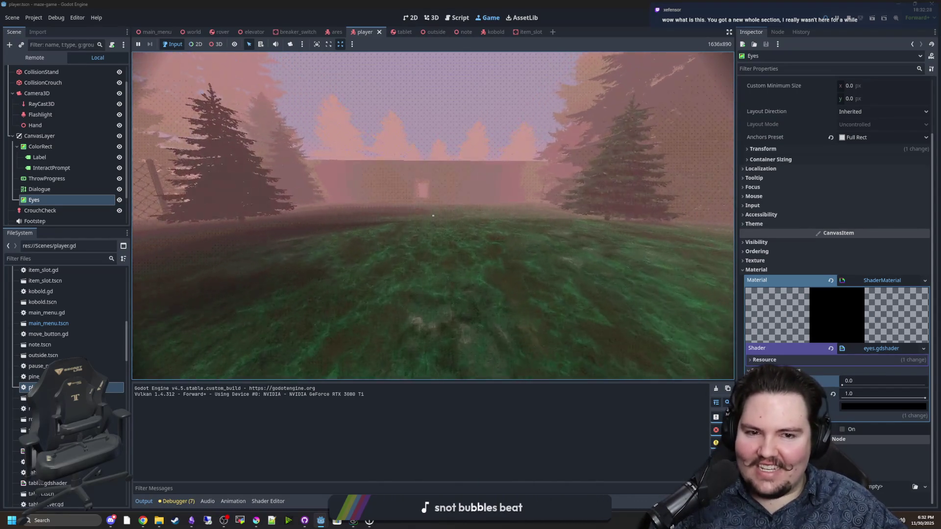
pyautogui.press('Escape')
pyautogui.press('super')
pyautogui.press('Escape')
pyautogui.press('F8')
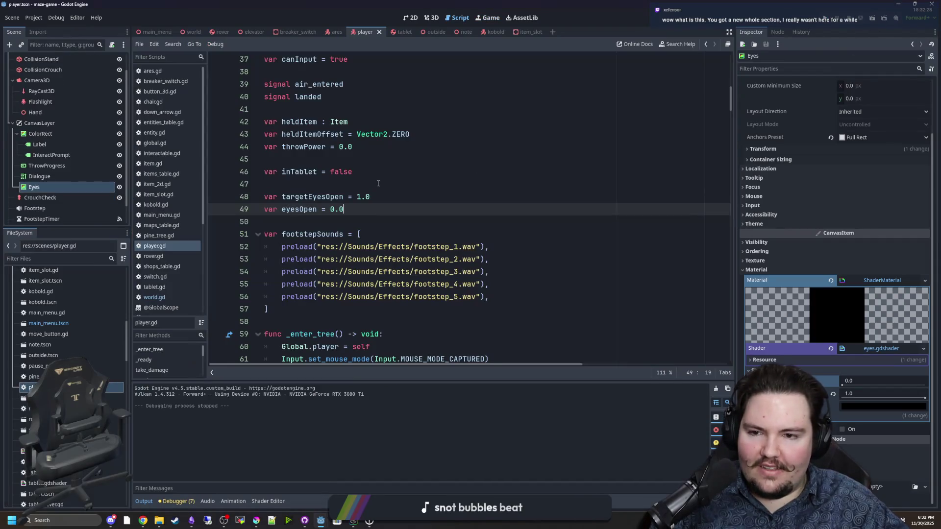
# Search for _process and delete its targetEyesOpen = 0.8 line
pyautogui.scroll(-5, 431, 183)
pyautogui.click(431, 183)
pyautogui.hotkey('ctrl', 'f')
pyautogui.write('_process')
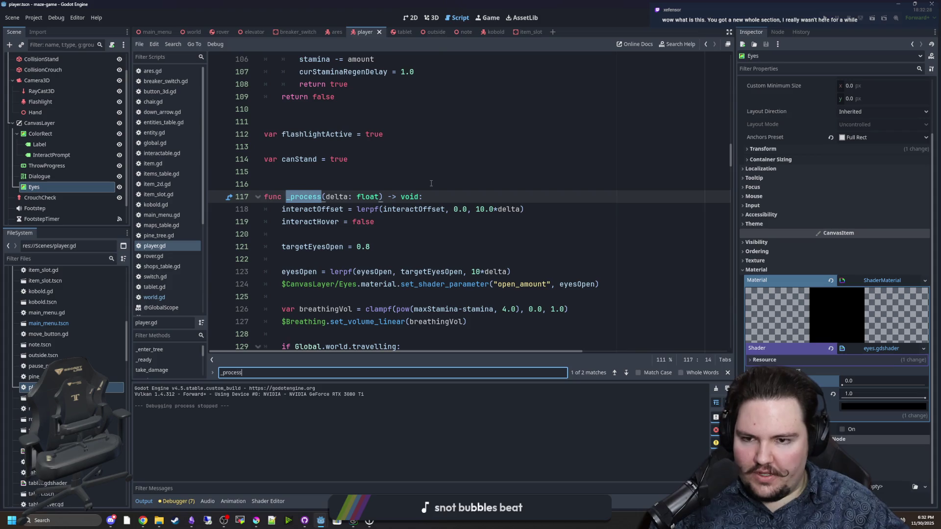
pyautogui.scroll(-2, 431, 183)
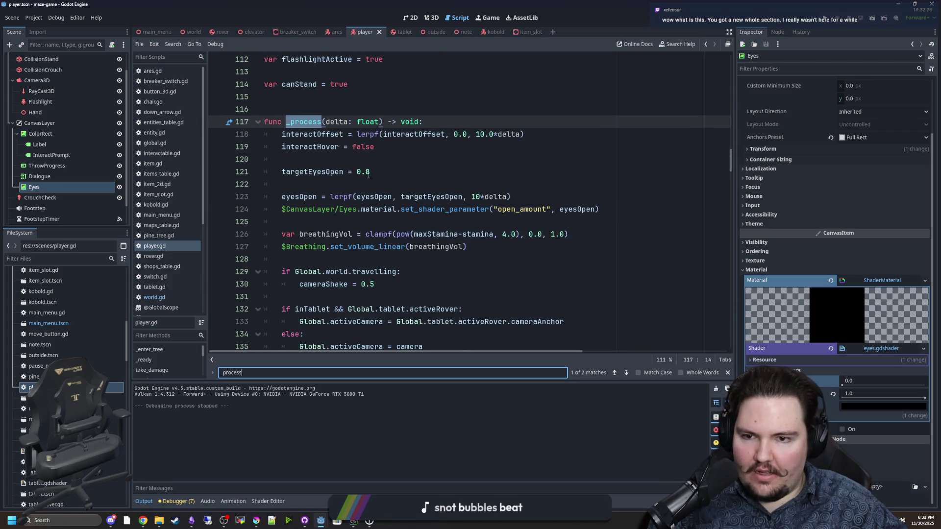
pyautogui.click(378, 169)
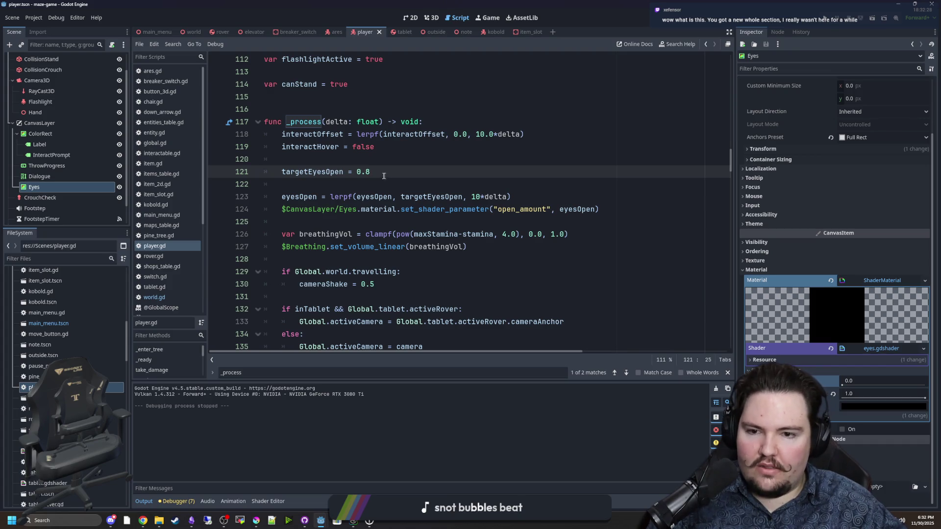
pyautogui.moveTo(359, 182); pyautogui.dragTo(315, 158)
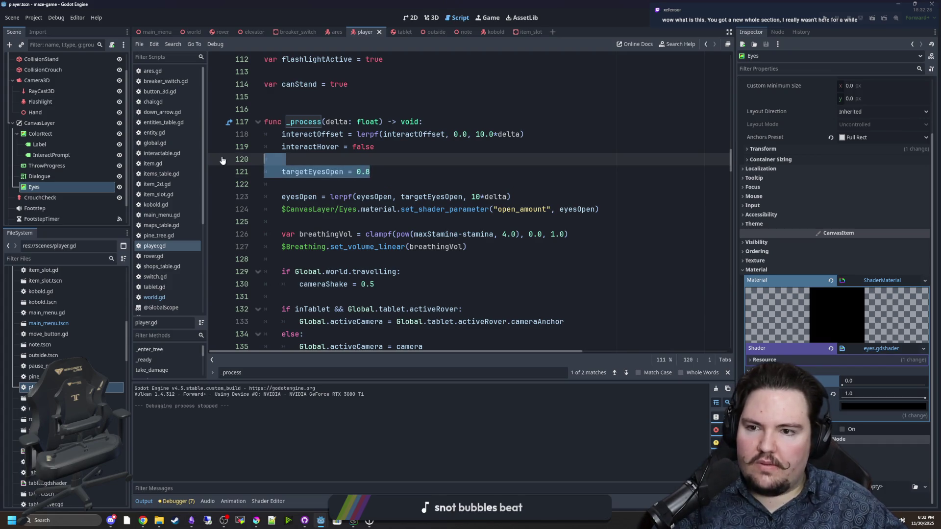
pyautogui.press('BackSpace')
# Inspect the blank lines between the canStand variable and _process
pyautogui.scroll(1, 323, 155)
pyautogui.click(338, 122)
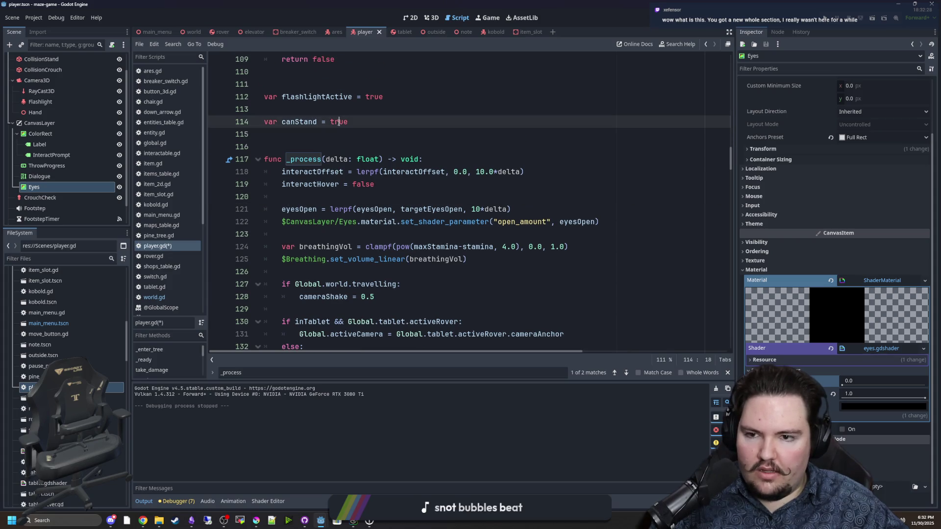
pyautogui.click(318, 142)
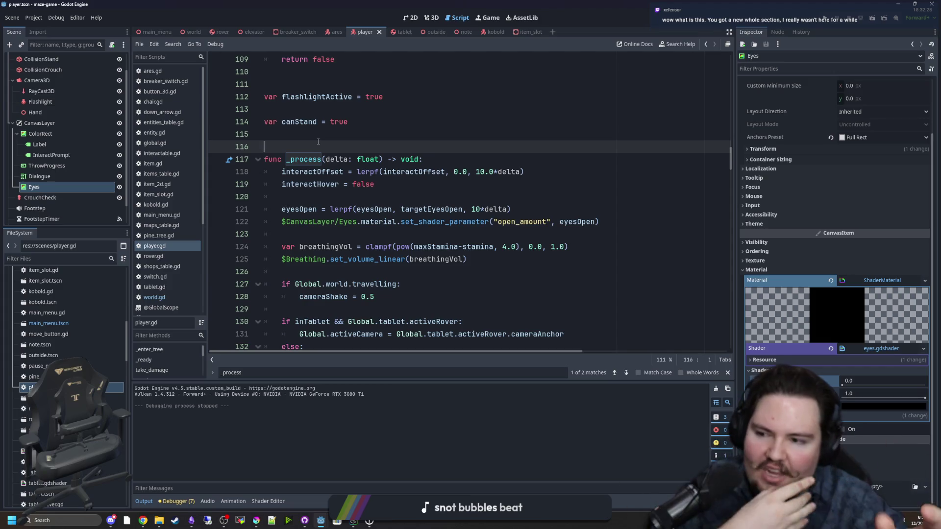
pyautogui.click(307, 136)
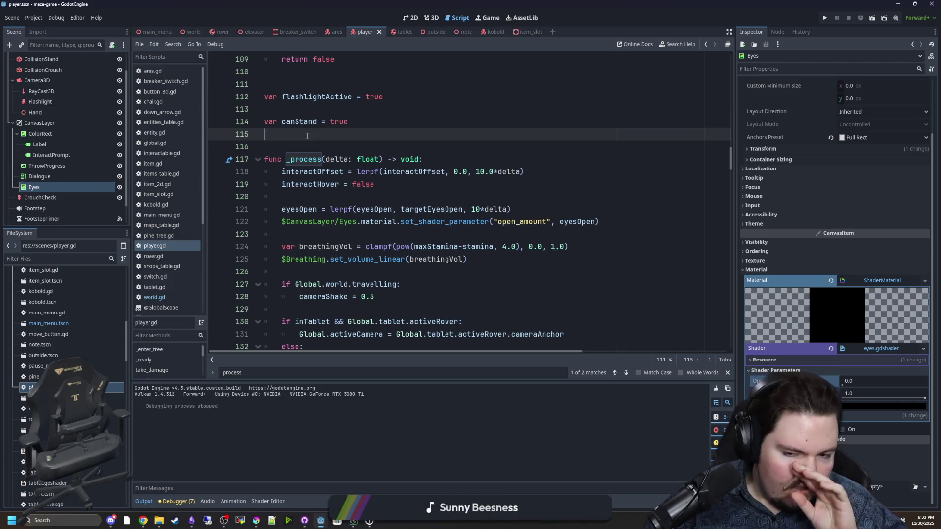
pyautogui.click(390, 145)
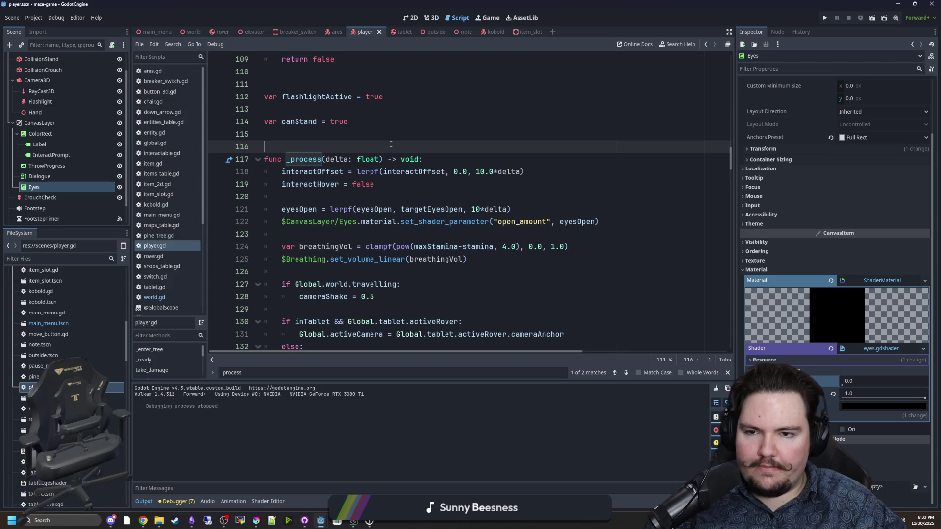
pyautogui.click(489, 17)
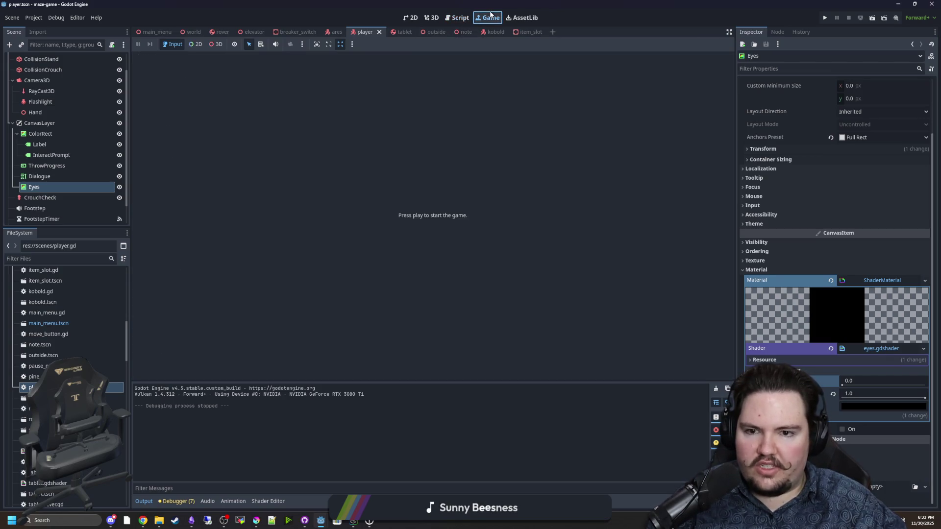
# Look through the 2D and 3D views, then go back to player.gd
pyautogui.click(412, 17)
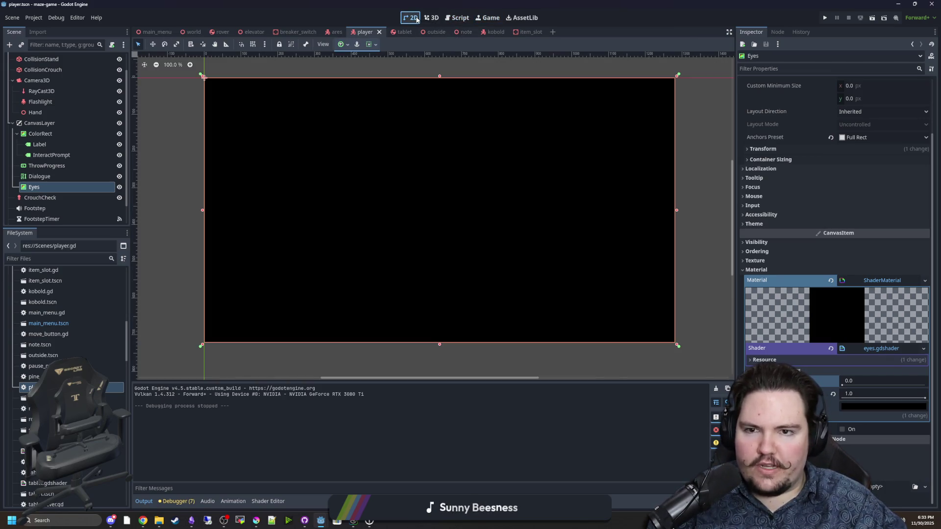
pyautogui.click(429, 18)
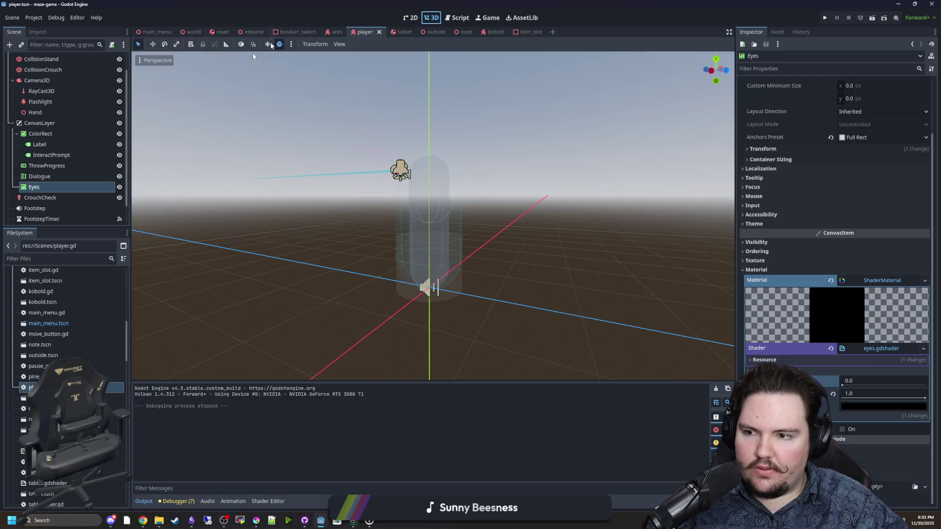
pyautogui.scroll(1, 81, 92)
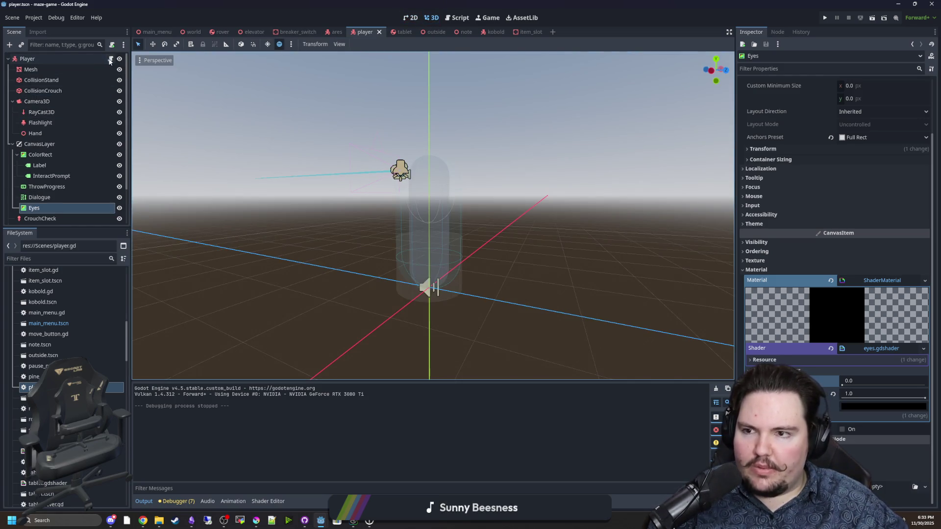
pyautogui.click(111, 58)
# Delete the extra blank line above the flashlightActive variable
pyautogui.scroll(-2, 89, 134)
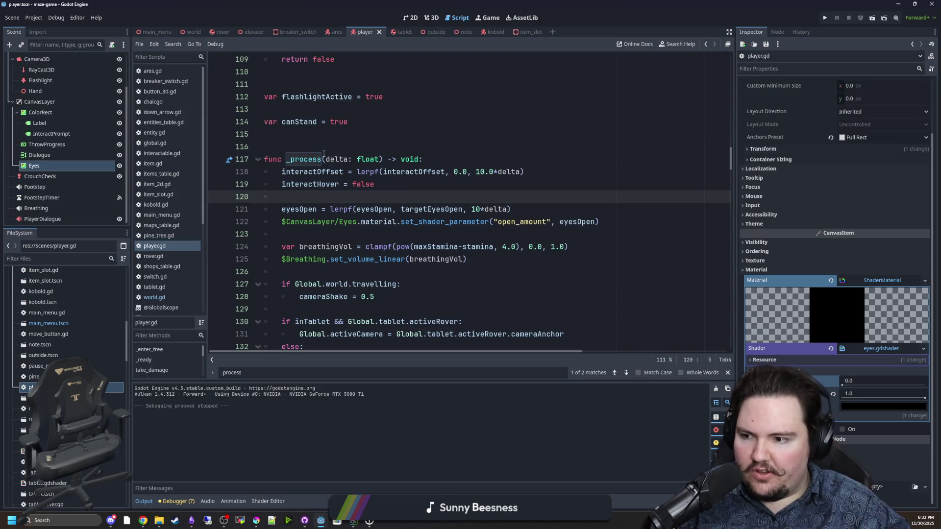
pyautogui.click(326, 135)
pyautogui.scroll(2, 331, 135)
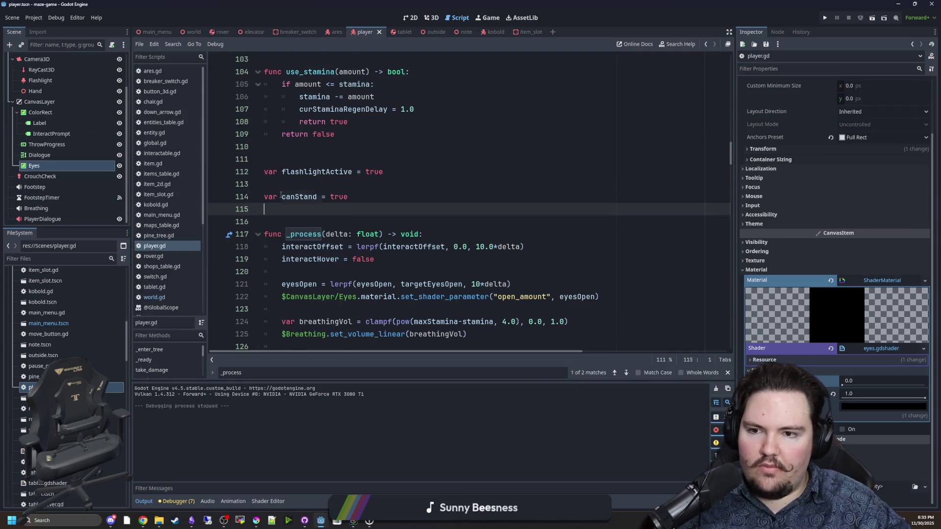
pyautogui.press('Up')
pyautogui.press('Up')
pyautogui.press('Up')
pyautogui.press('BackSpace')
# Scroll player.gd back to the top, near the Movement variables comment
pyautogui.scroll(-4, 367, 120)
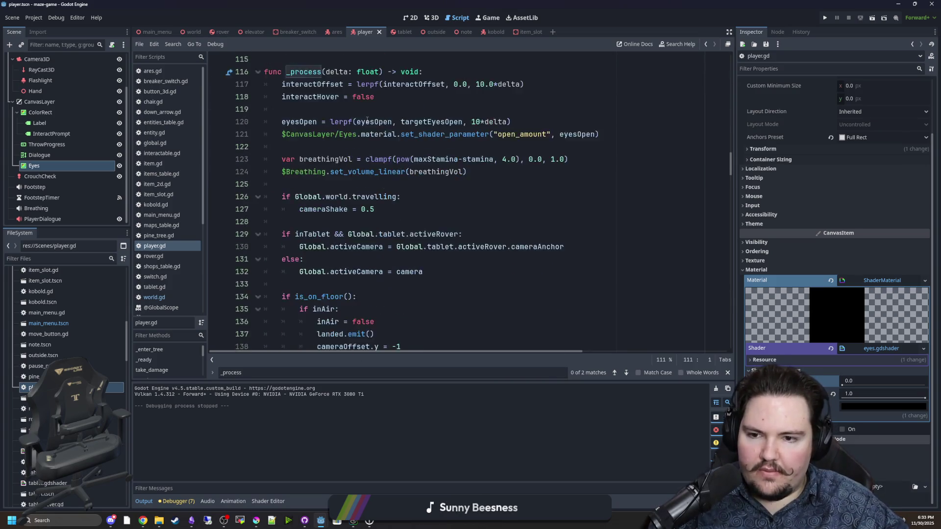
pyautogui.scroll(-5, 368, 120)
pyautogui.scroll(20, 555, 209)
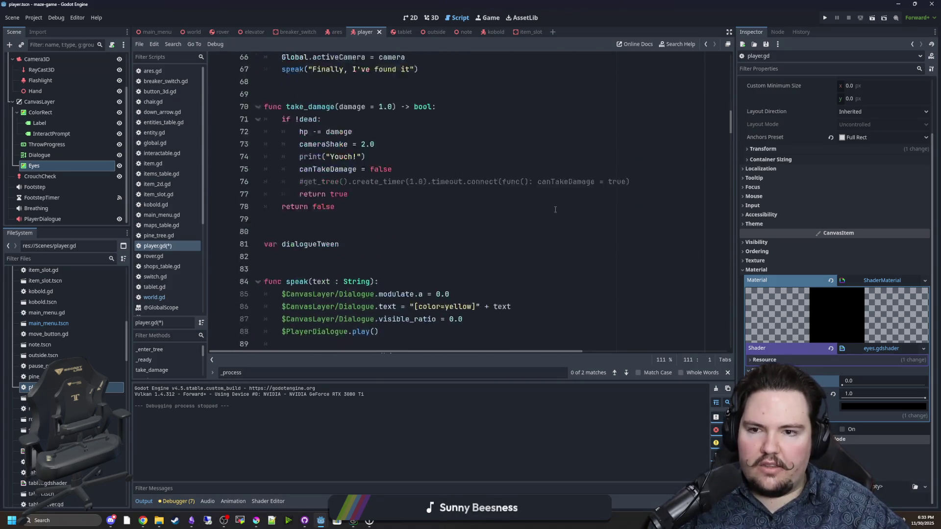
pyautogui.scroll(14, 555, 209)
pyautogui.scroll(-12, 505, 212)
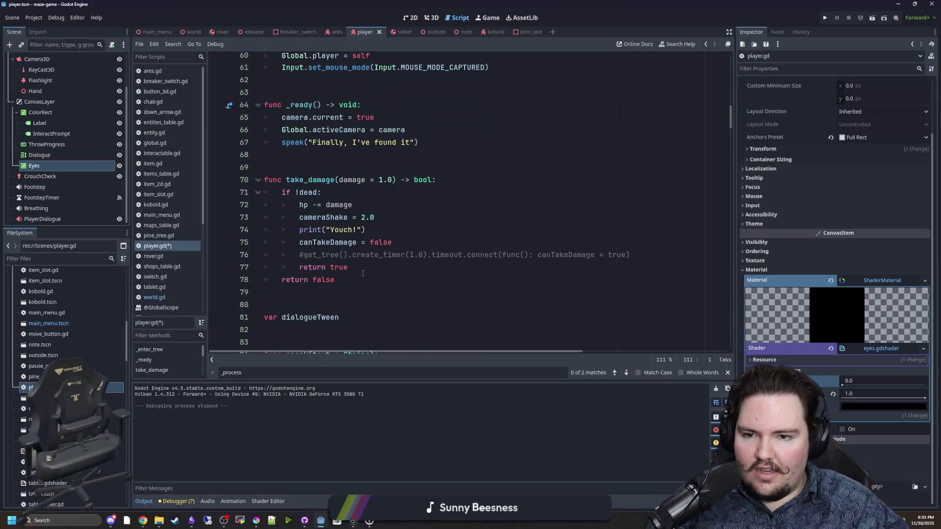
pyautogui.scroll(4, 362, 273)
pyautogui.scroll(11, 375, 229)
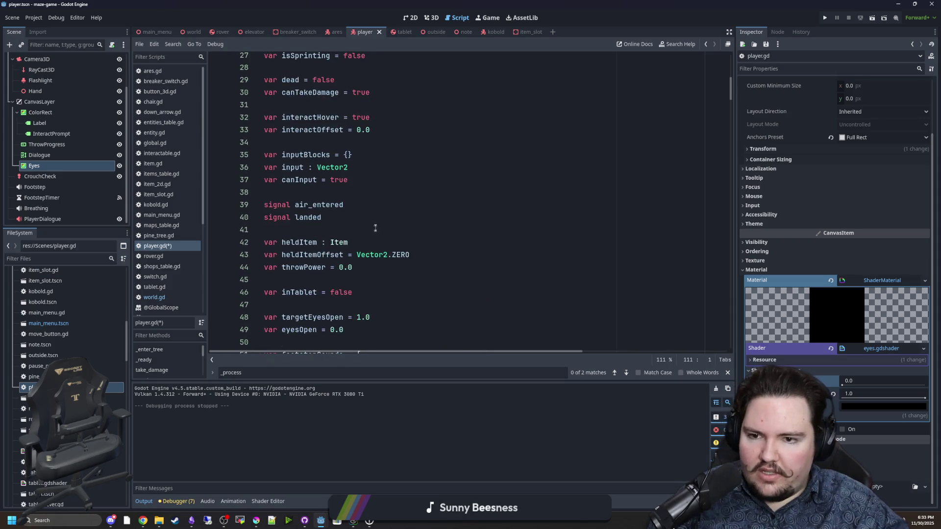
pyautogui.scroll(5, 377, 216)
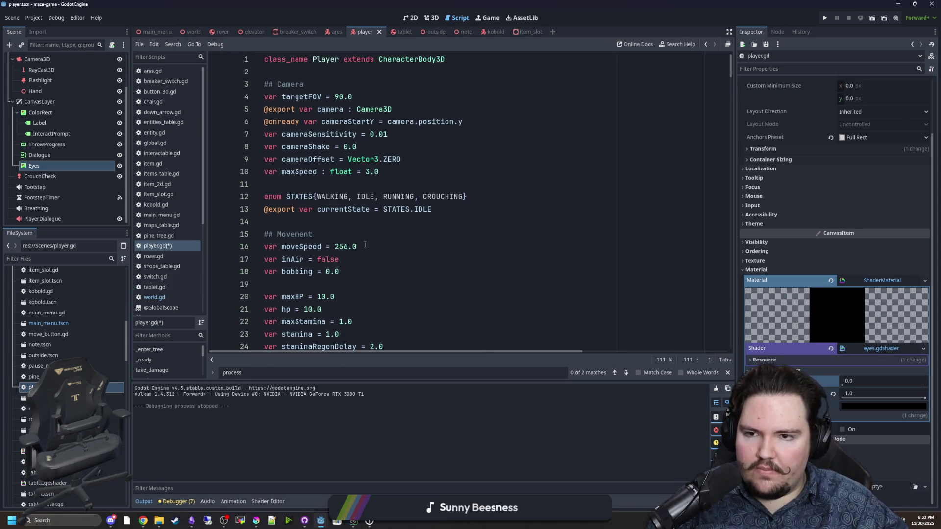
pyautogui.click(320, 229)
pyautogui.click(333, 221)
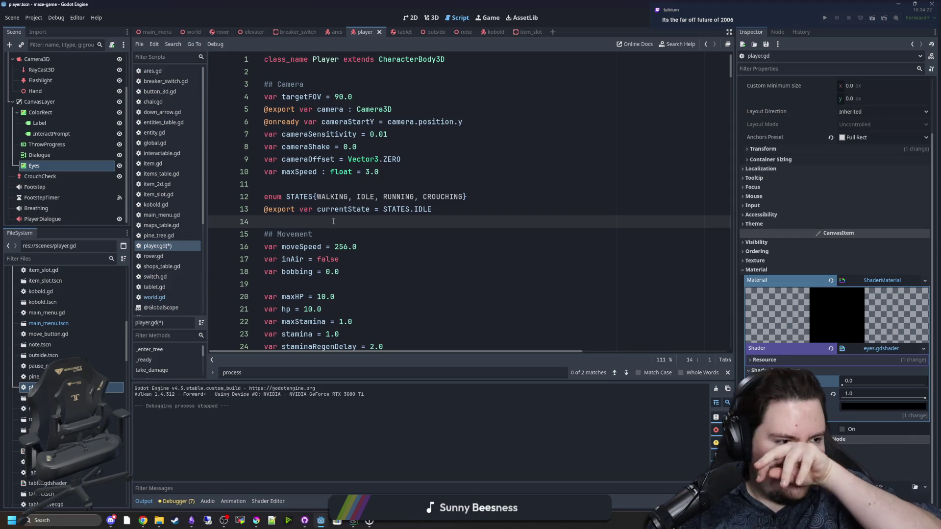
# Save player.gd so no unsaved changes remain
pyautogui.hotkey('ctrl', 's')
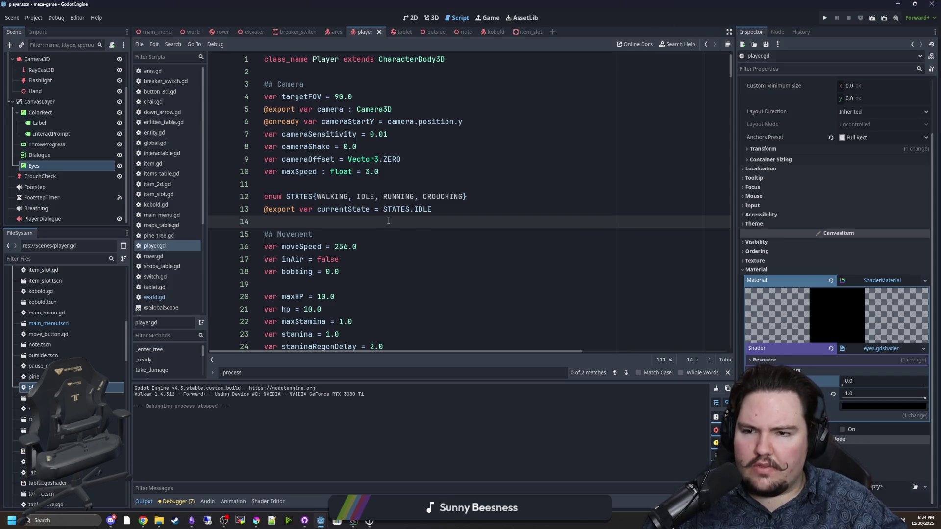
pyautogui.click(405, 184)
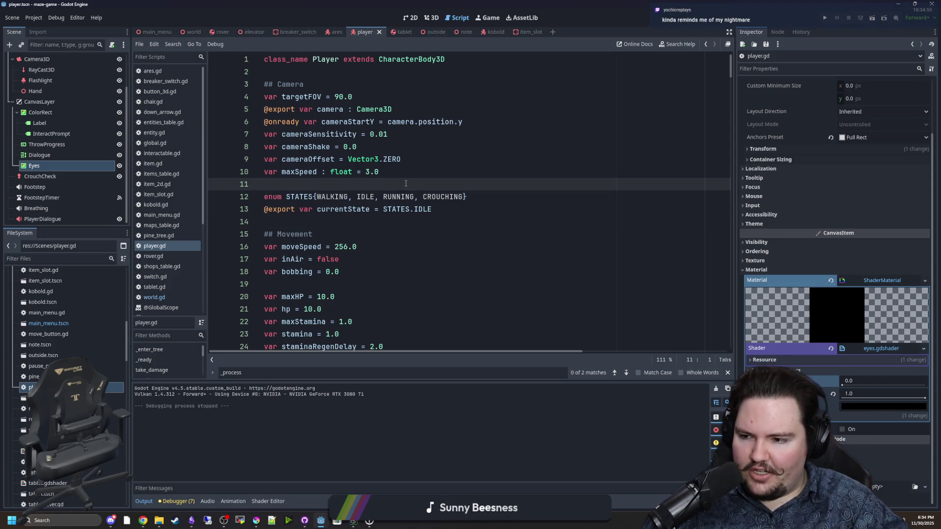
# Select the Eyes node to inspect it and open eyes.gdshader
pyautogui.press('Down')
pyautogui.press('Down')
pyautogui.press('Down')
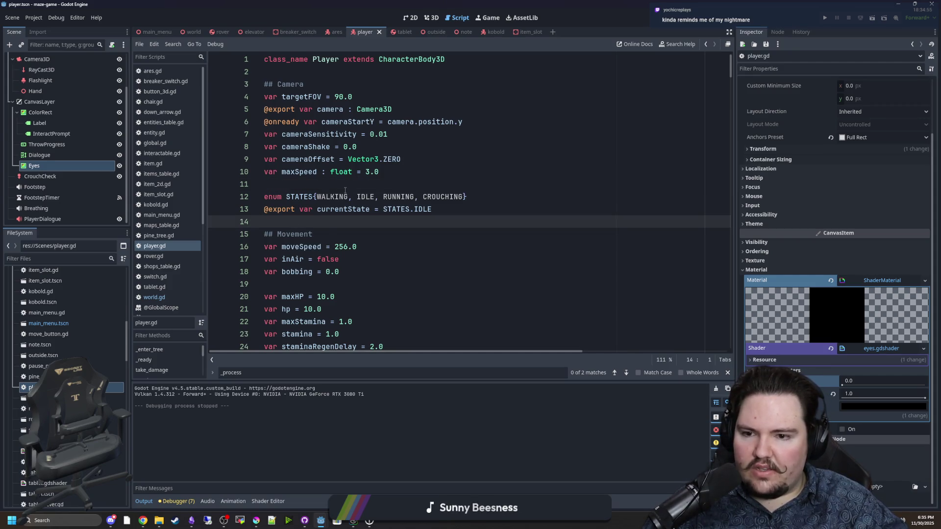
pyautogui.scroll(-3, 345, 190)
pyautogui.scroll(-4, 344, 190)
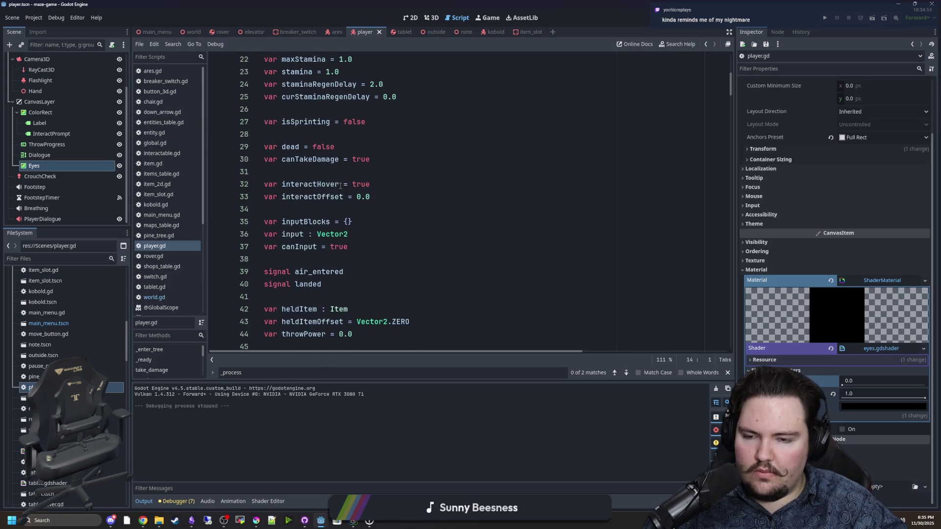
pyautogui.click(33, 165)
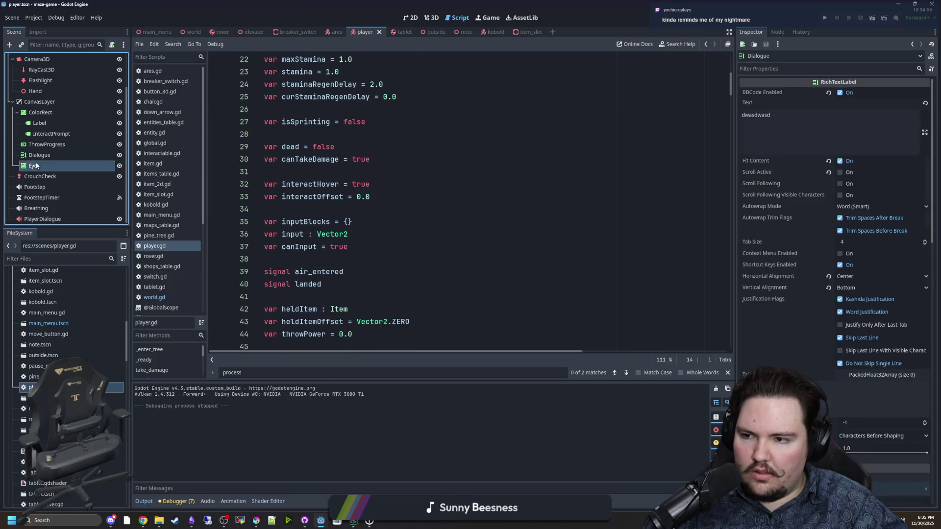
pyautogui.click(359, 223)
# Browse player.gd's stamina, interaction and held-item variables around lines 34–38
pyautogui.scroll(-3, 496, 415)
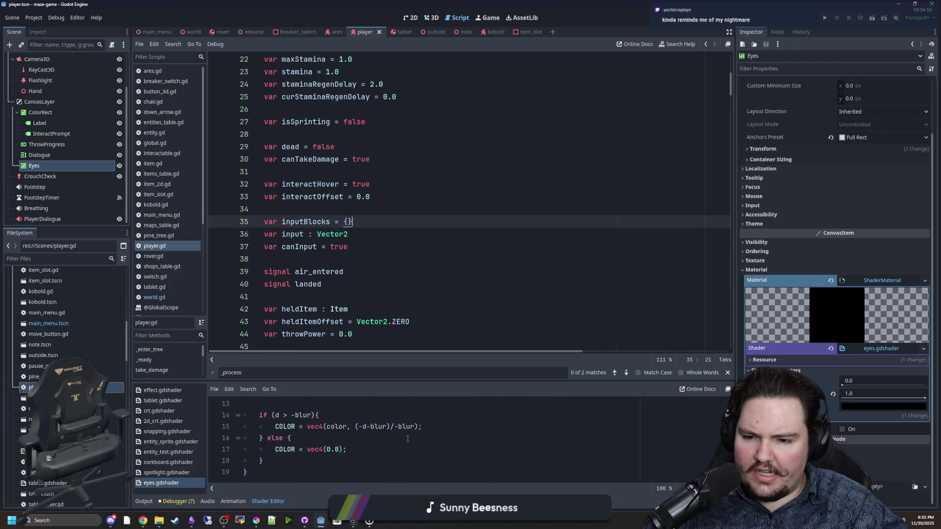
pyautogui.scroll(3, 496, 414)
pyautogui.click(373, 211)
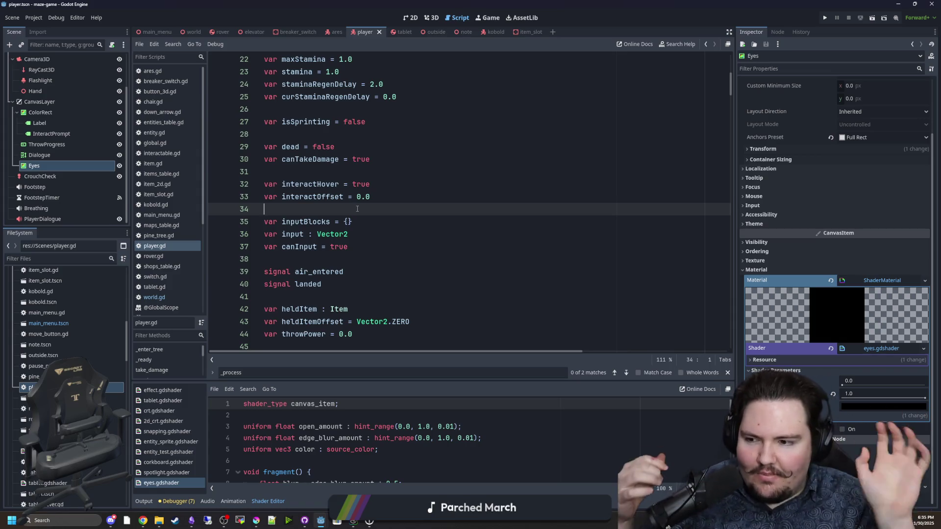
pyautogui.click(347, 258)
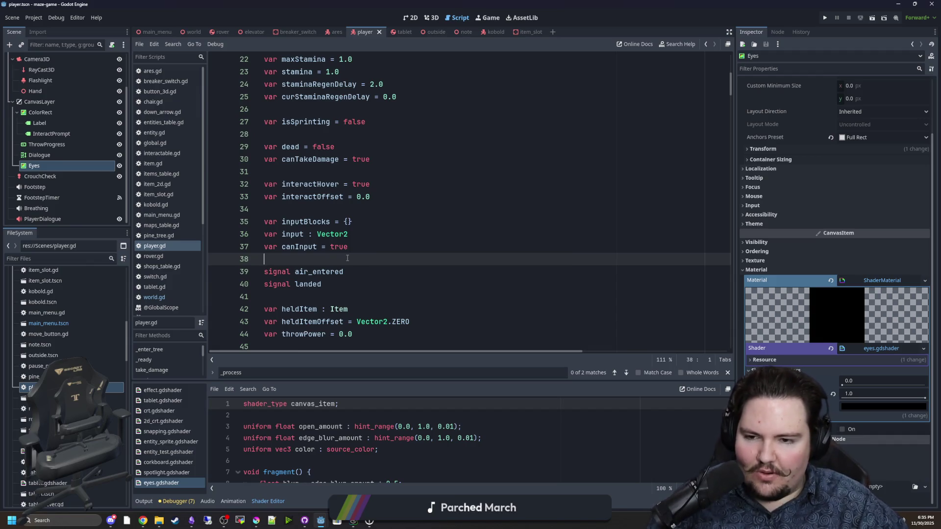
pyautogui.scroll(7, 347, 259)
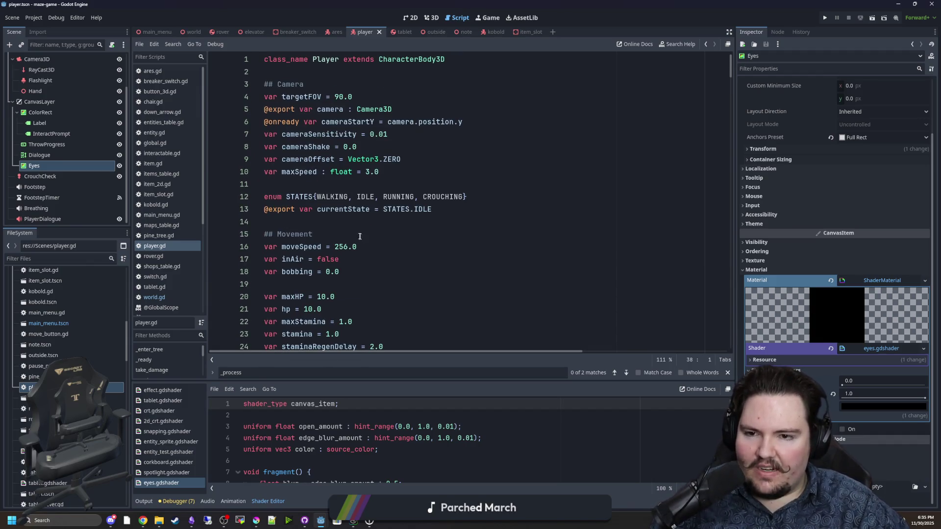
# Save the player scene without code changes
pyautogui.click(344, 183)
pyautogui.hotkey('ctrl', 's')
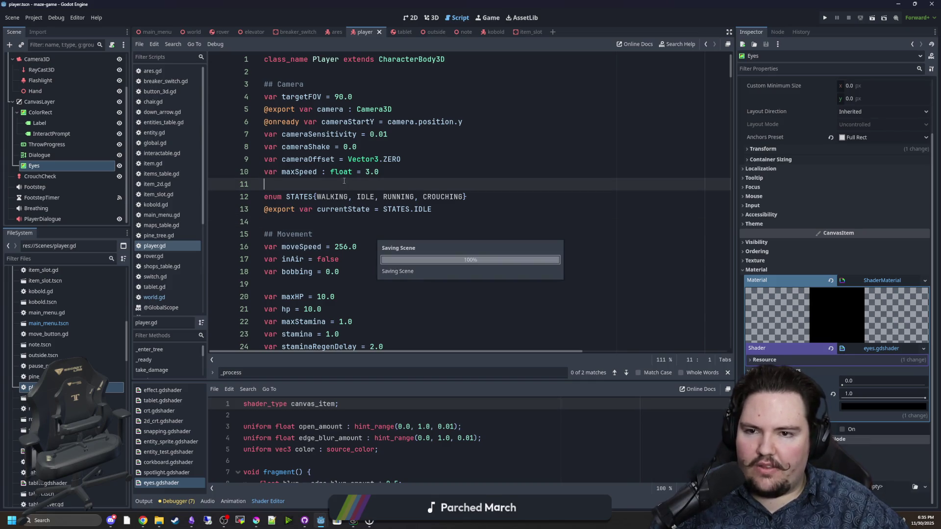
pyautogui.scroll(-9, 364, 174)
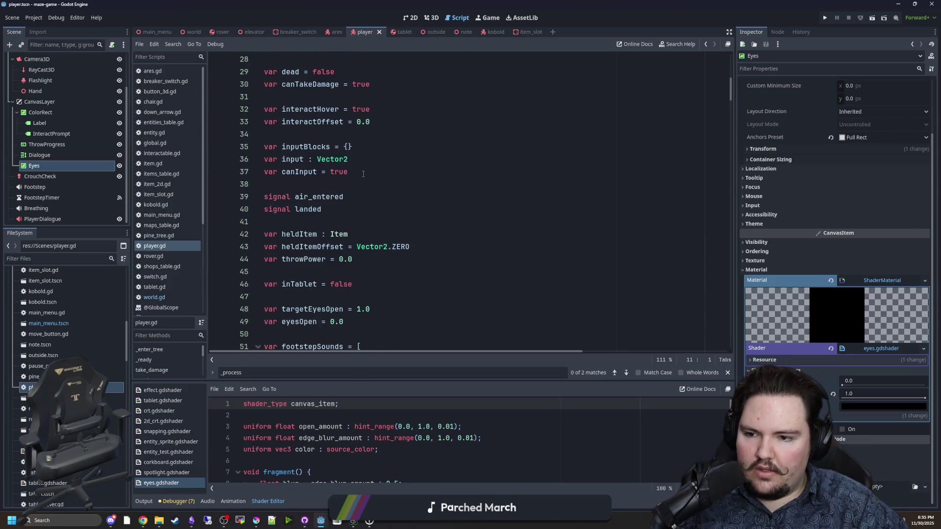
pyautogui.scroll(-8, 355, 174)
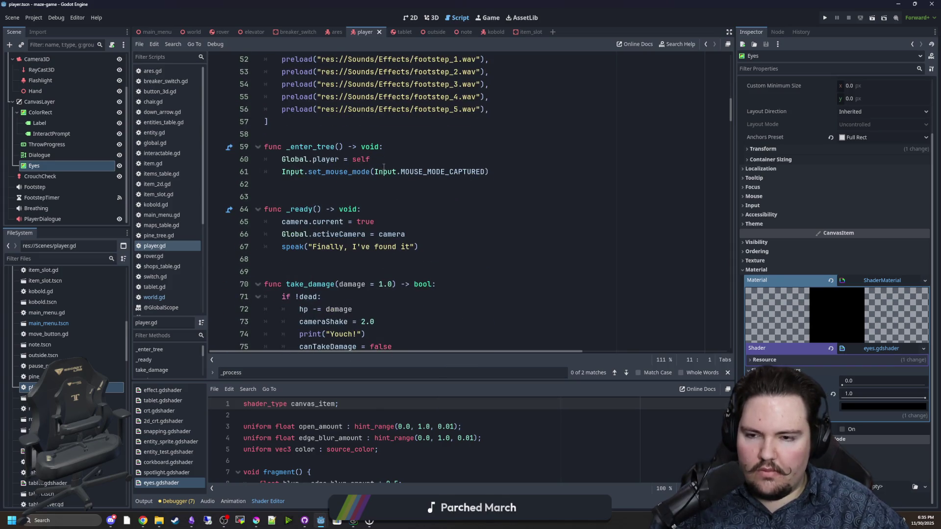
# Review player.gd's _enter_tree and _ready functions around lines 63–69
pyautogui.click(345, 197)
pyautogui.scroll(-3, 348, 220)
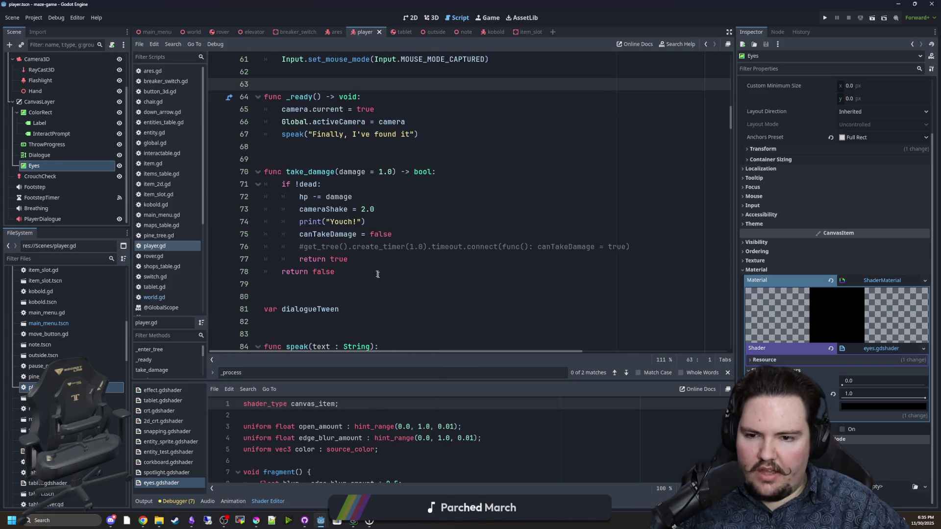
pyautogui.scroll(3, 350, 248)
pyautogui.click(348, 269)
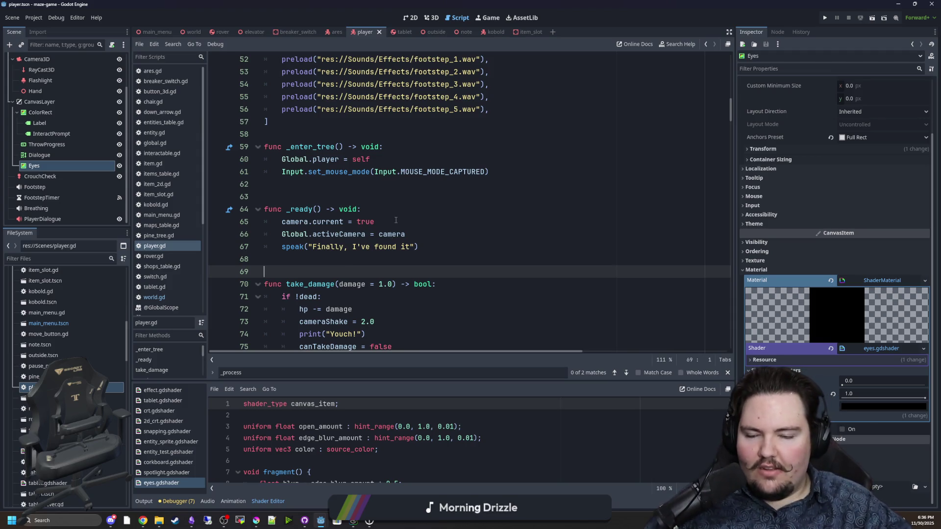
pyautogui.click(349, 201)
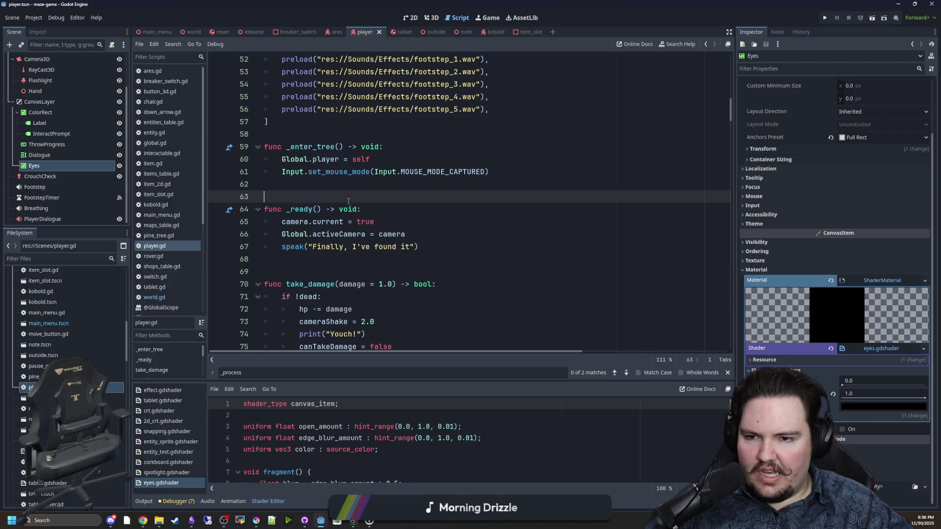
# Review player.gd and redo the empty line 180 in the crouch block
pyautogui.scroll(8, 348, 201)
pyautogui.scroll(-4, 348, 201)
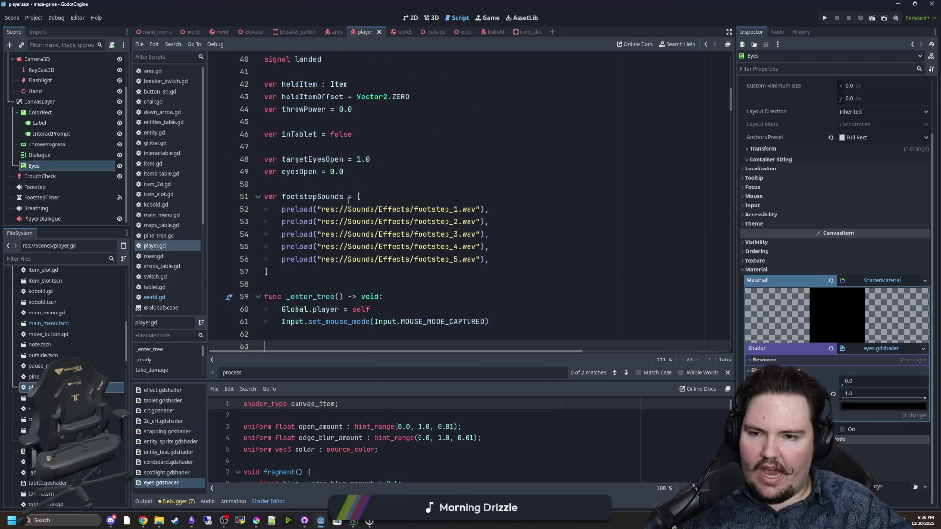
pyautogui.scroll(-10, 348, 201)
pyautogui.click(348, 175)
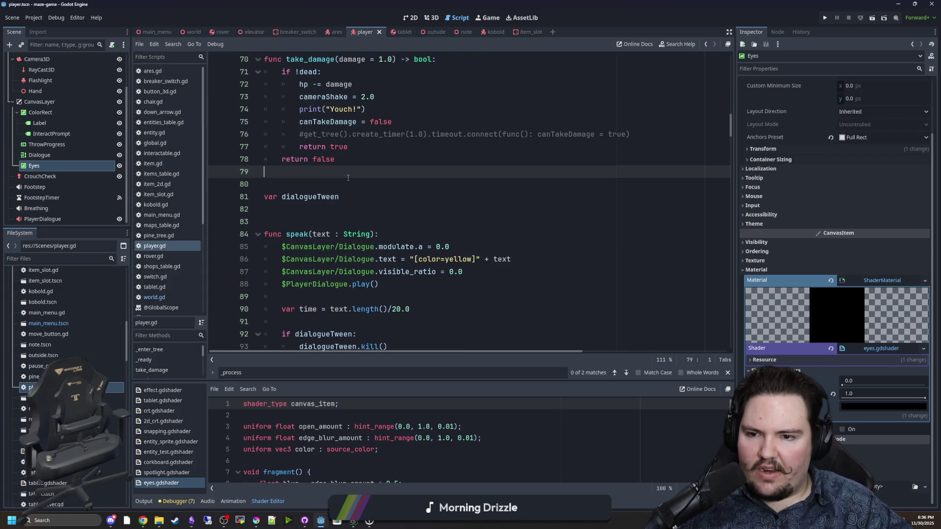
pyautogui.scroll(-11, 347, 177)
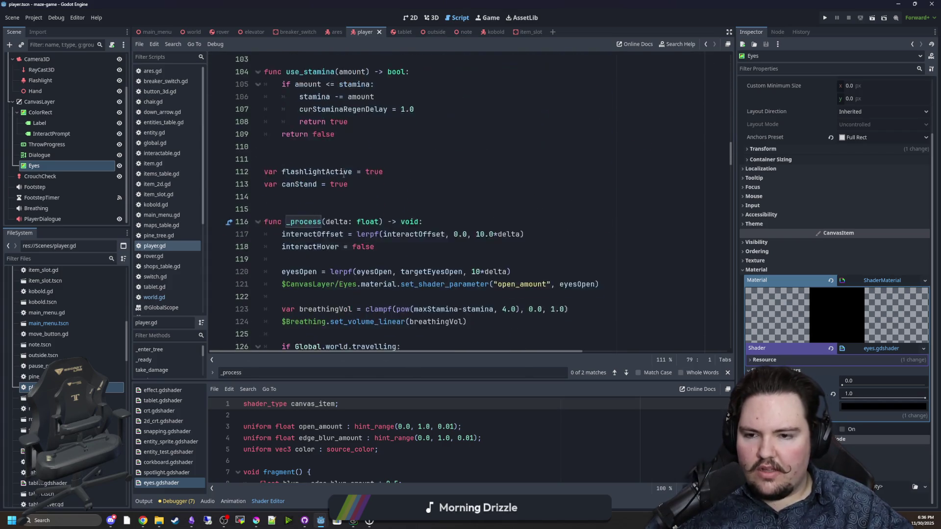
pyautogui.scroll(-1, 343, 174)
pyautogui.click(343, 172)
pyautogui.scroll(-2, 343, 172)
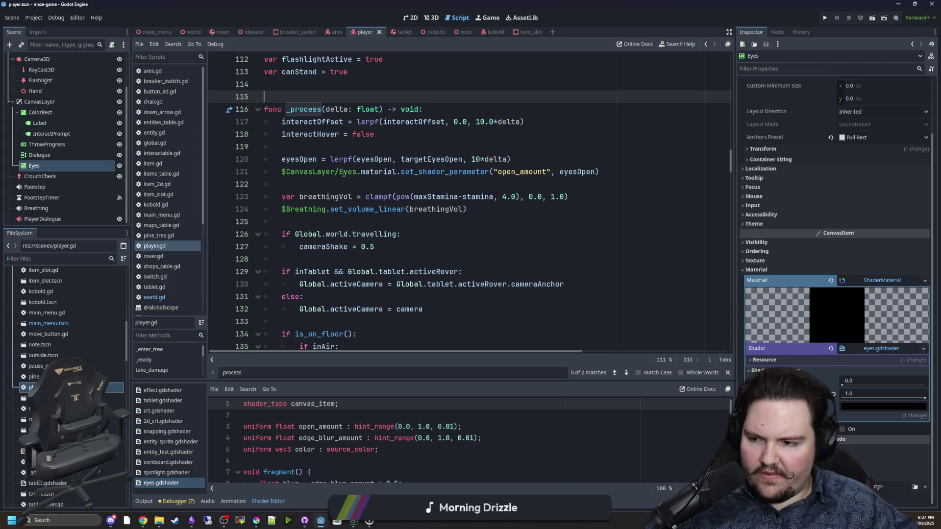
pyautogui.click(419, 222)
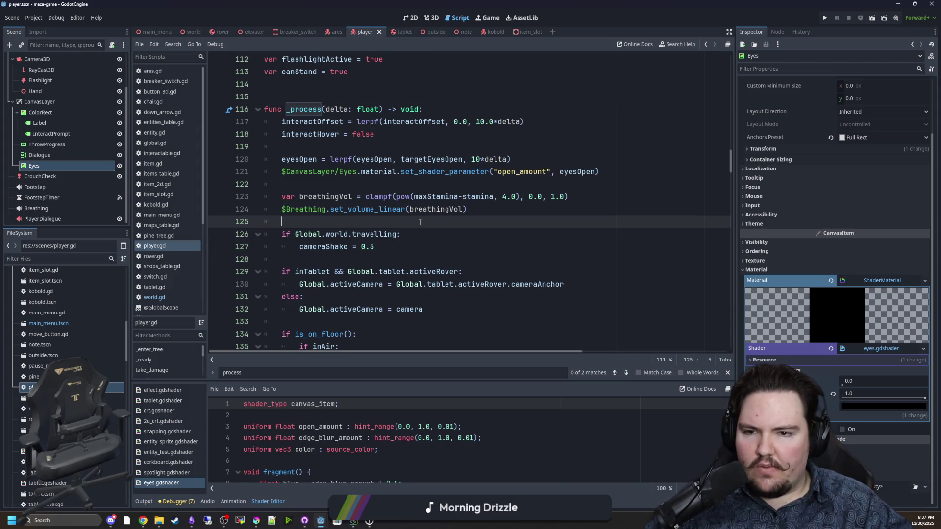
pyautogui.scroll(-3, 420, 223)
pyautogui.scroll(-11, 420, 222)
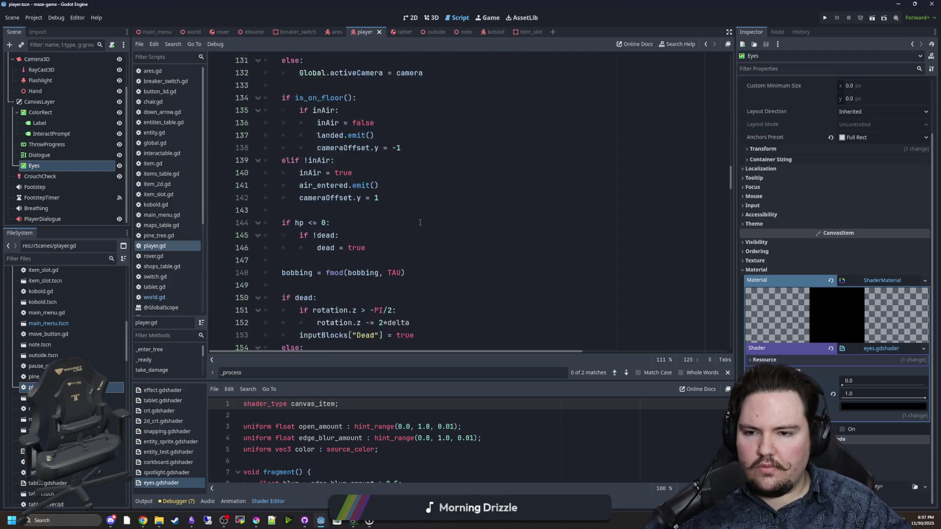
pyautogui.scroll(-5, 420, 222)
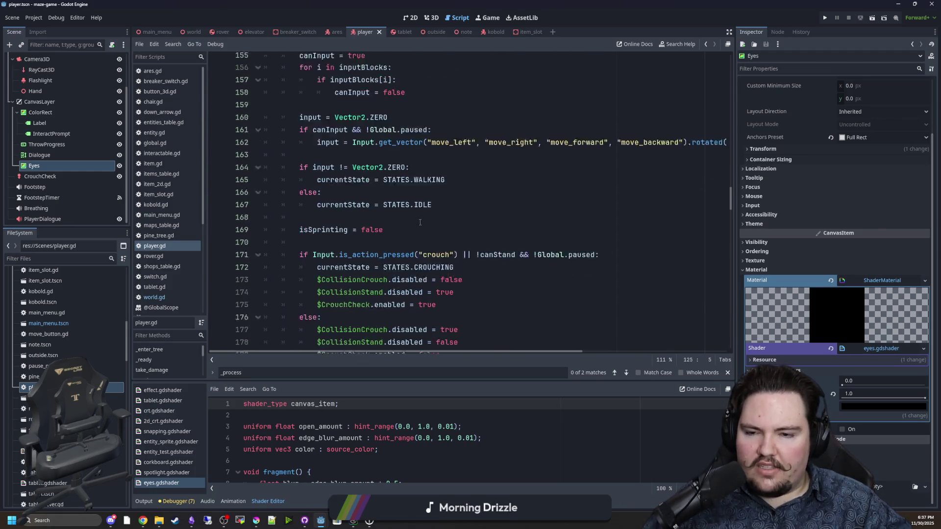
pyautogui.click(345, 198)
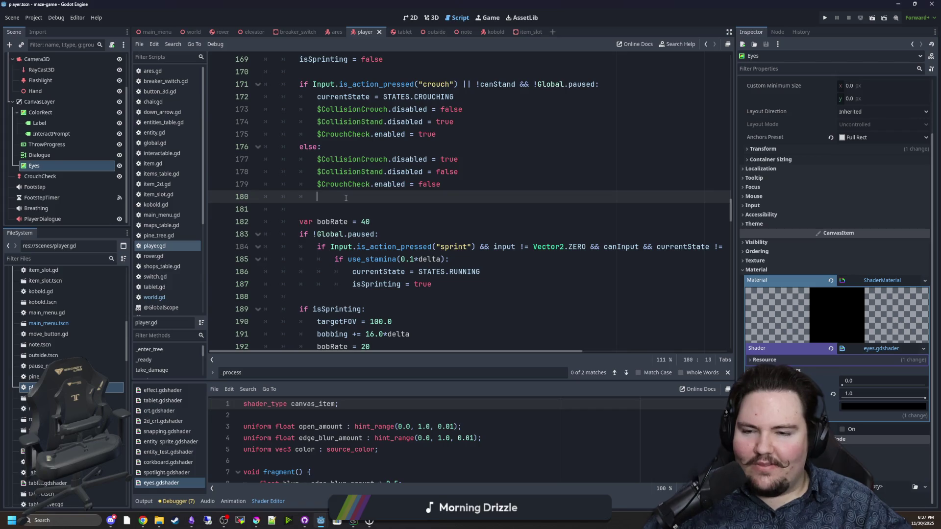
pyautogui.press('BackSpace')
pyautogui.press('BackSpace')
pyautogui.press('Return')
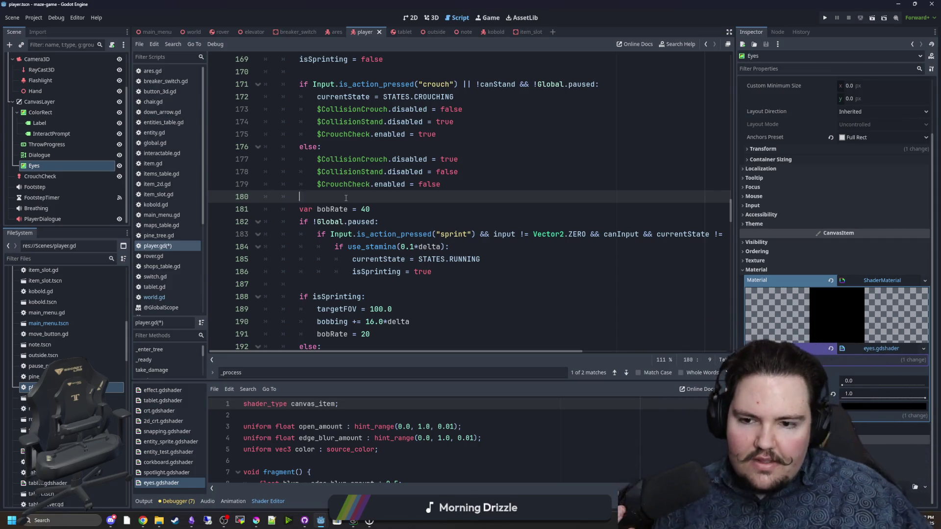
# Look through the rest of player.gd down to line 293 and save the script
pyautogui.scroll(-8, 345, 197)
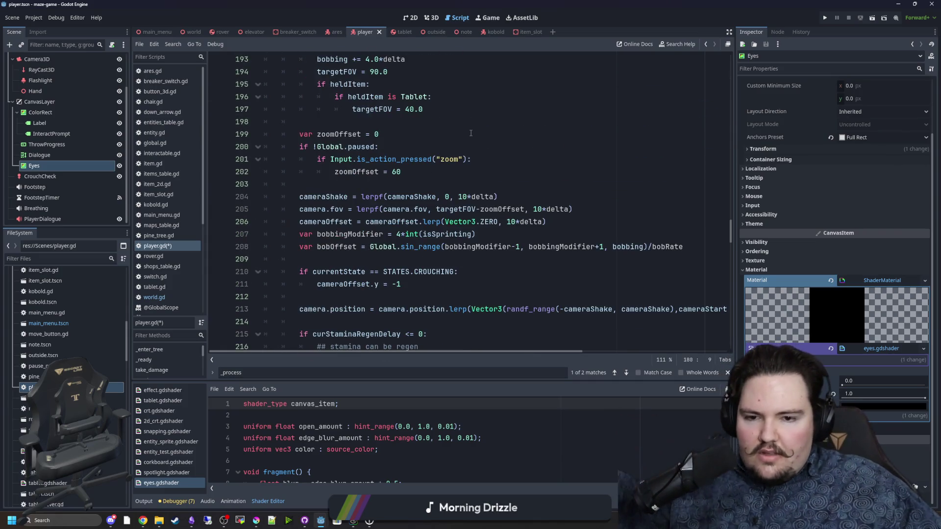
pyautogui.scroll(-1, 471, 133)
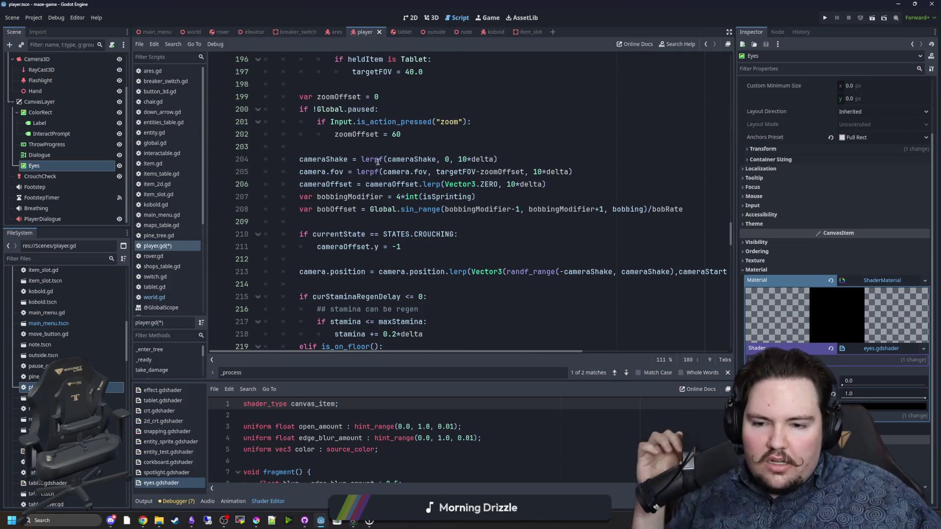
pyautogui.scroll(-3, 378, 161)
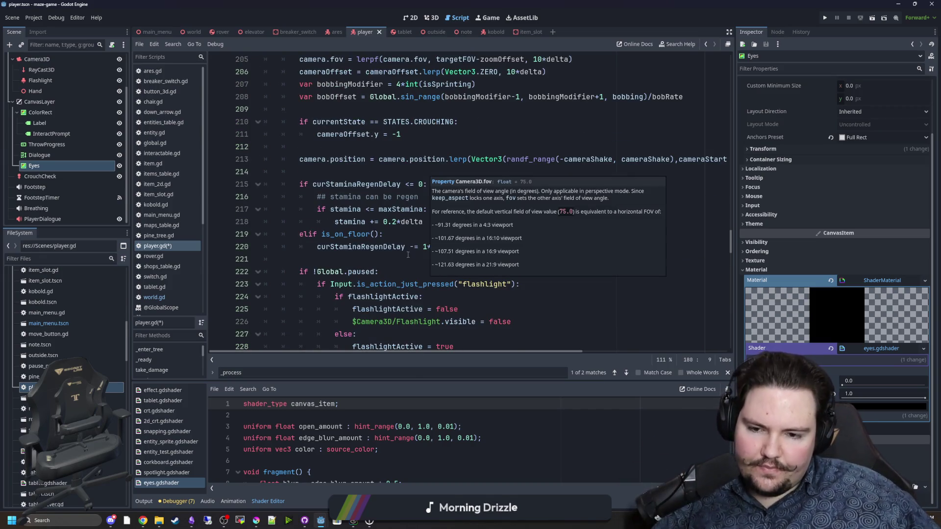
pyautogui.moveTo(346, 237)
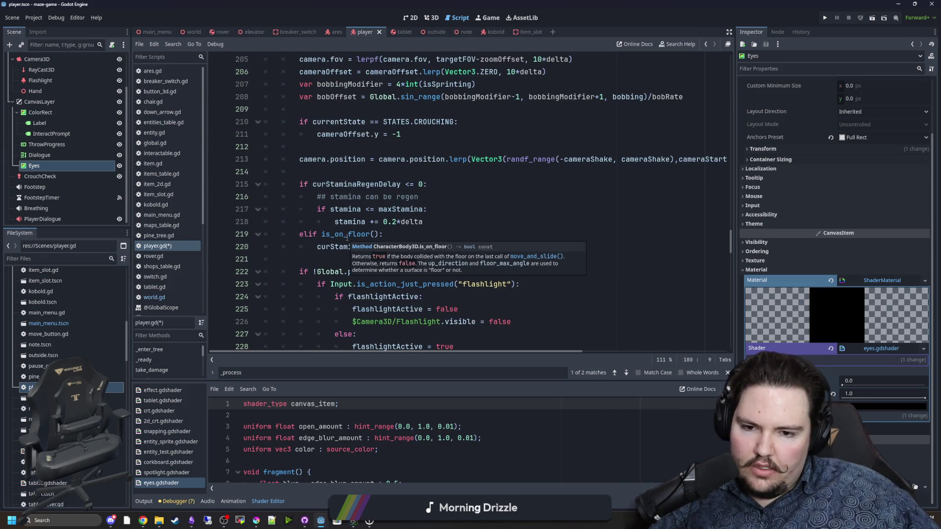
pyautogui.scroll(-4, 346, 237)
pyautogui.click(346, 221)
pyautogui.scroll(-1, 346, 223)
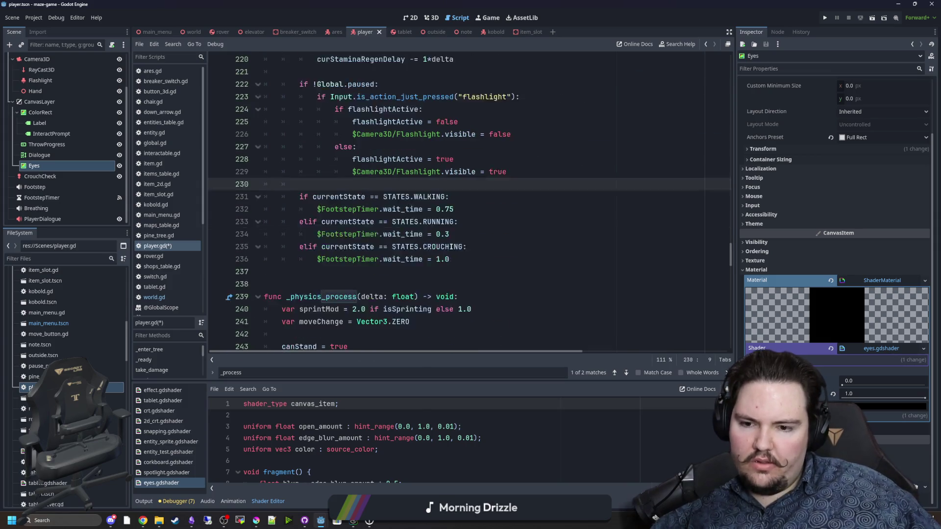
pyautogui.scroll(-15, 424, 218)
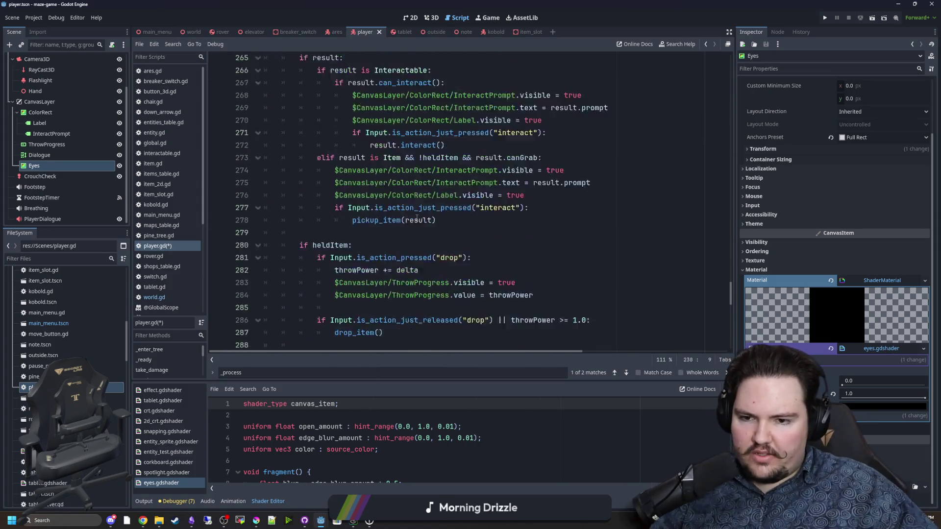
pyautogui.scroll(-6, 417, 218)
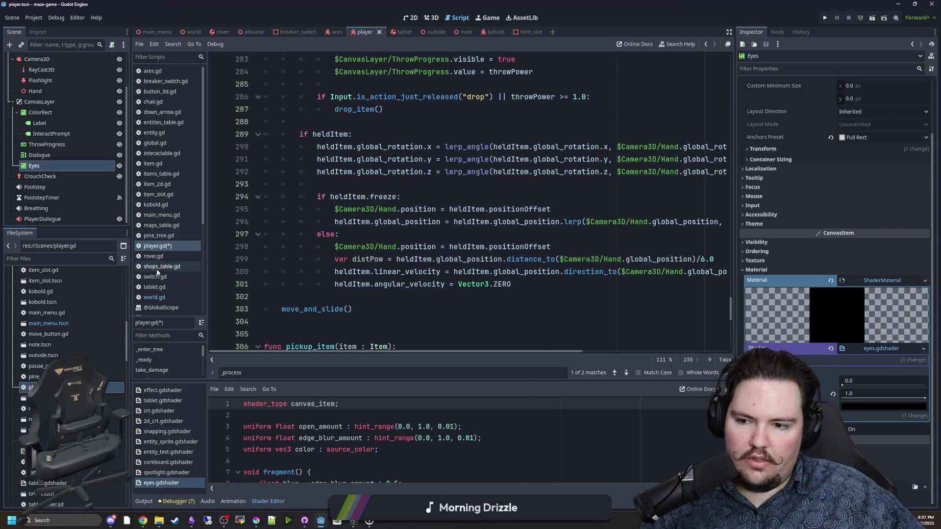
pyautogui.click(450, 184)
pyautogui.hotkey('ctrl', 's')
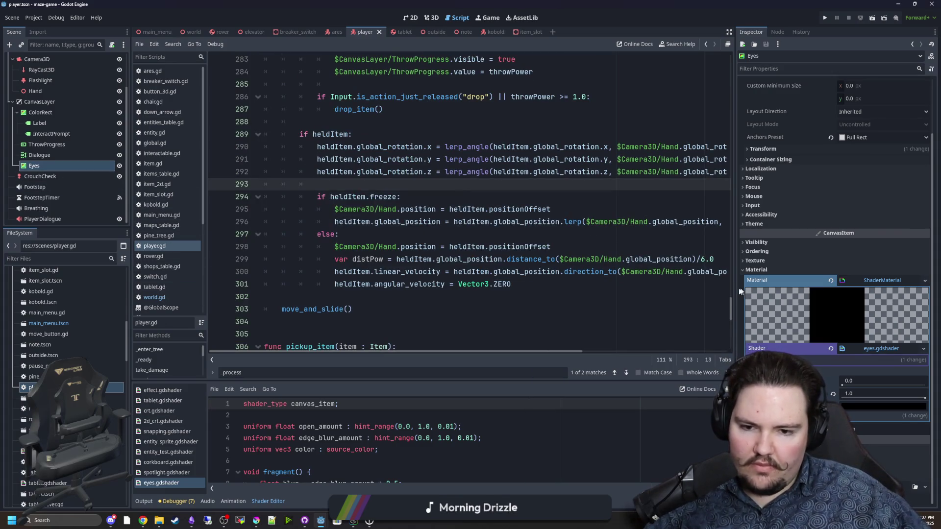
# Scroll player.gd back to the take_damage and speak functions
pyautogui.click(720, 309)
pyautogui.moveTo(730, 303); pyautogui.dragTo(610, 4)
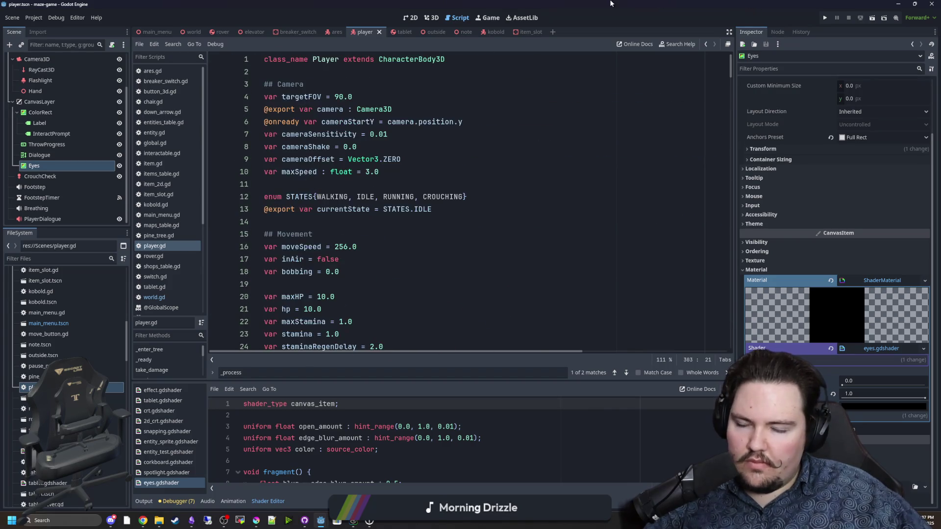
pyautogui.click(30, 387)
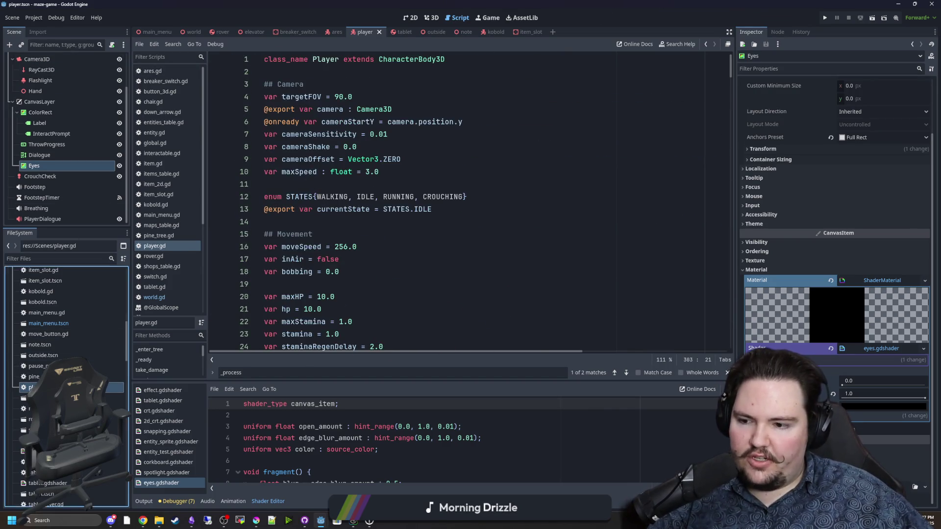
pyautogui.scroll(-15, 396, 291)
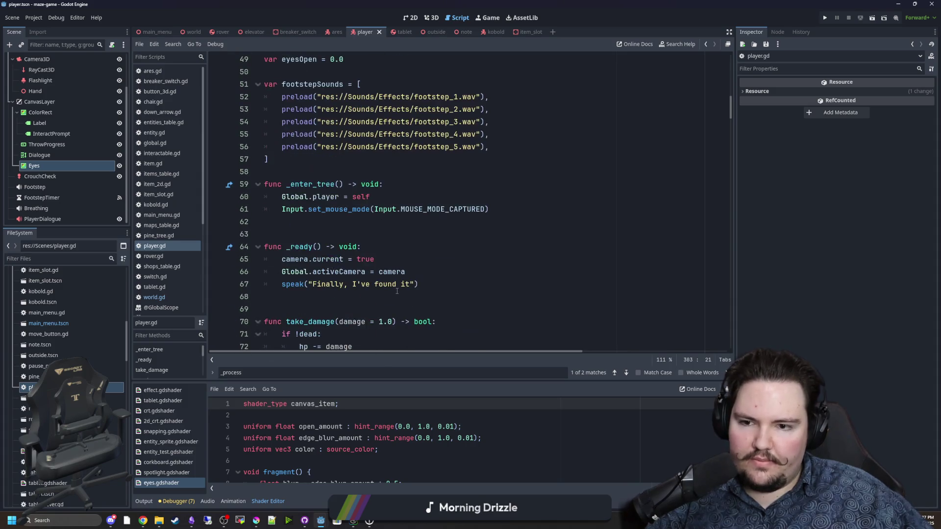
pyautogui.scroll(-6, 397, 291)
pyautogui.scroll(3, 343, 245)
pyautogui.scroll(-4, 299, 221)
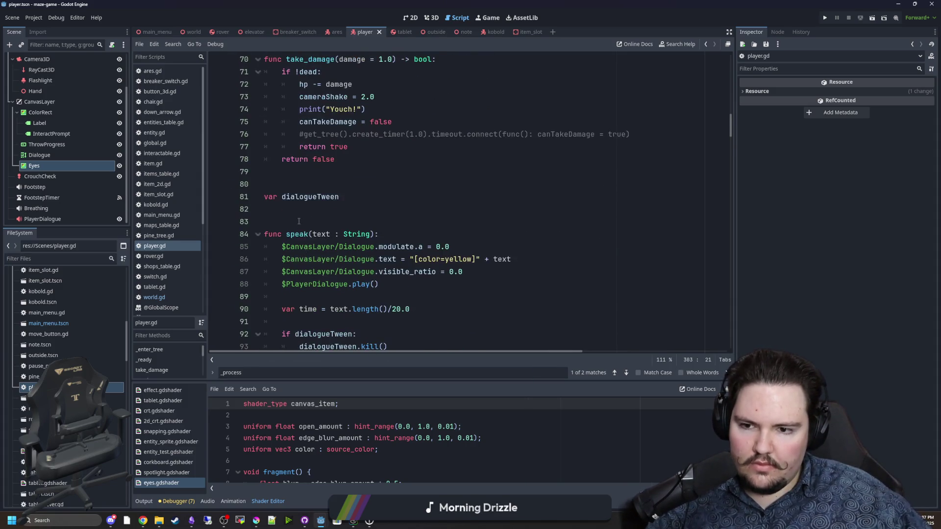
pyautogui.scroll(-7, 299, 221)
# Declare a new fall_asleep() function below the dialogue code, above use_stamina
pyautogui.click(305, 204)
pyautogui.press('Down')
pyautogui.press('Down')
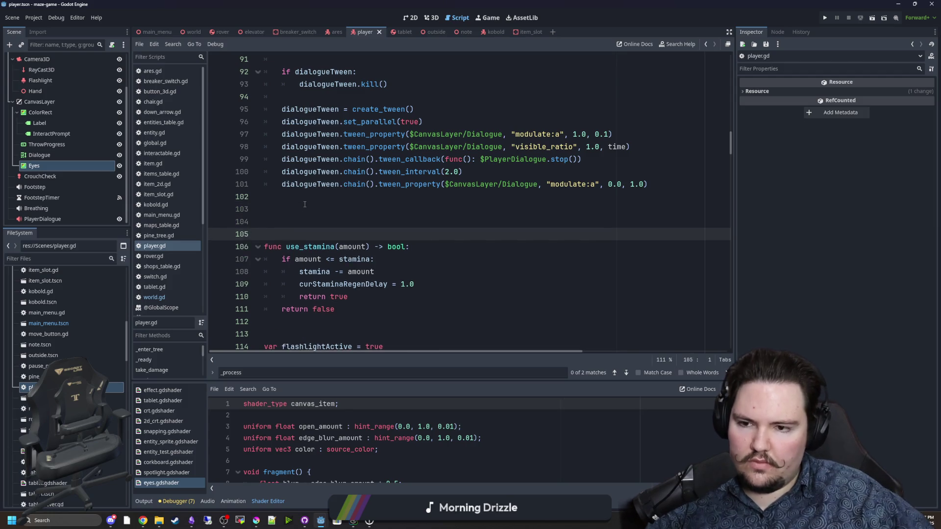
pyautogui.press('Return')
pyautogui.press('Up')
pyautogui.press('Up')
pyautogui.write('unc fall_as')
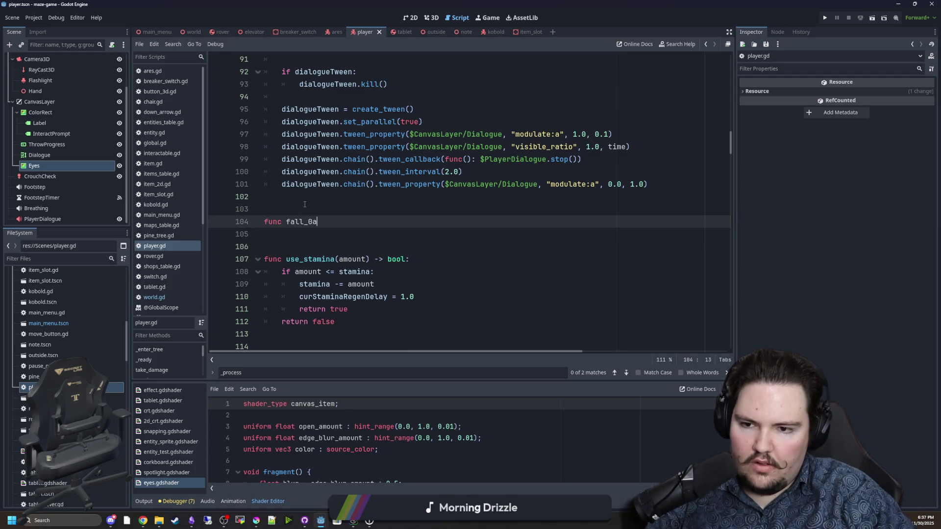
pyautogui.write('leep():')
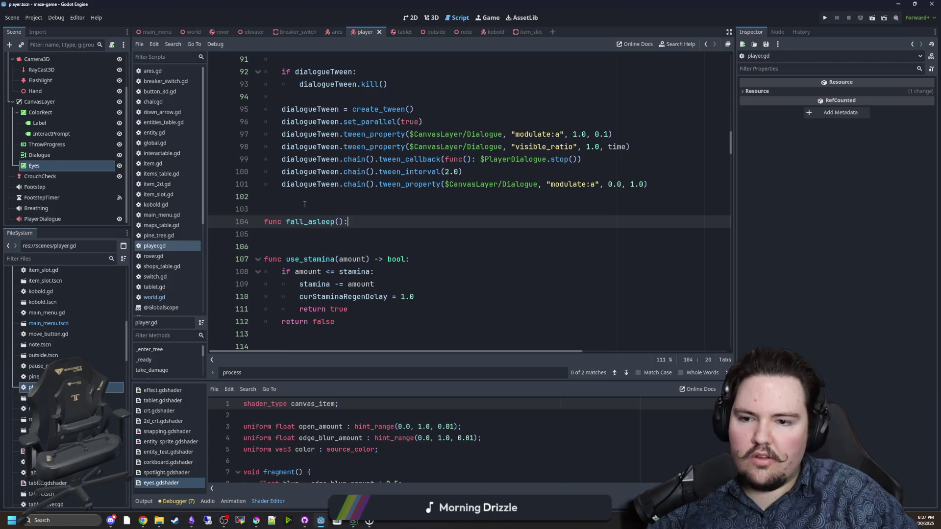
pyautogui.press('Return')
pyautogui.write('\\')
pyautogui.press('Up')
pyautogui.press('Down')
pyautogui.press('BackSpace')
pyautogui.press('Up')
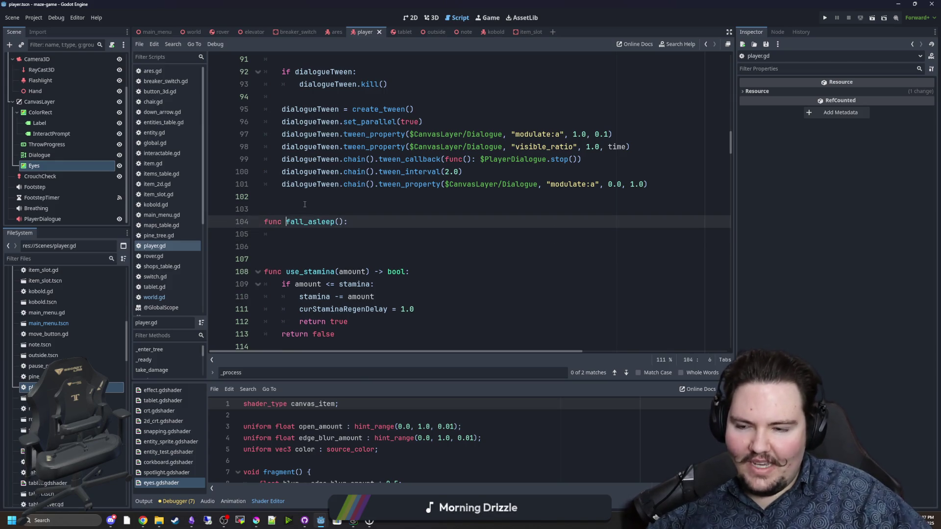
pyautogui.press('Right')
pyautogui.press('Right')
pyautogui.press('Right')
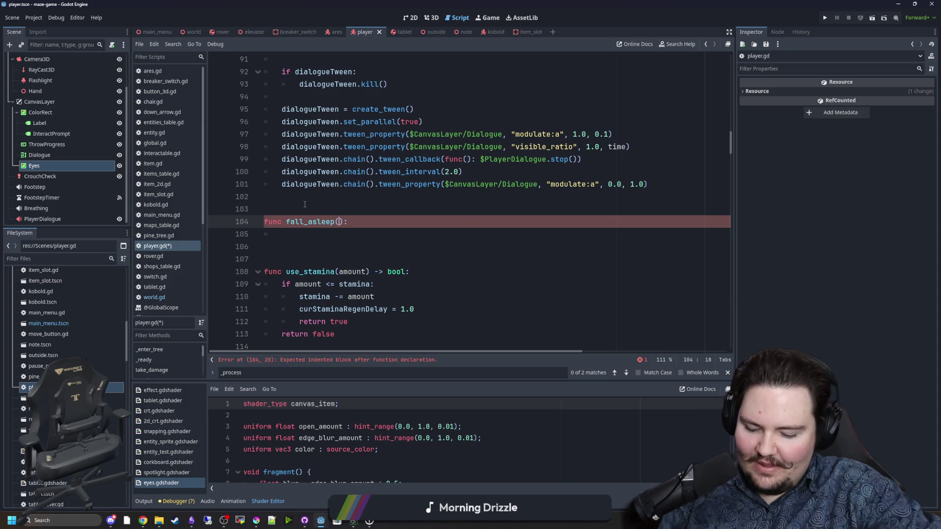
# Give fall_asleep a length parameter defaulting to 0.0 and leave its body empty
pyautogui.write('var time =')
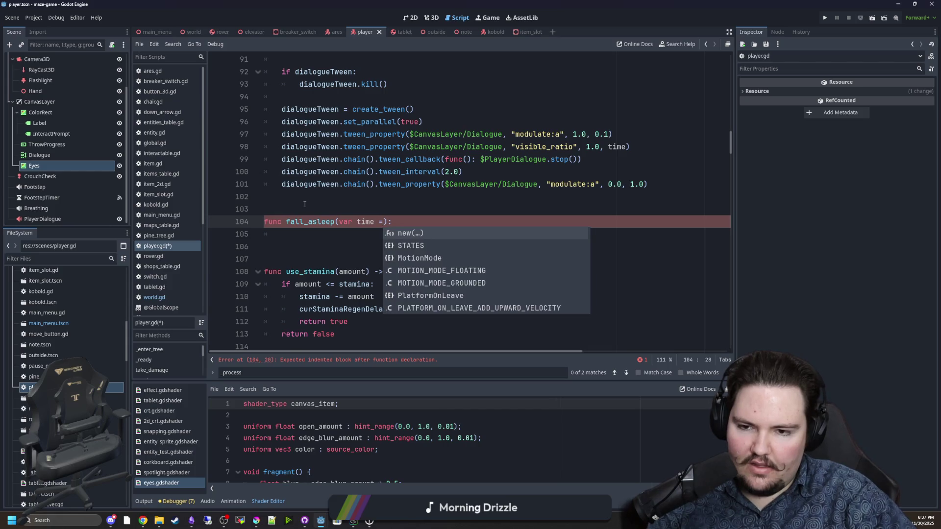
pyautogui.press('BackSpace')
pyautogui.press('BackSpace')
pyautogui.write('time =')
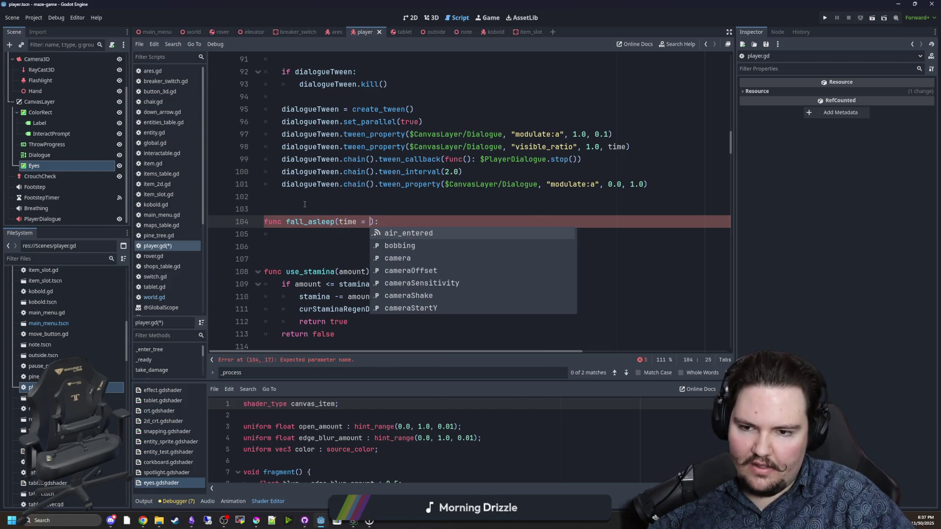
pyautogui.write(' 0.0')
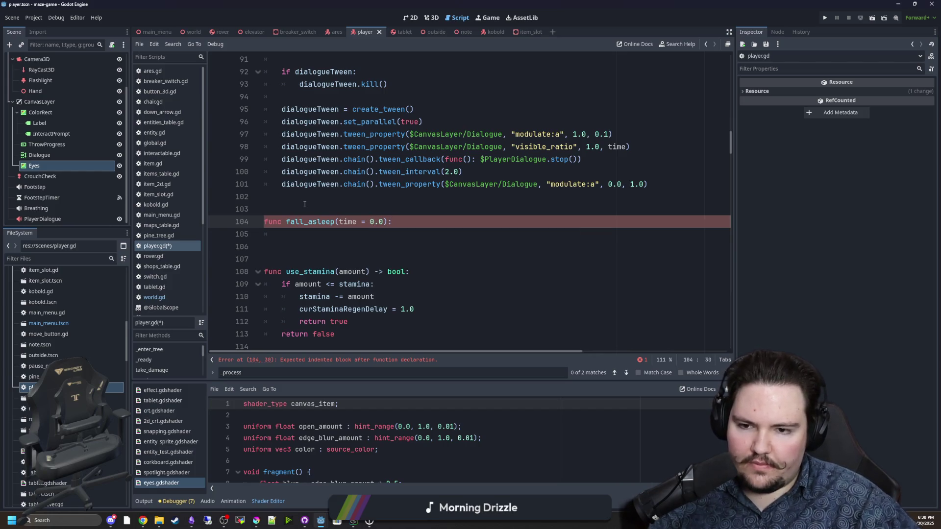
pyautogui.press('BackSpace')
pyautogui.press('BackSpace')
pyautogui.press('BackSpace')
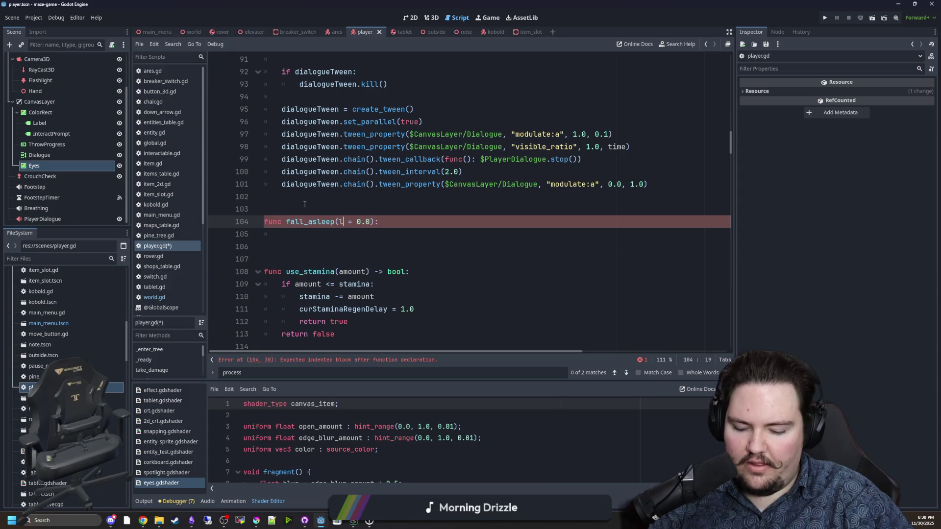
pyautogui.write('lreng')
pyautogui.press('BackSpace')
pyautogui.press('BackSpace')
pyautogui.press('BackSpace')
pyautogui.write('enmg')
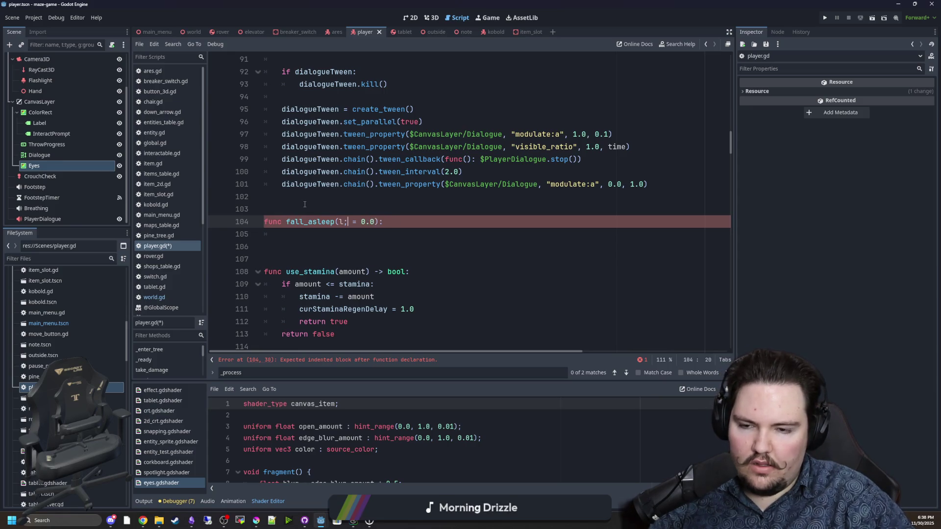
pyautogui.press('BackSpace')
pyautogui.press('BackSpace')
pyautogui.write('gth')
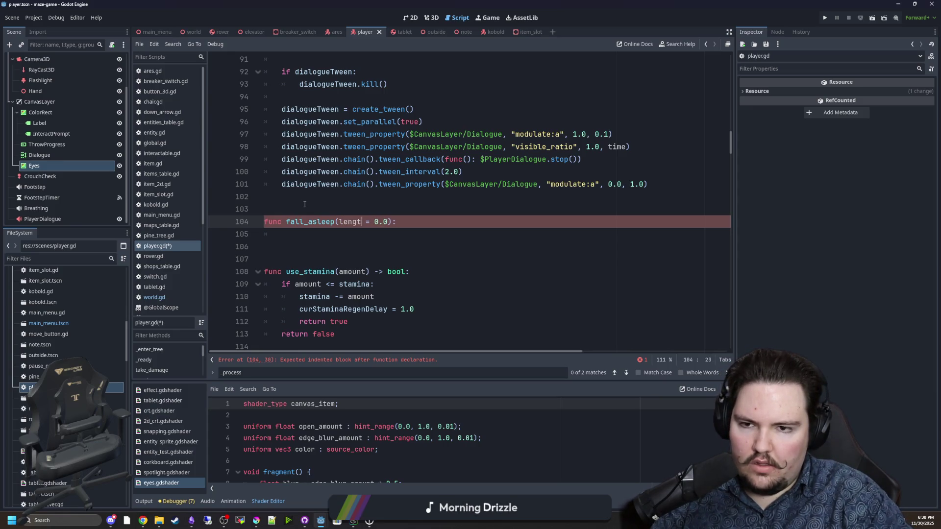
pyautogui.press('Return')
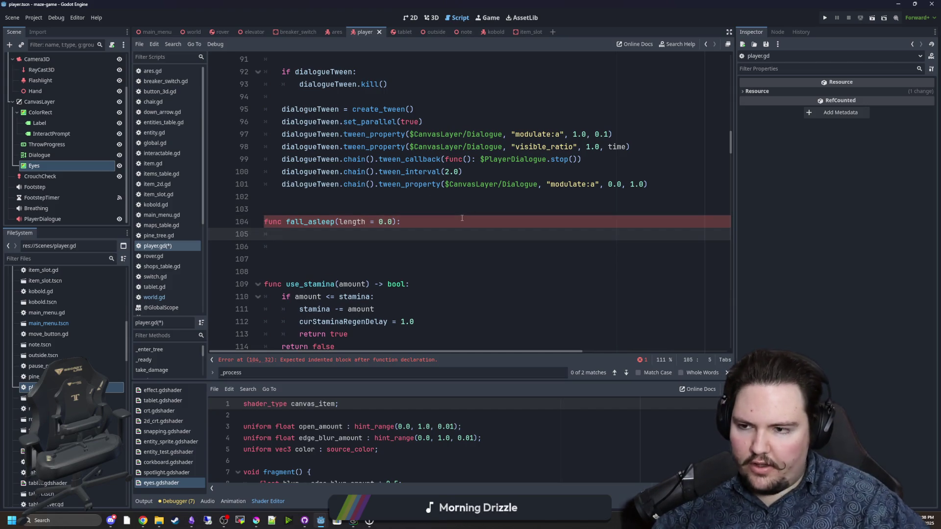
pyautogui.write('ui')
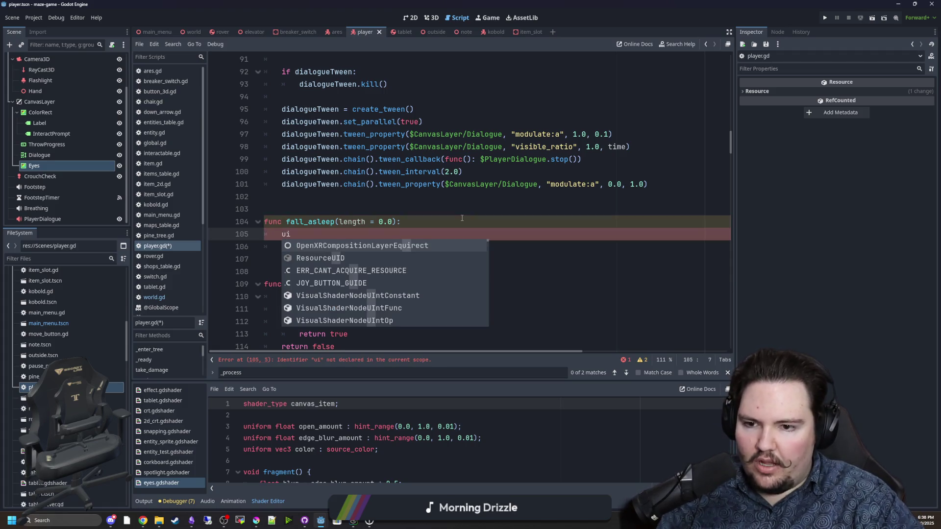
pyautogui.write('8l')
pyautogui.press('BackSpace')
pyautogui.press('BackSpace')
pyautogui.press('BackSpace')
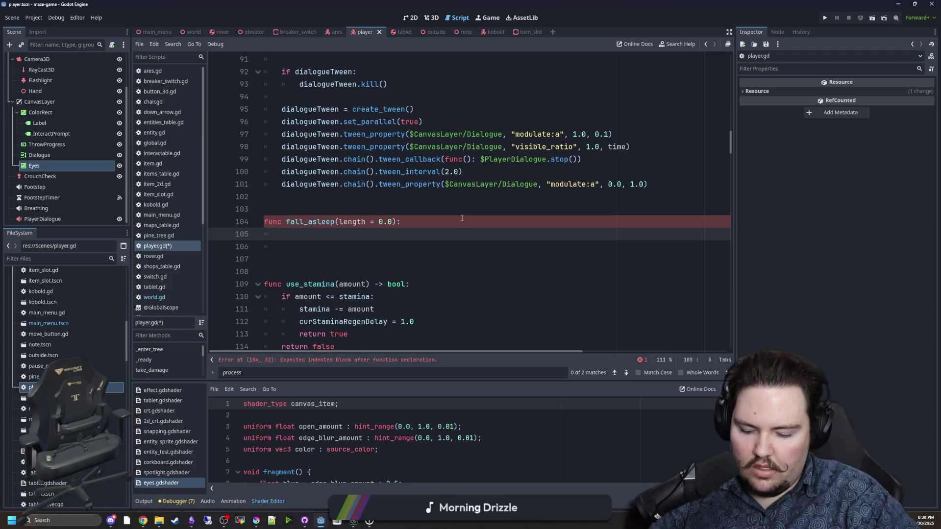
pyautogui.write('uiblock')
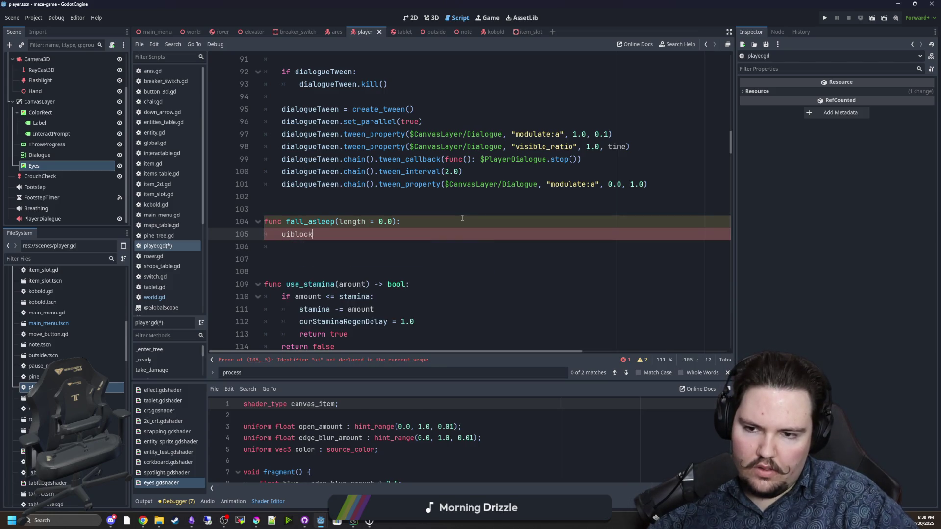
pyautogui.press('BackSpace')
pyautogui.press('BackSpace')
pyautogui.press('BackSpace')
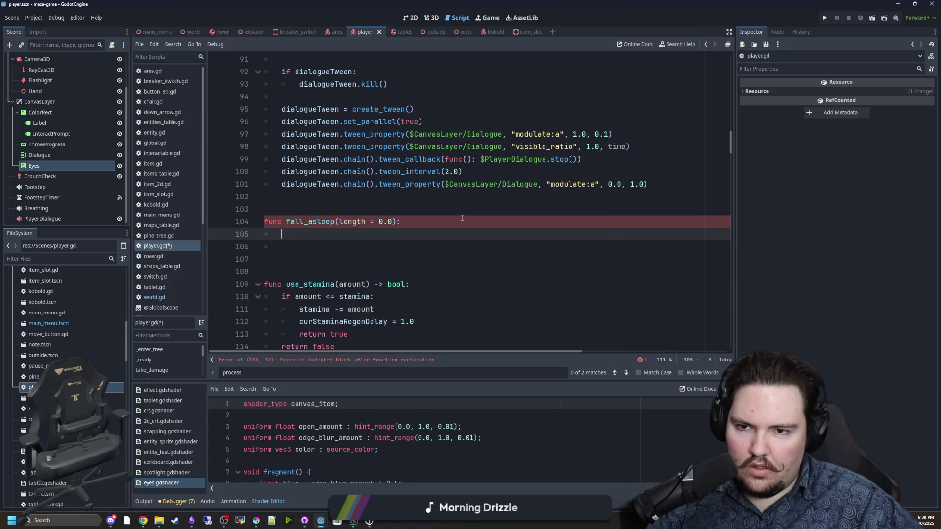
# Set inputBlocks["Asleep"] = true as the first line of fall_asleep
pyautogui.scroll(10, 461, 218)
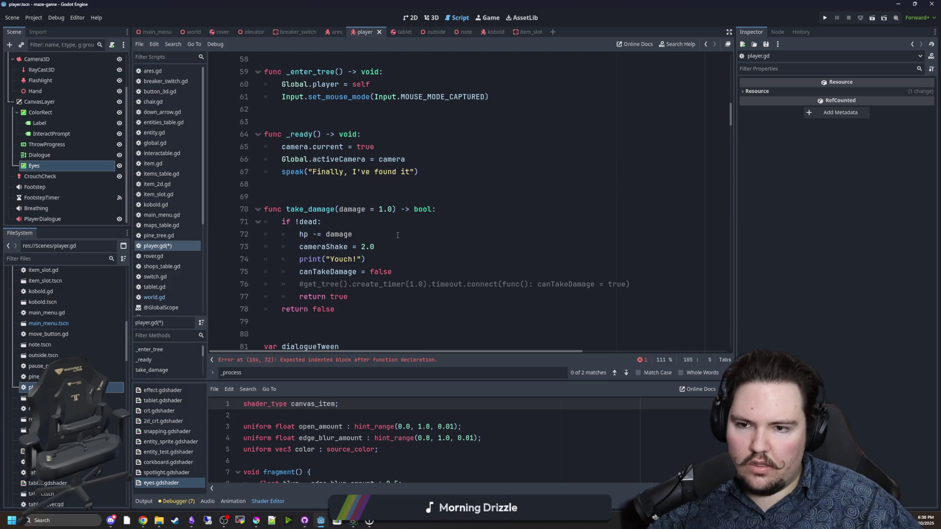
pyautogui.scroll(8, 397, 236)
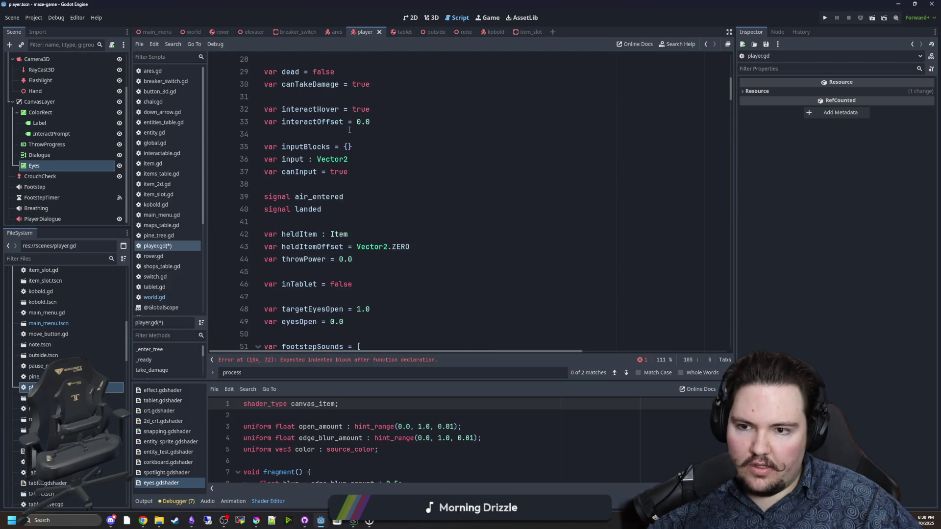
pyautogui.doubleClick(304, 146)
pyautogui.hotkey('ctrl', 'c')
pyautogui.scroll(-3, 343, 245)
pyautogui.hscroll(2, 343, 294)
pyautogui.click(339, 363)
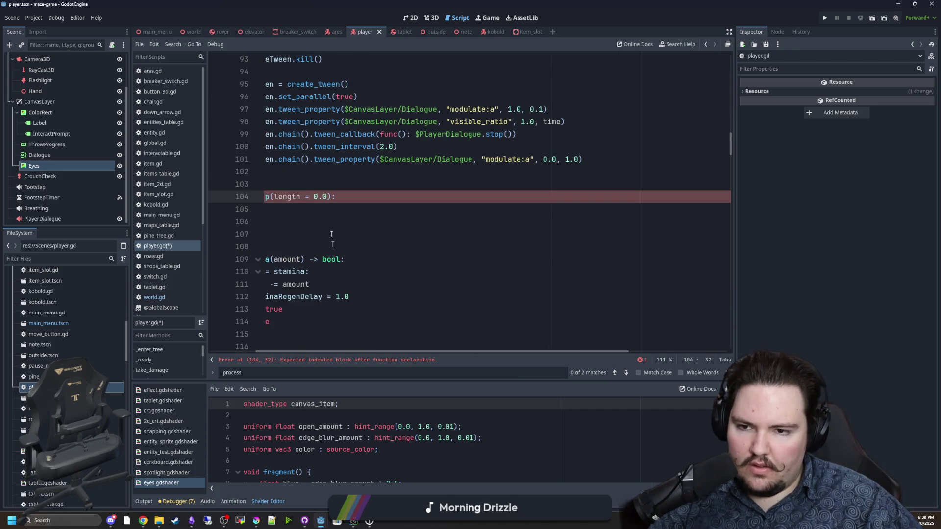
pyautogui.press('Return')
pyautogui.hotkey('ctrl', 'v')
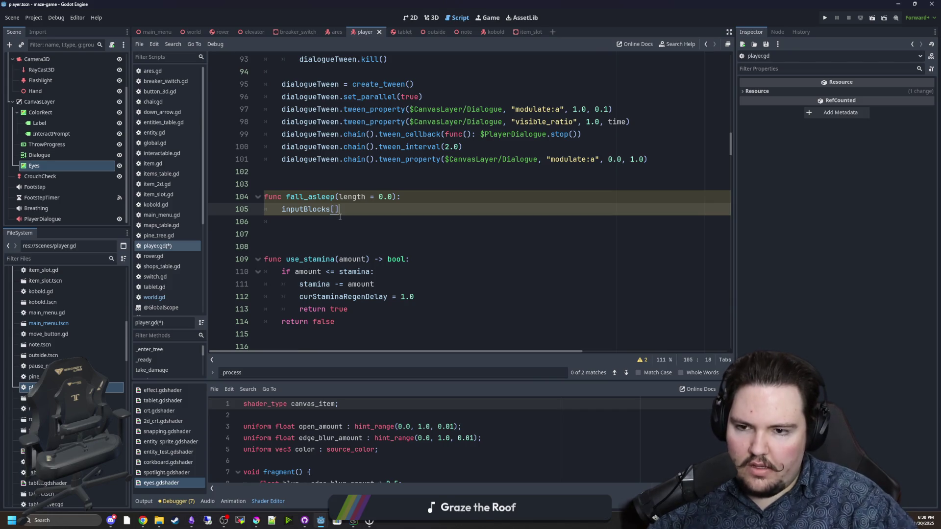
pyautogui.write('["')
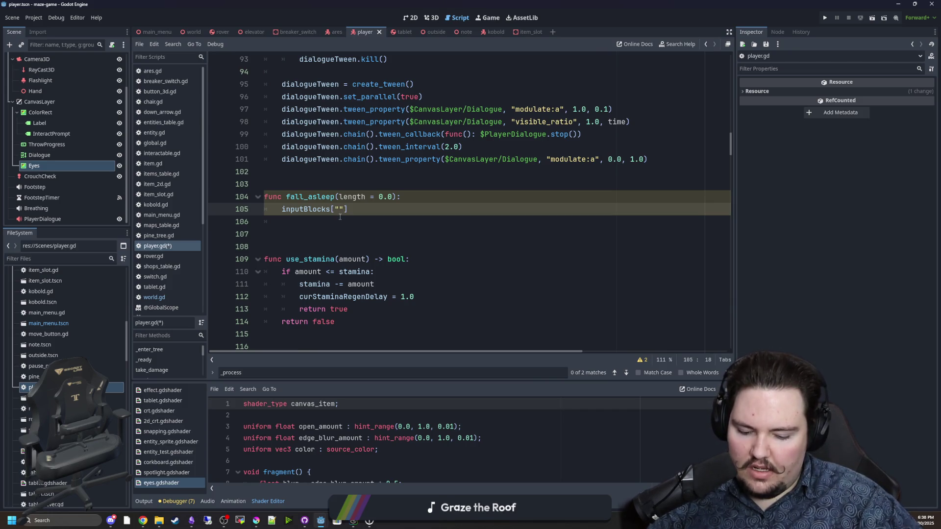
pyautogui.write('"')
pyautogui.press('BackSpace')
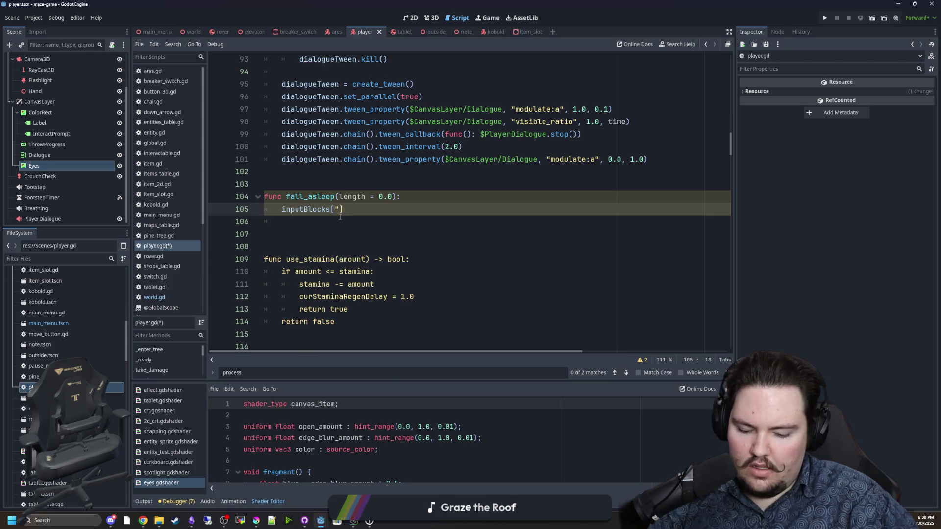
pyautogui.write('Asleep"] ')
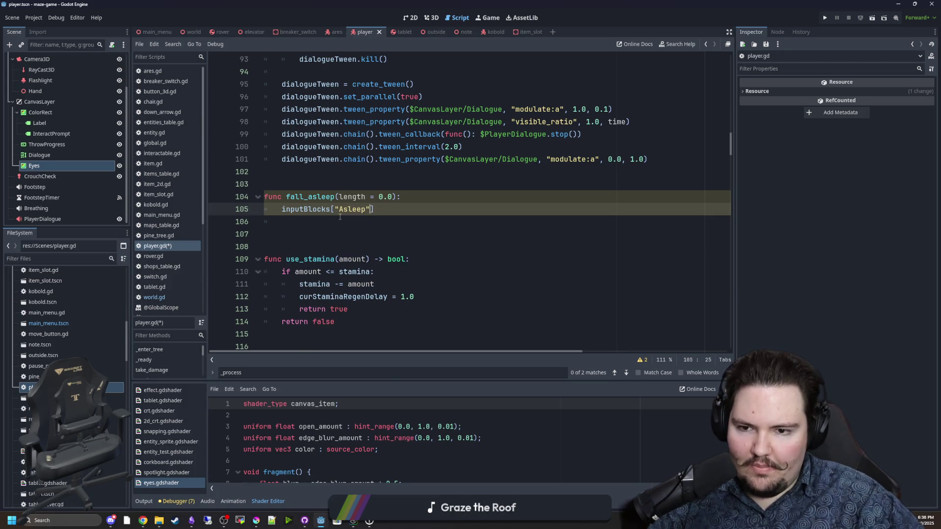
pyautogui.write('= true')
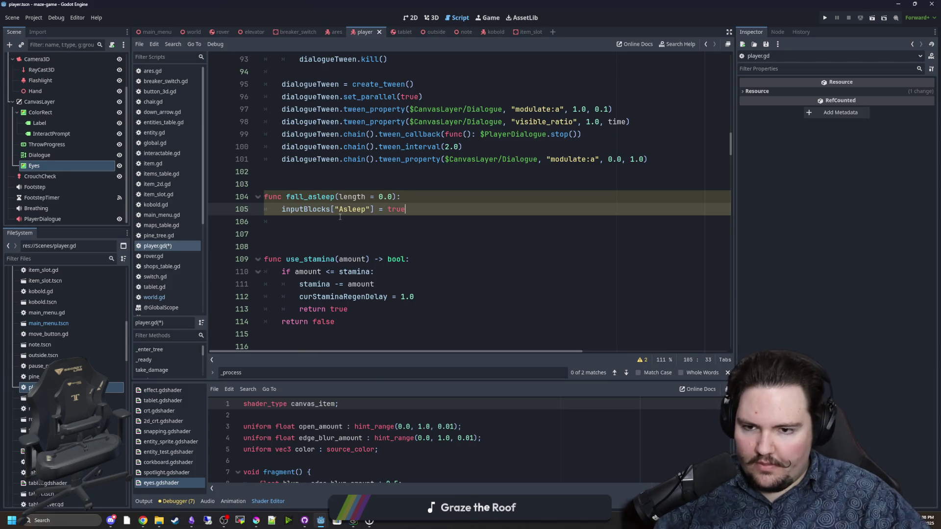
pyautogui.press('Return')
# Duplicate it on line 107 as inputBlocks["Asleep"] = false, opening blank lines between
pyautogui.moveTo(432, 213); pyautogui.dragTo(278, 209)
pyautogui.hotkey('ctrl', 'c')
pyautogui.click(306, 223)
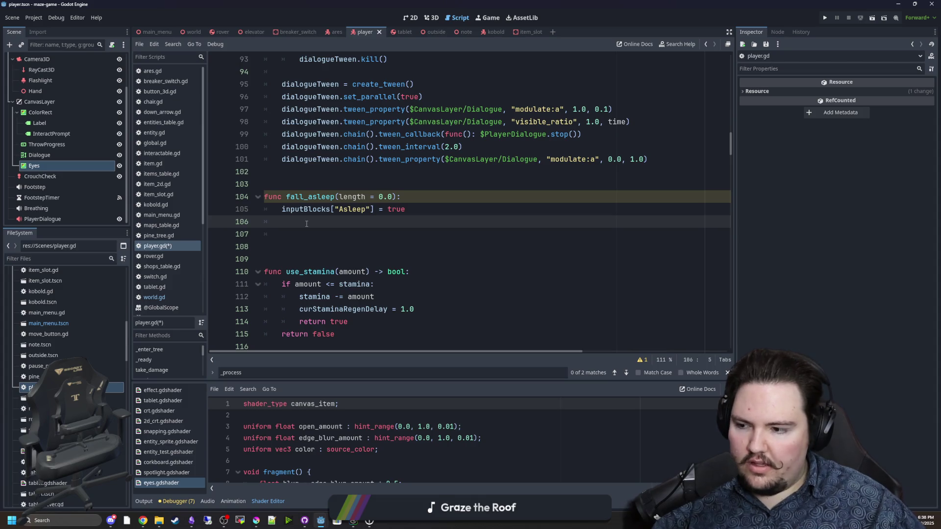
pyautogui.press('Return')
pyautogui.hotkey('ctrl', 'v')
pyautogui.press('BackSpace')
pyautogui.press('BackSpace')
pyautogui.press('BackSpace')
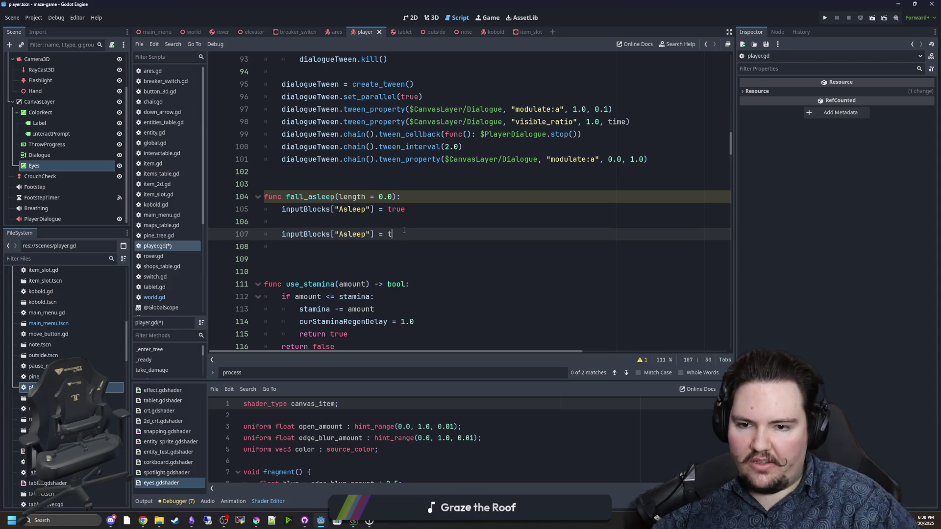
pyautogui.write('false')
pyautogui.click(312, 244)
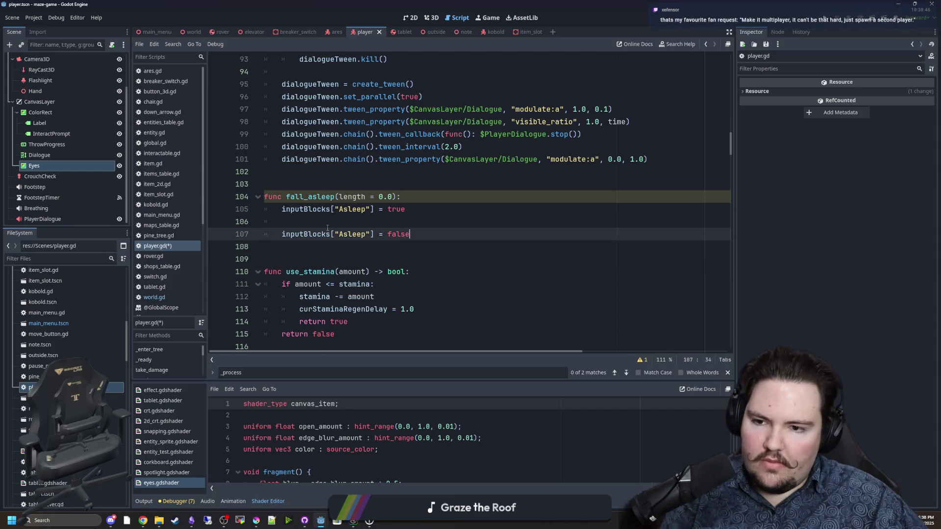
pyautogui.click(327, 225)
pyautogui.press('Return')
pyautogui.press('Return')
pyautogui.press('Up')
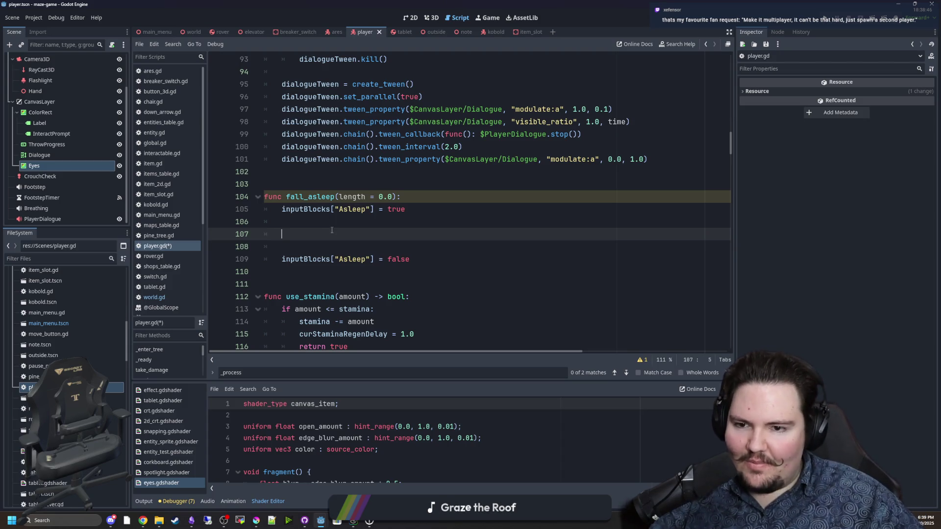
# Check the existing create_tween line for reference, then return to fall_asleep's empty line
pyautogui.scroll(1, 342, 231)
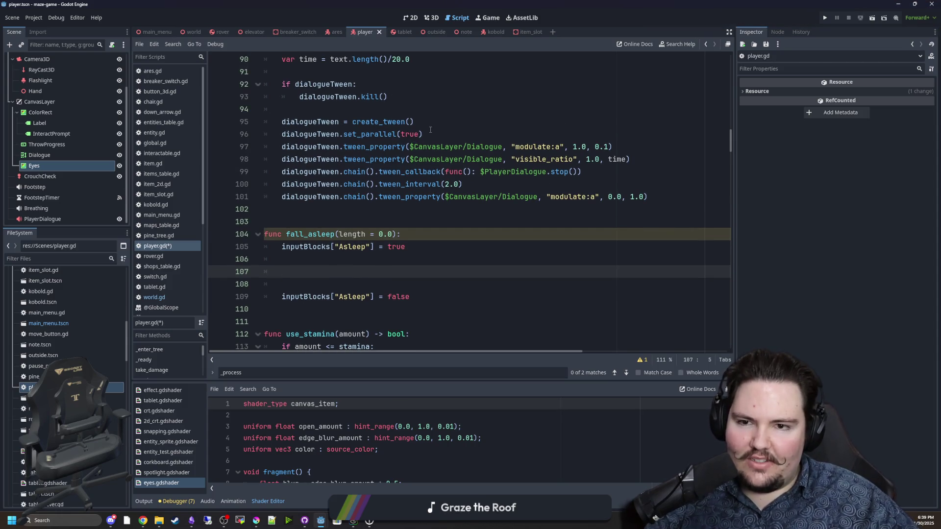
pyautogui.scroll(1, 423, 145)
pyautogui.moveTo(415, 159); pyautogui.dragTo(277, 162)
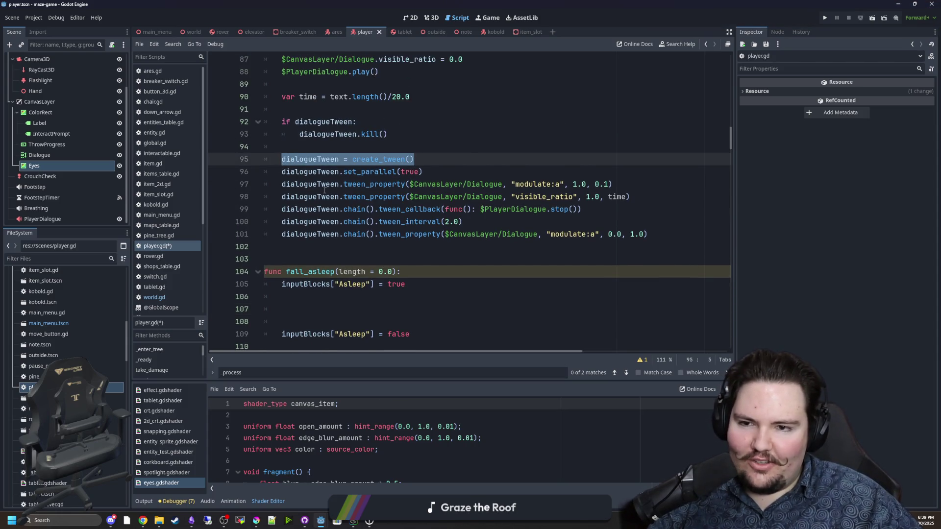
pyautogui.scroll(-2, 324, 190)
pyautogui.click(328, 235)
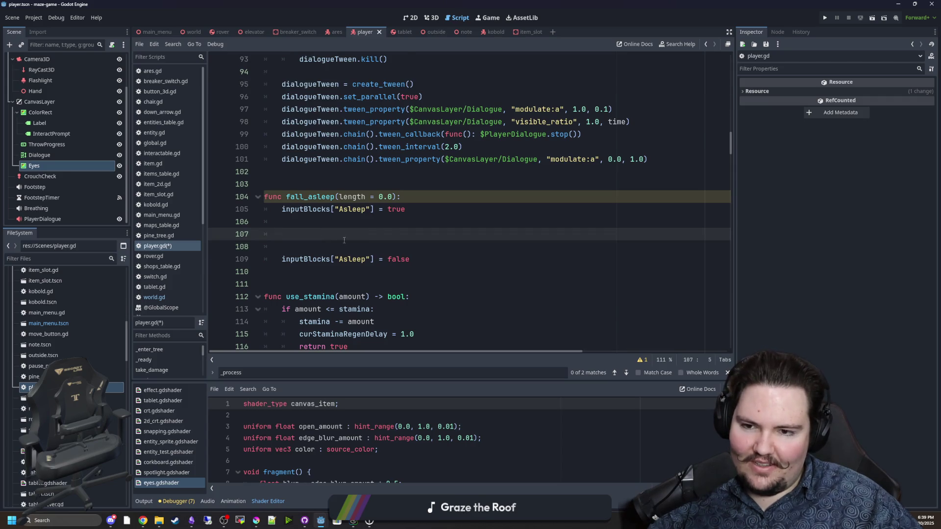
pyautogui.scroll(1, 364, 281)
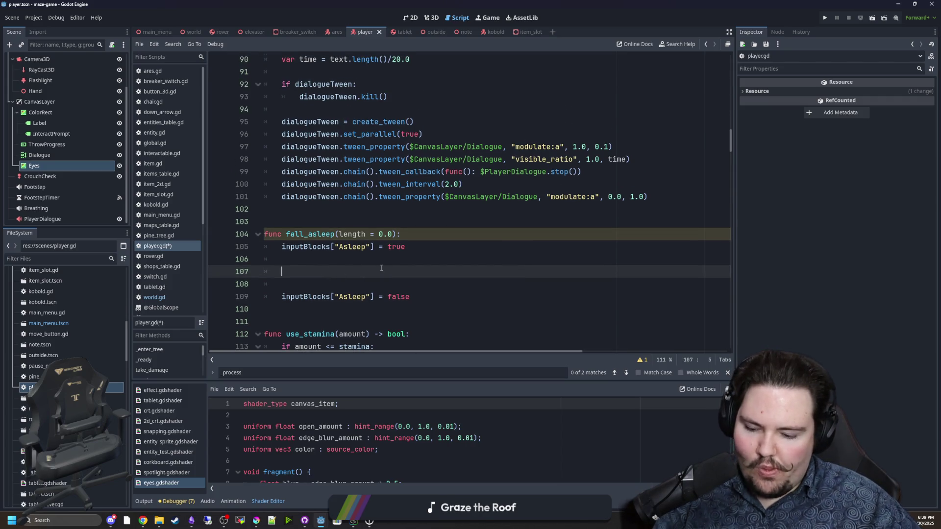
# Create sleepTween and tween self's targetEyesOpen to 0.0 over 1.0 second
pyautogui.write('var sleepTween')
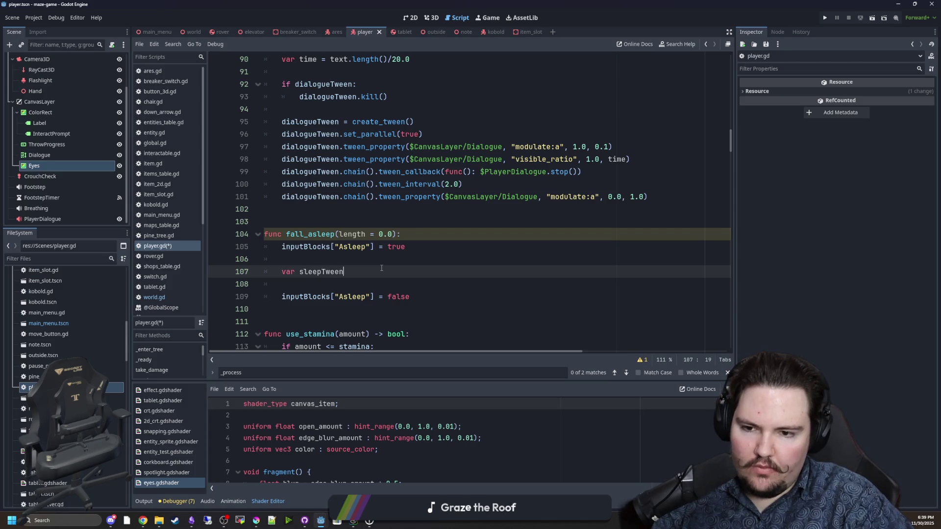
pyautogui.write(' = create_tween()')
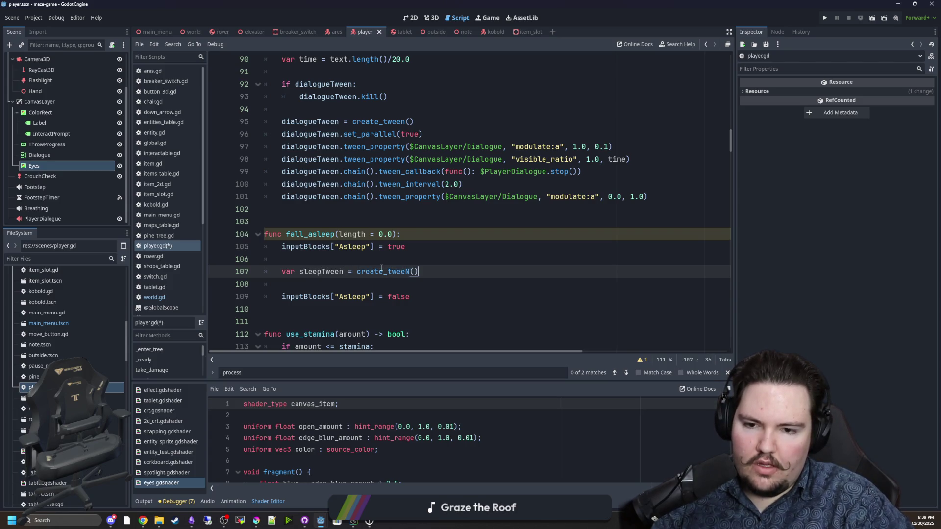
pyautogui.press('Return')
pyautogui.write('sle')
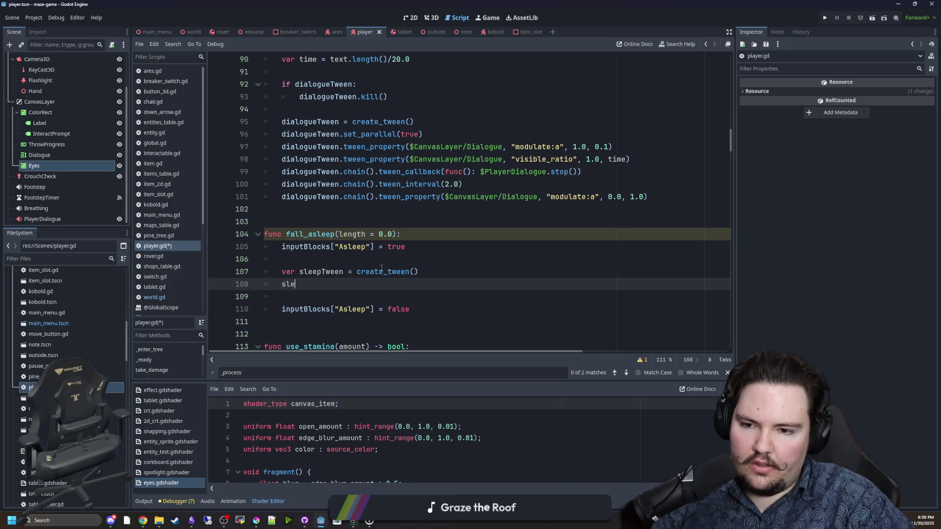
pyautogui.write('epTween.')
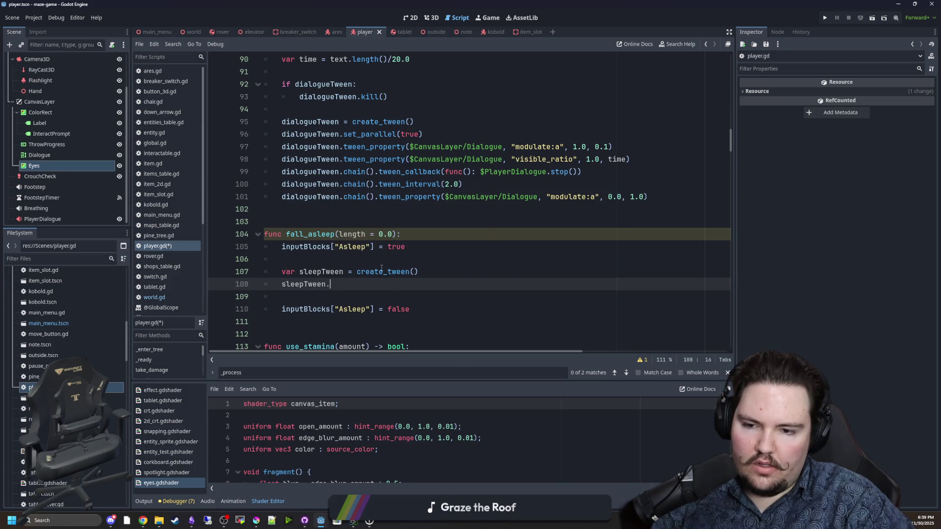
pyautogui.click(337, 289)
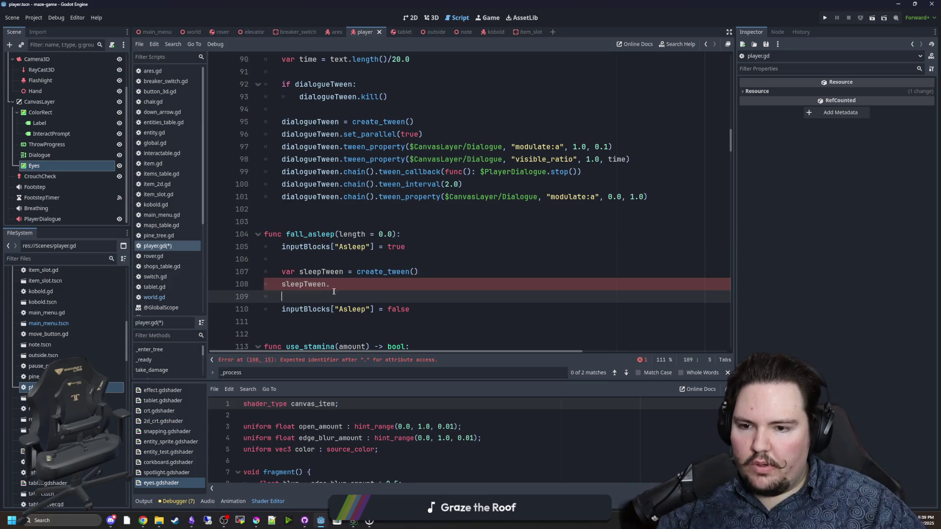
pyautogui.write('tween_p')
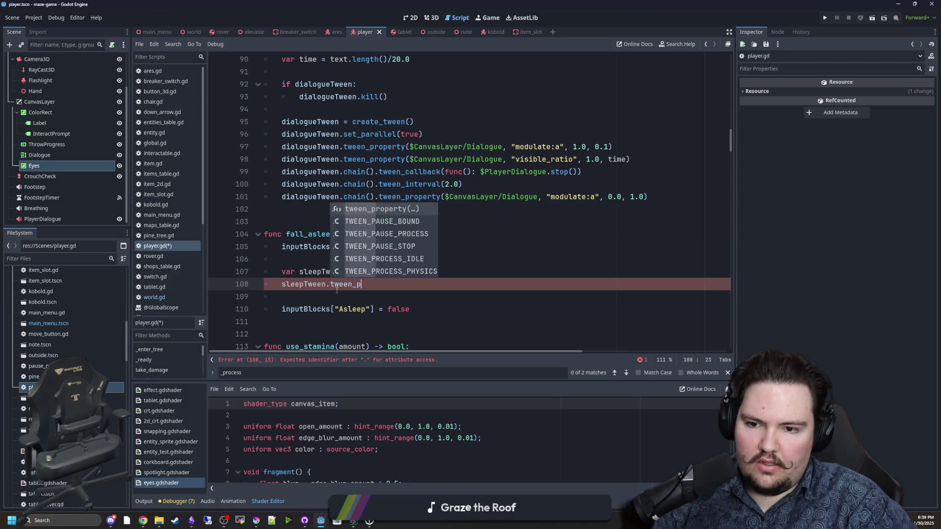
pyautogui.press('Return')
pyautogui.write('self, t')
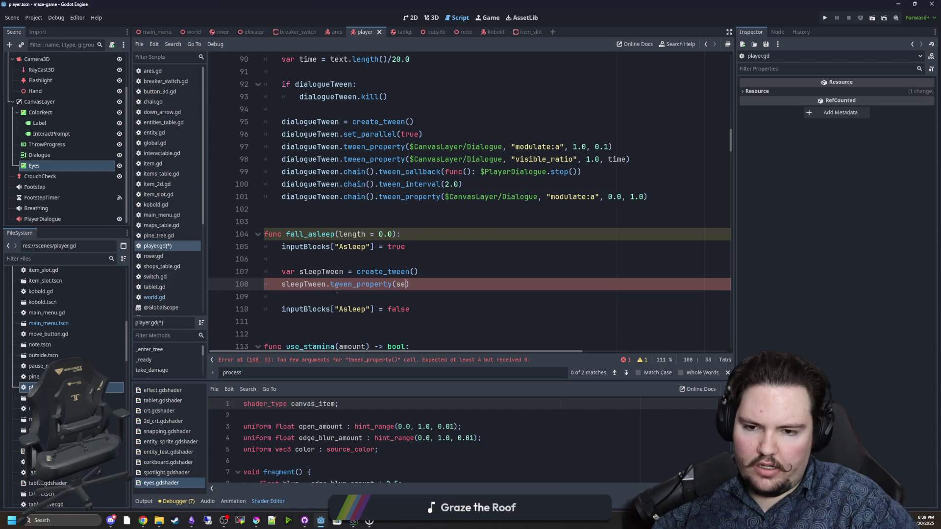
pyautogui.write('arg')
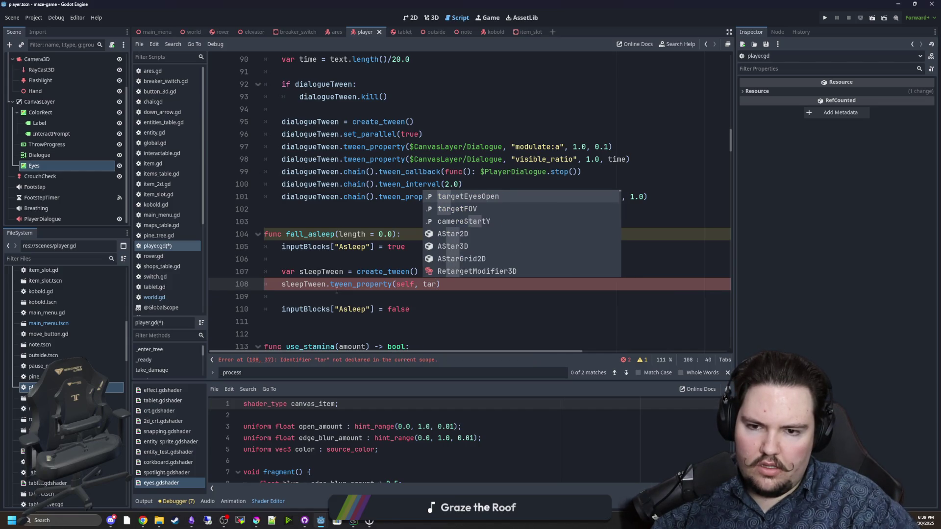
pyautogui.press('Return')
pyautogui.write(', ')
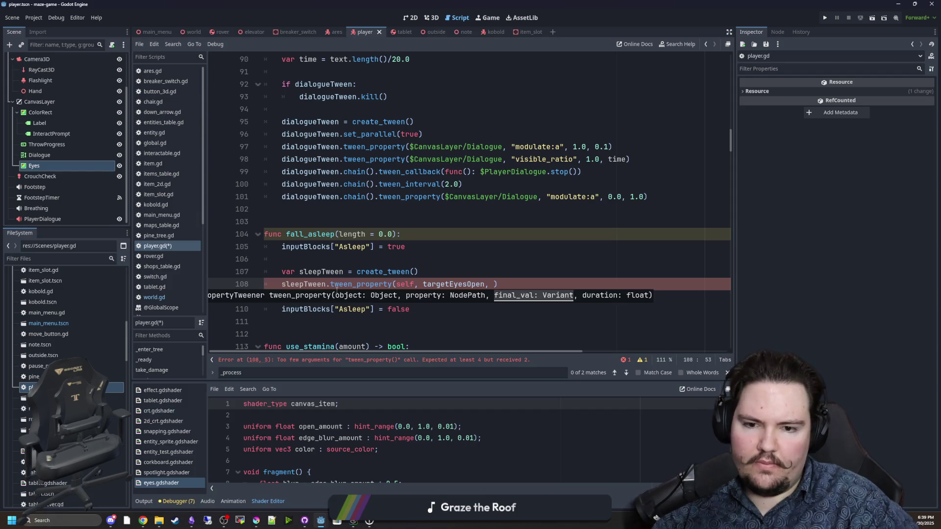
pyautogui.write('0.0, 1.0')
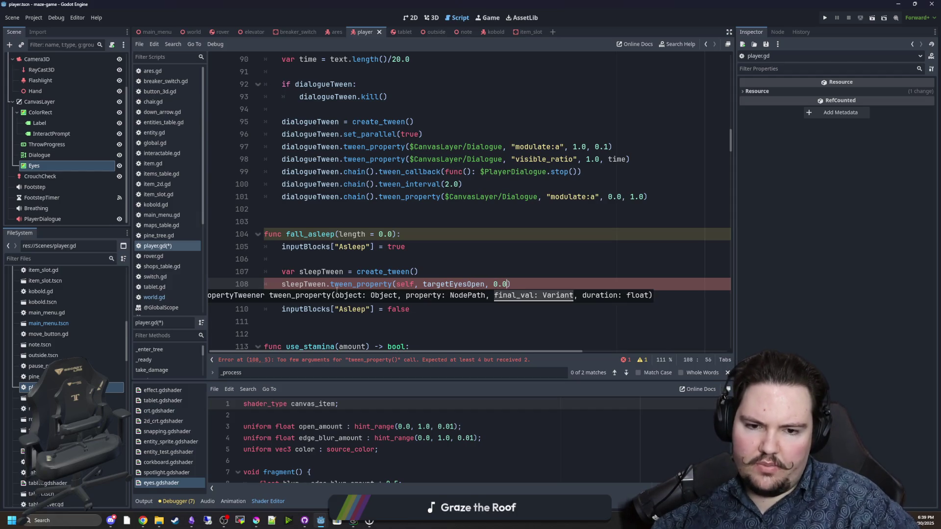
pyautogui.hotkey('ctrl', 'shift', 'Return')
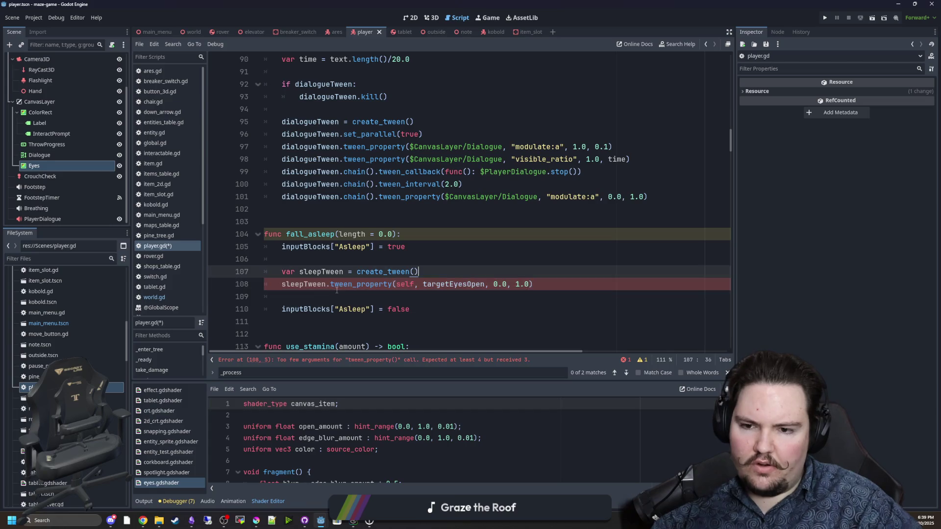
pyautogui.write('sleepTween.set_eas')
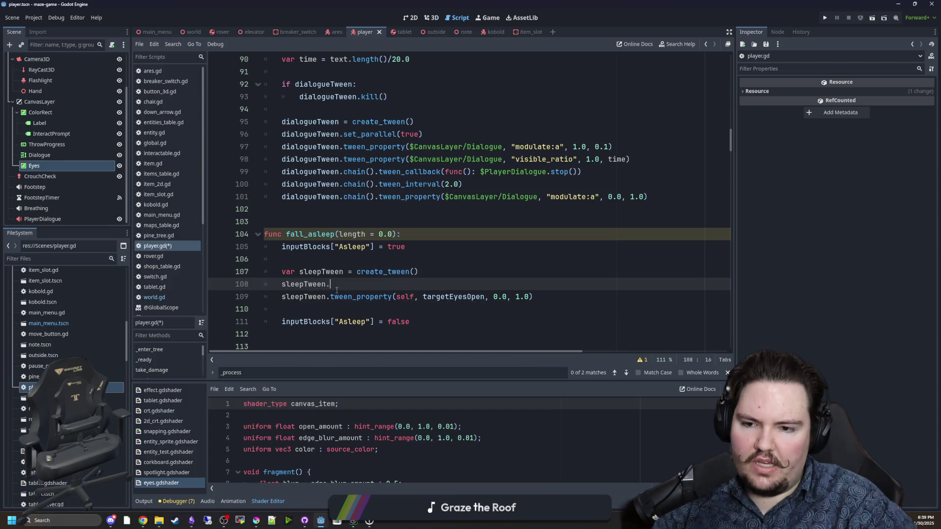
# Give sleepTween the Tween.TRANS_SPRING transition, checking the Tween docs for transition types
pyautogui.press('Return')
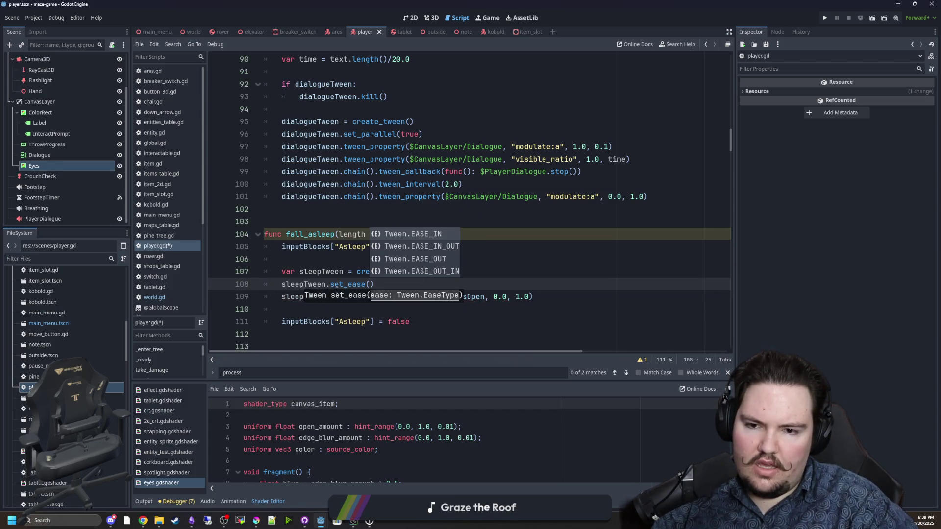
pyautogui.press('BackSpace')
pyautogui.press('BackSpace')
pyautogui.press('BackSpace')
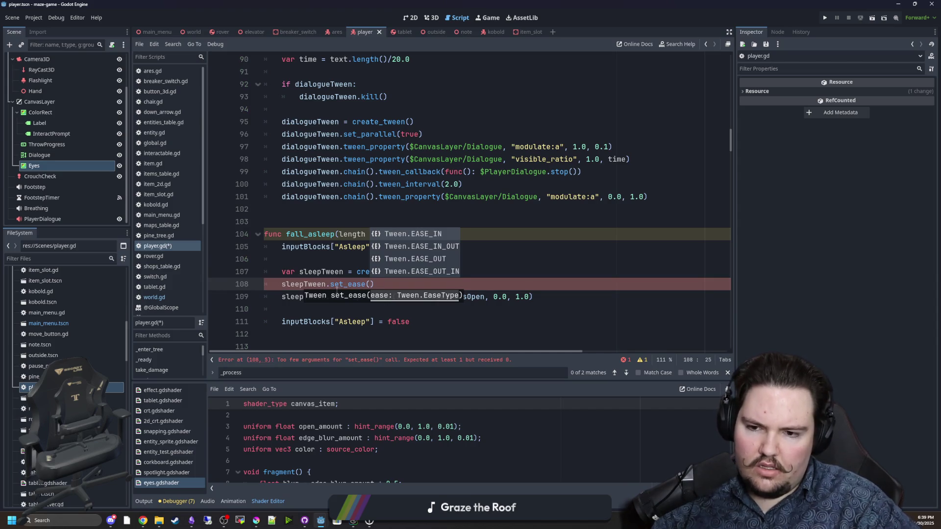
pyautogui.write('tra')
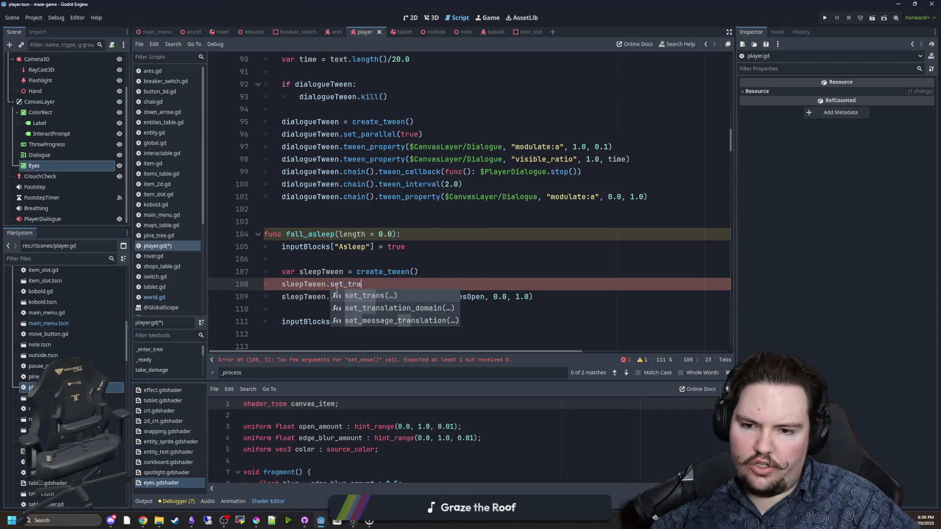
pyautogui.press('Return')
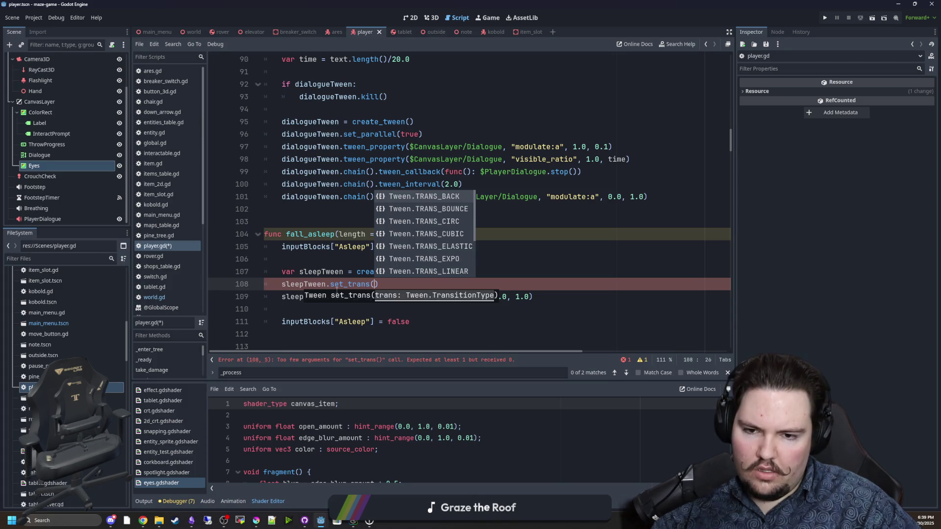
pyautogui.press('Down')
pyautogui.press('Down')
pyautogui.press('Down')
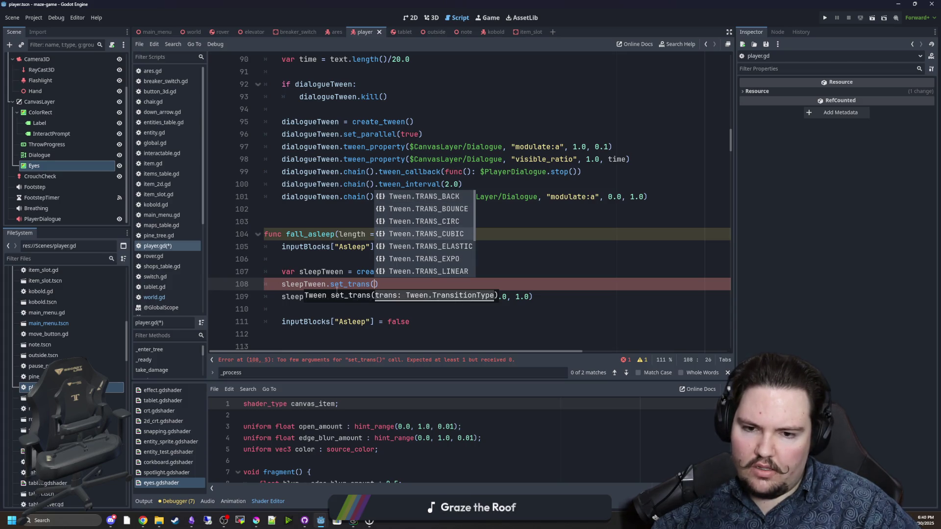
pyautogui.press('Down')
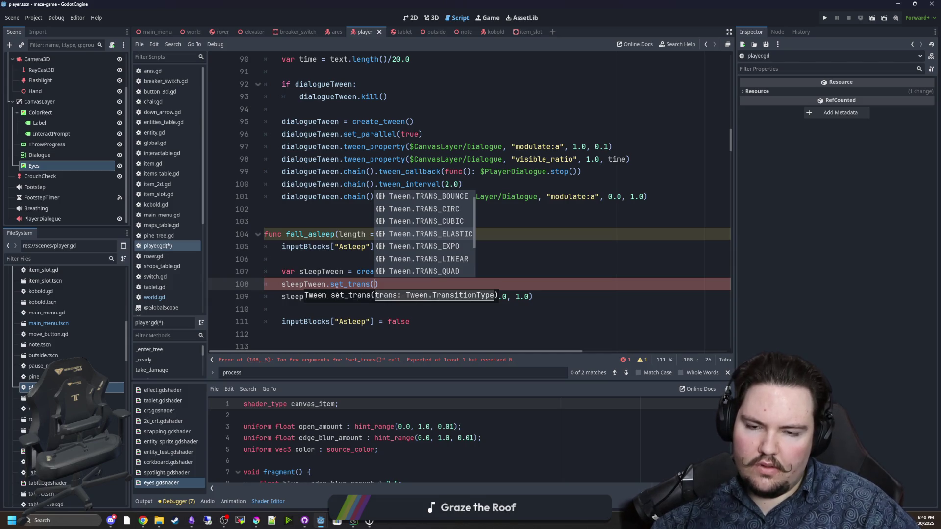
pyautogui.press('Up')
pyautogui.press('Up')
pyautogui.press('Up')
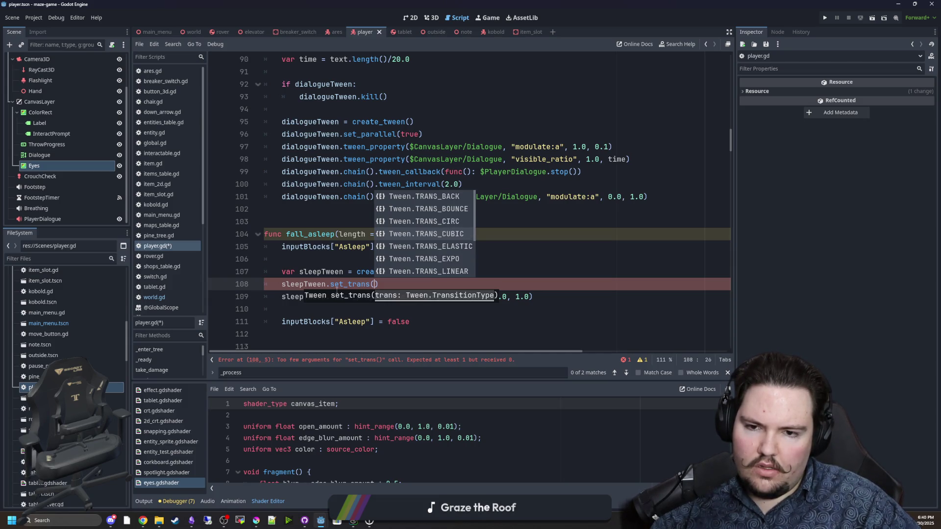
pyautogui.press('Down')
pyautogui.press('Down')
pyautogui.press('Down')
pyautogui.press('Down')
pyautogui.press('Down')
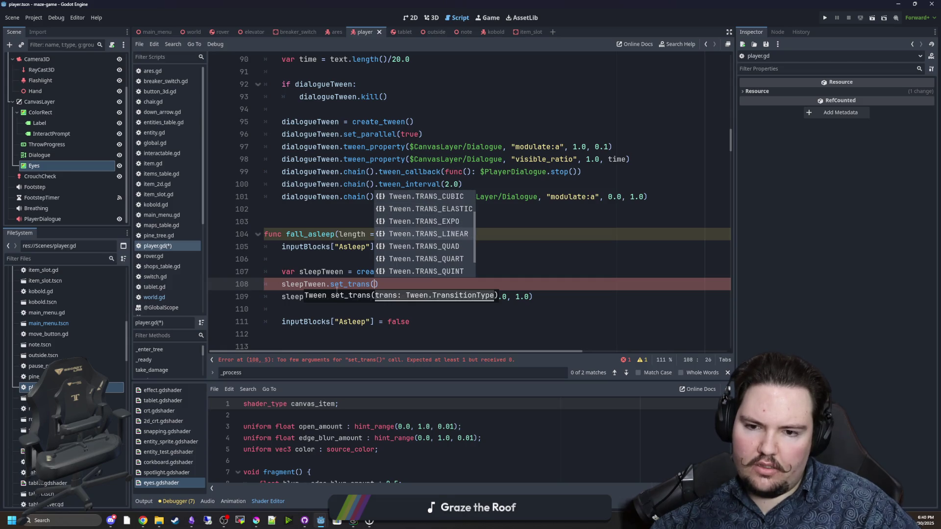
pyautogui.press('Down')
pyautogui.press('Down')
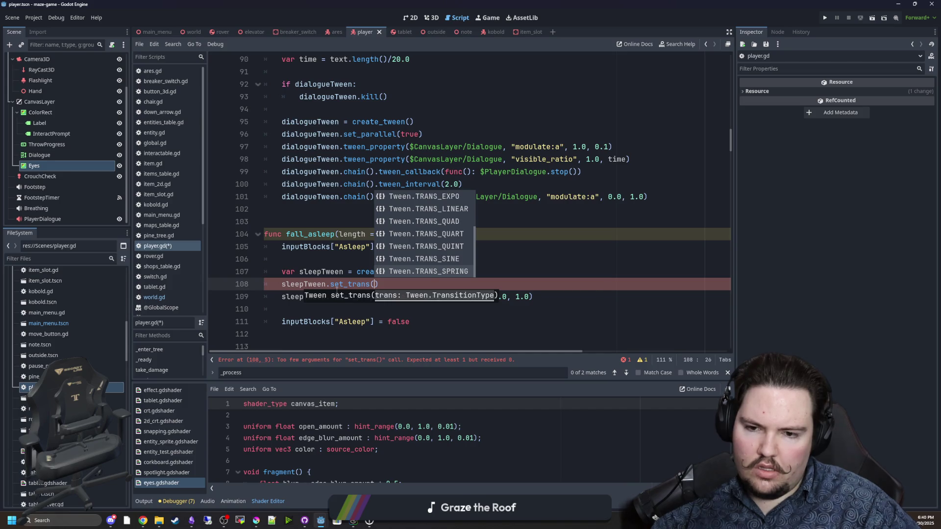
pyautogui.press('Escape')
pyautogui.click(422, 295)
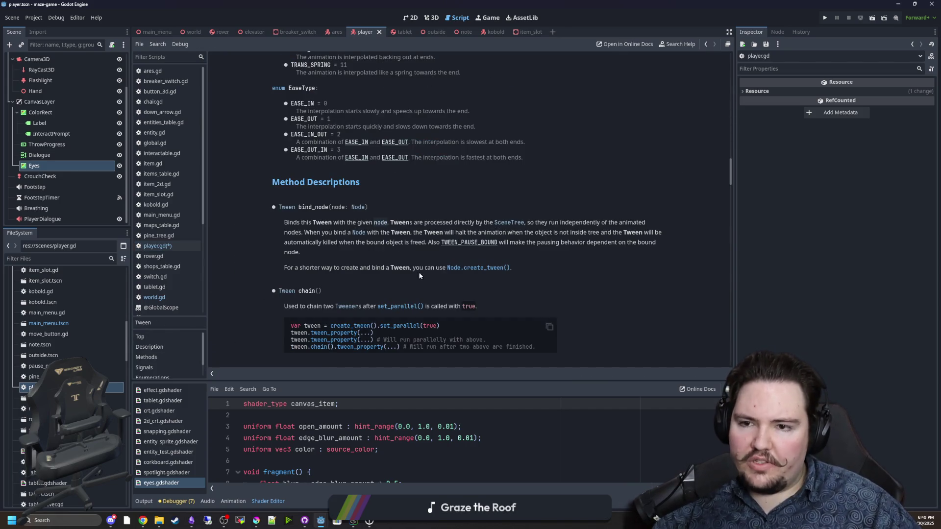
pyautogui.hotkey('alt', 'Left')
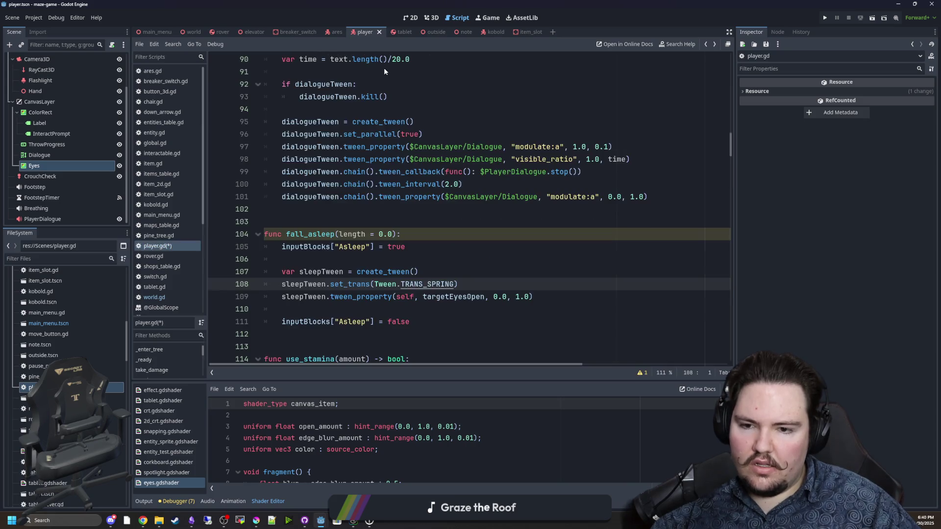
# Add sleepTween.tween_interval(length) after the eyes-closing tween
pyautogui.scroll(-1, 463, 286)
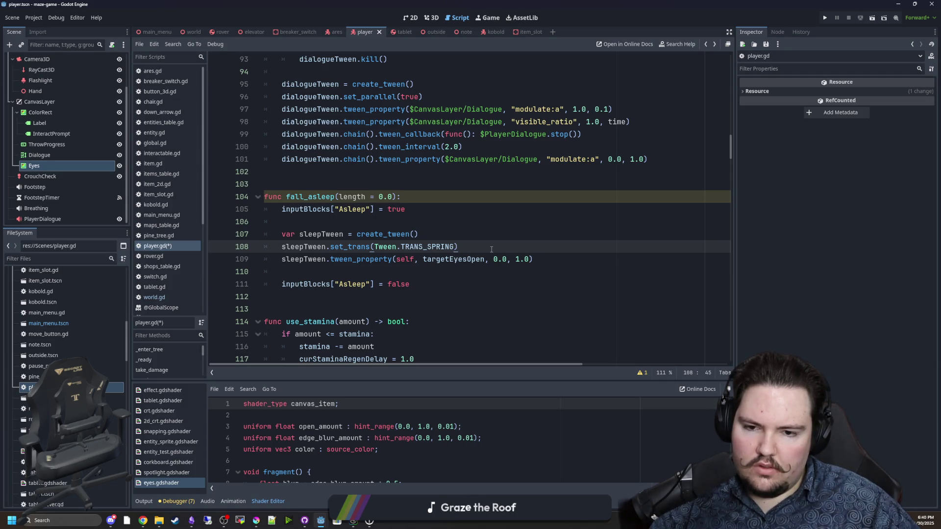
pyautogui.press('Return')
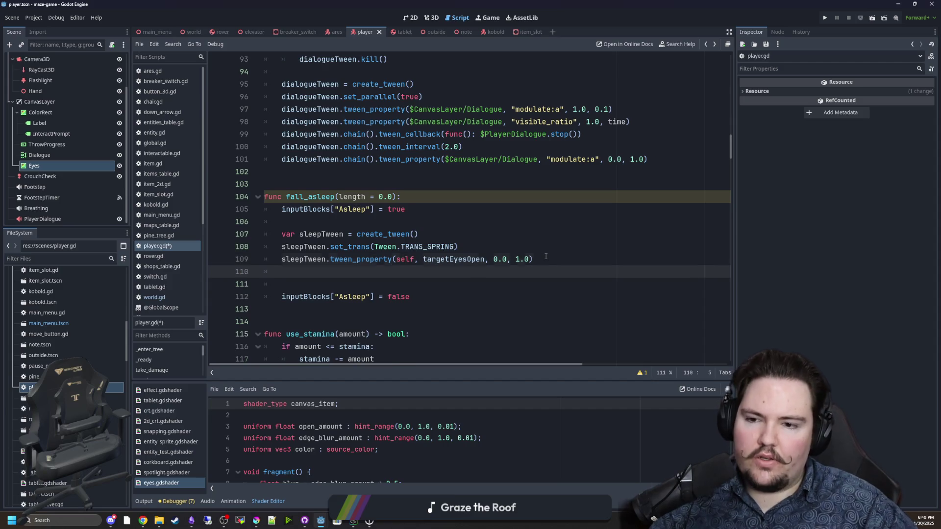
pyautogui.write('tleepTween.')
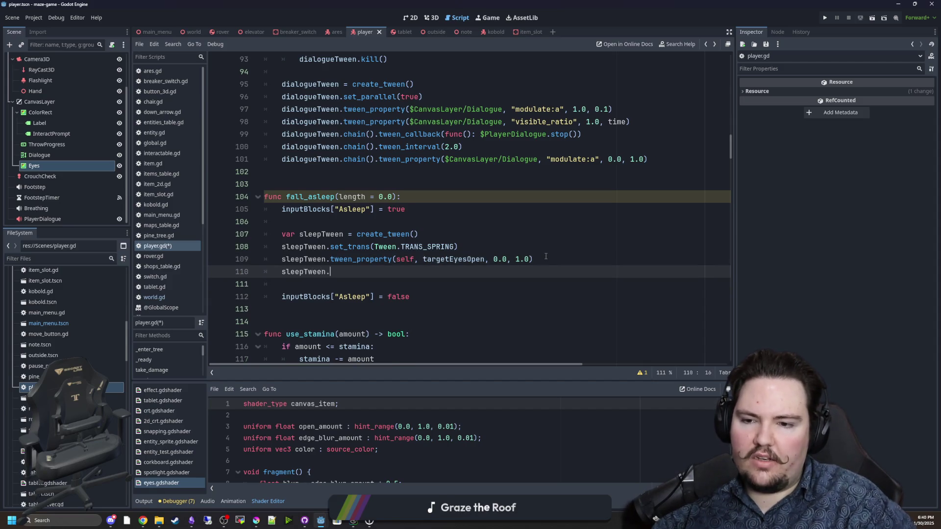
pyautogui.write('tween_int')
pyautogui.press('Return')
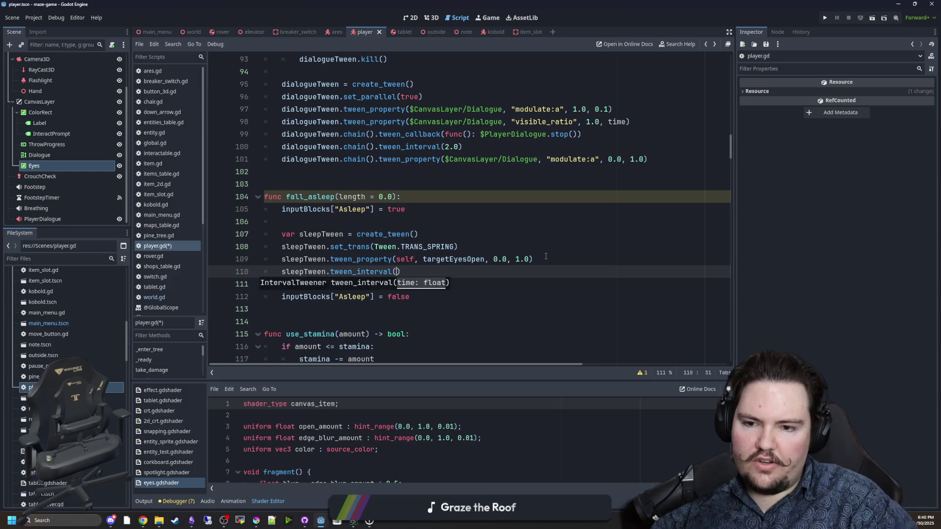
pyautogui.write('length')
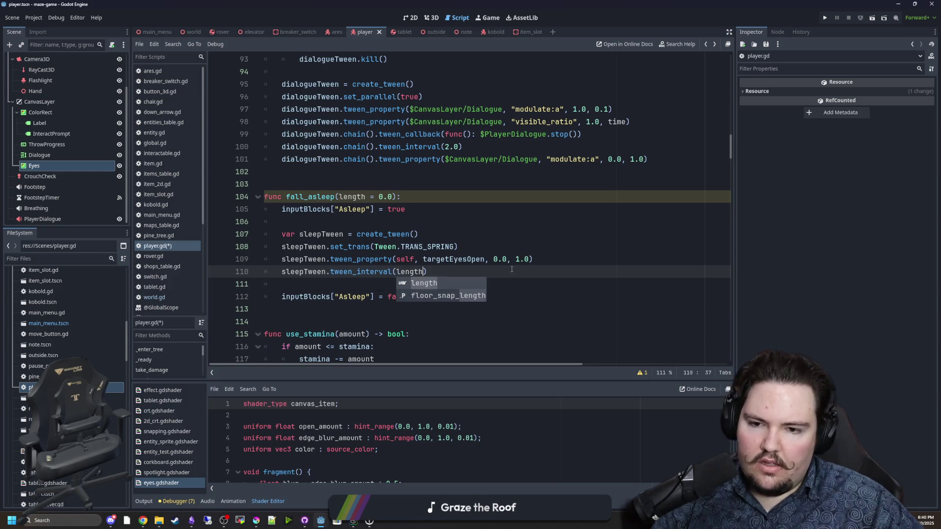
pyautogui.press('Escape')
# Duplicate the eyes-closing tween_property below the interval and change its duration to 3
pyautogui.press('Up')
pyautogui.press('End')
pyautogui.hotkey('shift', 'Home')
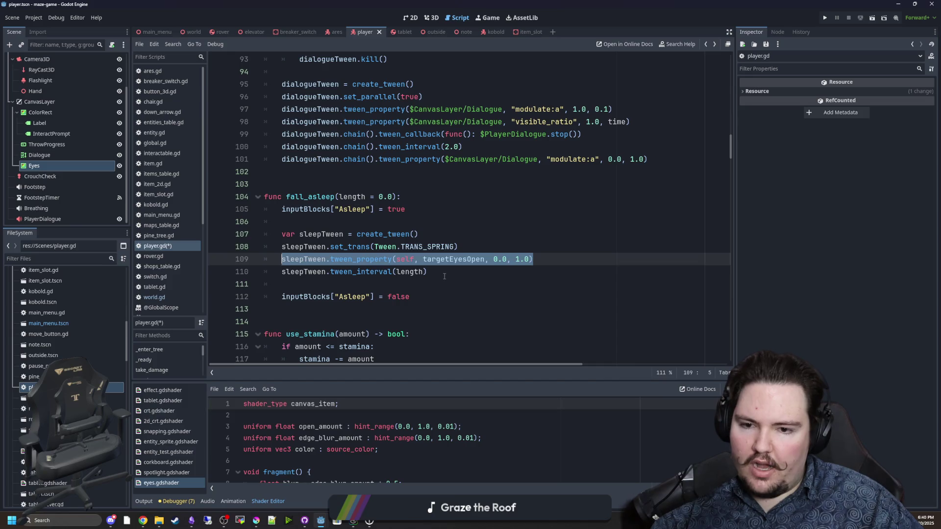
pyautogui.hotkey('ctrl', 'c')
pyautogui.press('Down')
pyautogui.press('End')
pyautogui.press('Return')
pyautogui.hotkey('ctrl', 'v')
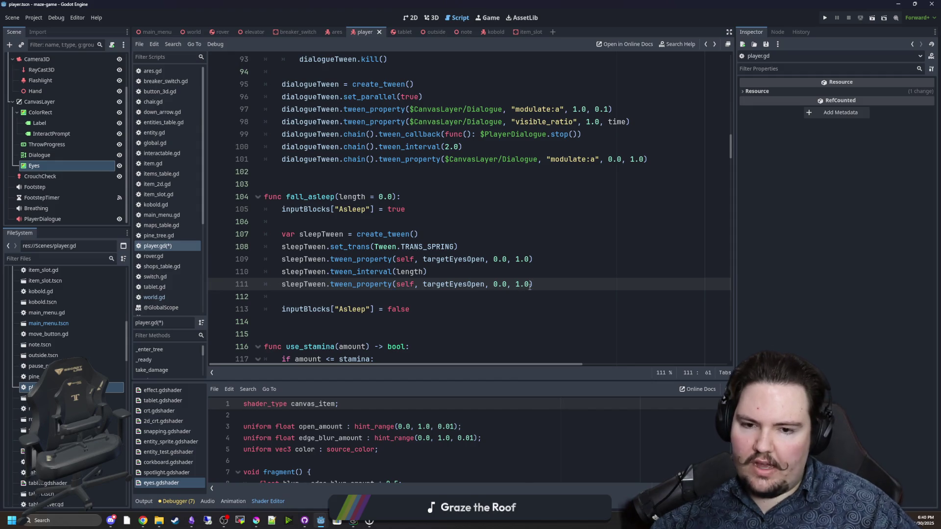
pyautogui.press('Left')
pyautogui.press('Left')
pyautogui.press('BackSpace')
pyautogui.write('4')
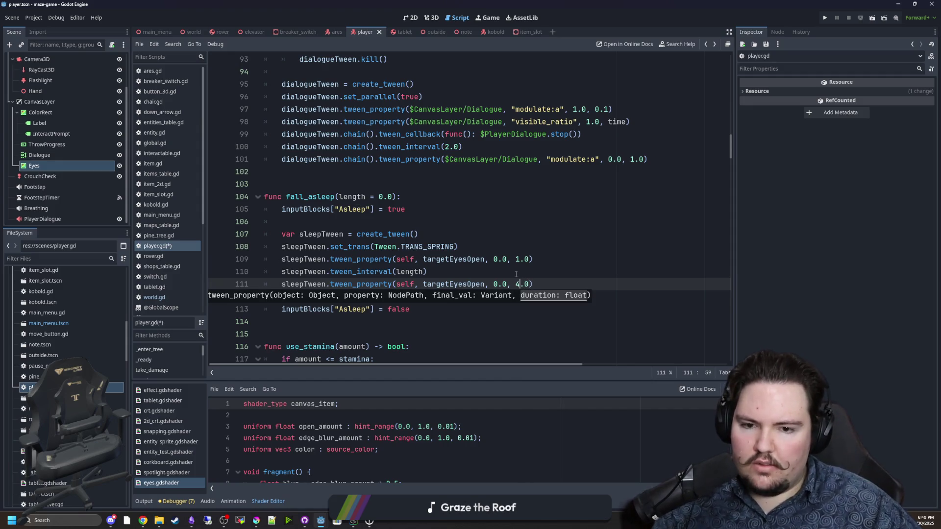
pyautogui.press('BackSpace')
pyautogui.write('3')
pyautogui.click(515, 274)
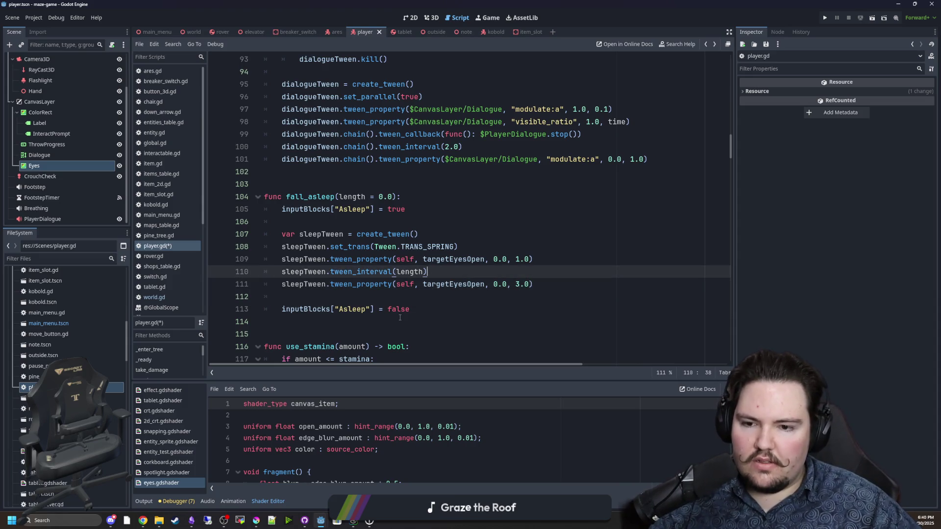
# Move the inputBlocks["Asleep"] reset into a sleepTween.tween_callback(func(): ...) after the interval
pyautogui.click(437, 311)
pyautogui.hotkey('shift', 'Home')
pyautogui.press('BackSpace')
pyautogui.click(483, 283)
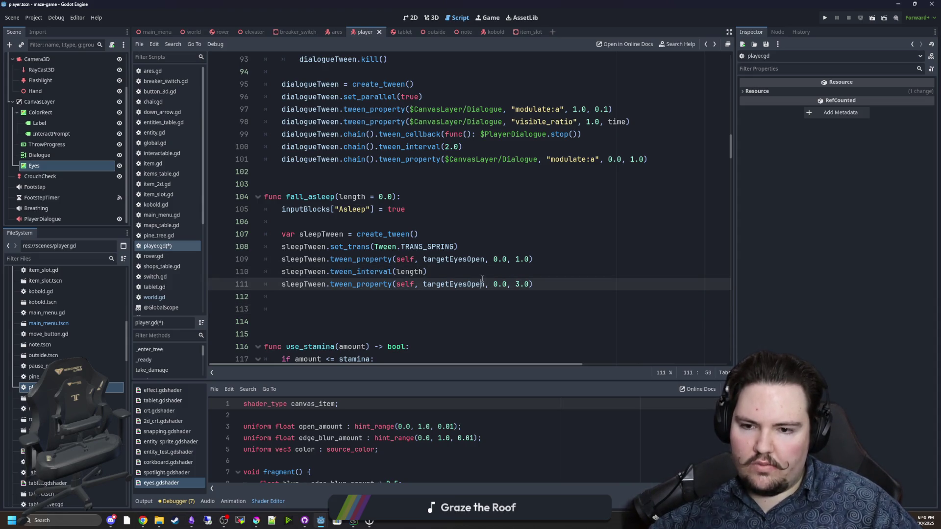
pyautogui.click(486, 274)
pyautogui.press('Return')
pyautogui.write('sleepTwe')
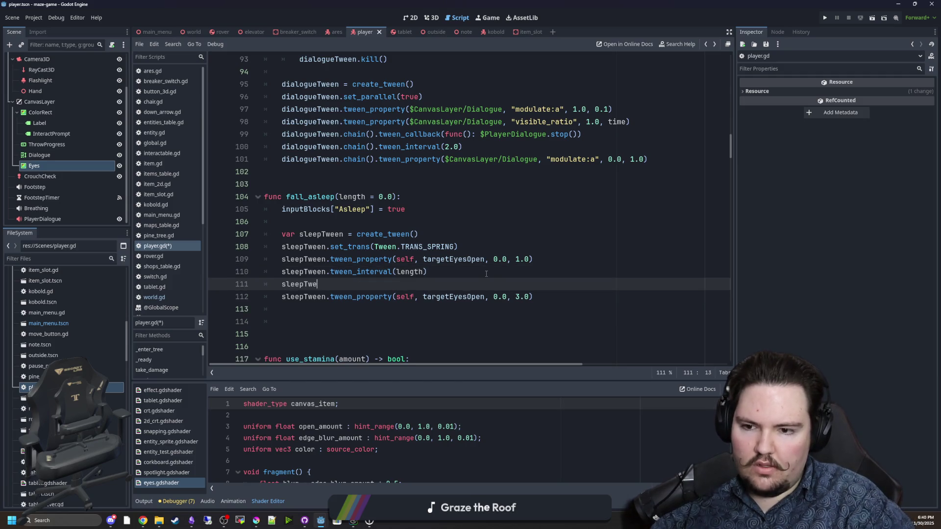
pyautogui.write('en.tween_call')
pyautogui.press('Return')
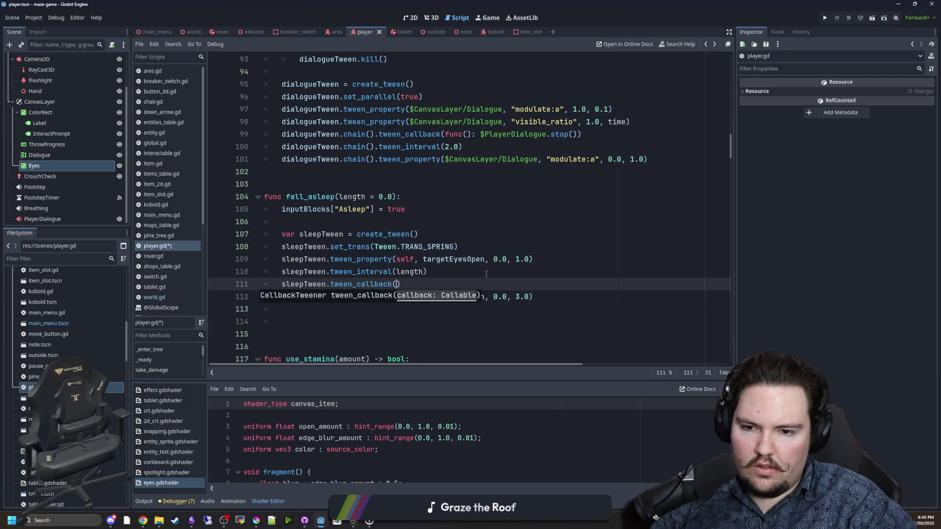
pyautogui.hotkey('ctrl', 'v')
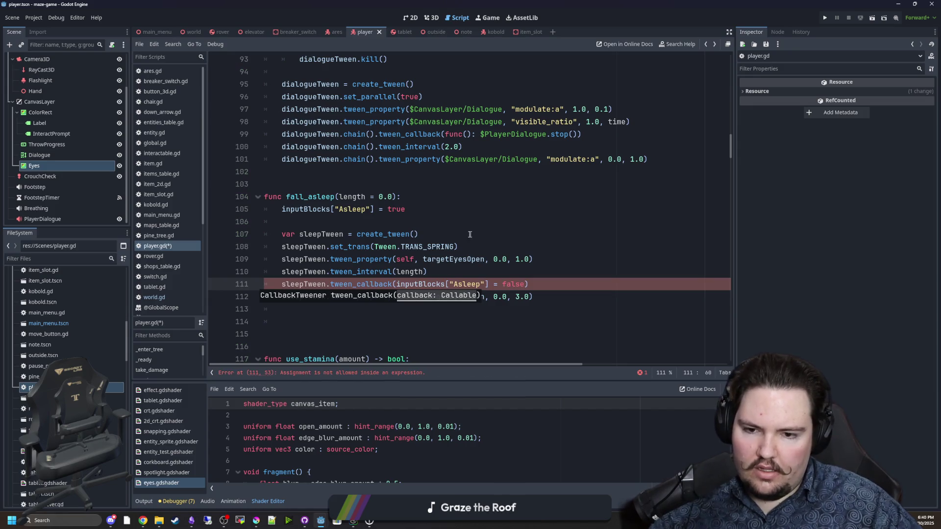
pyautogui.click(396, 284)
pyautogui.write('func():')
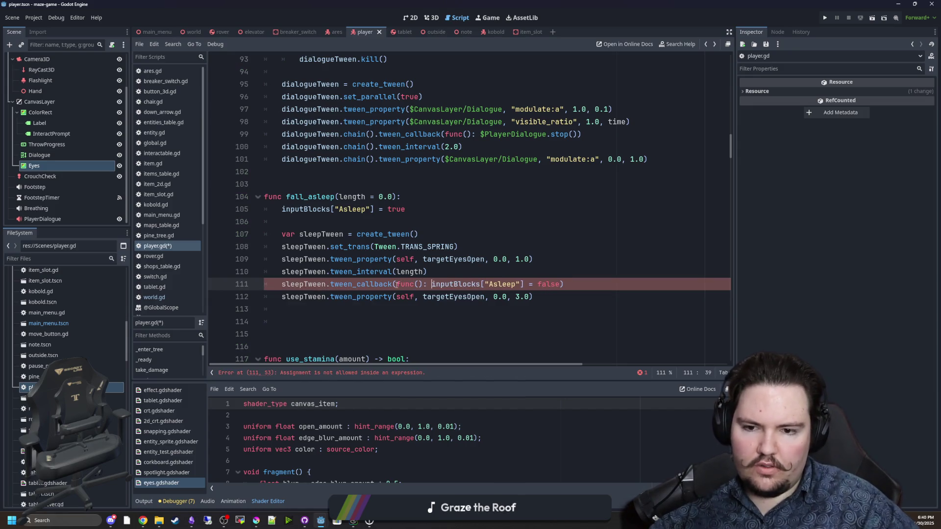
# Set the final tween's eyes target to 1.0, remove extra blank lines, and save player.gd
pyautogui.moveTo(564, 285); pyautogui.dragTo(301, 292)
pyautogui.click(372, 321)
pyautogui.press('BackSpace')
pyautogui.press('BackSpace')
pyautogui.press('BackSpace')
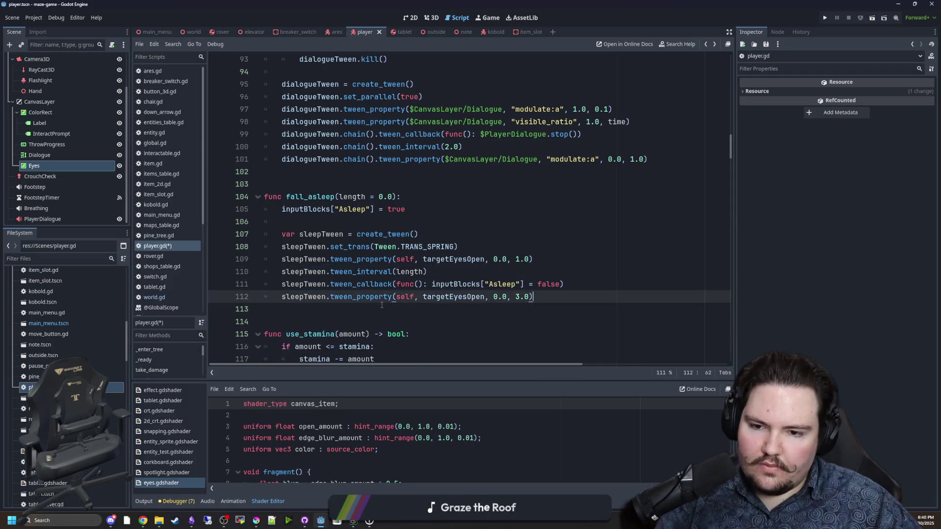
pyautogui.doubleClick(506, 297)
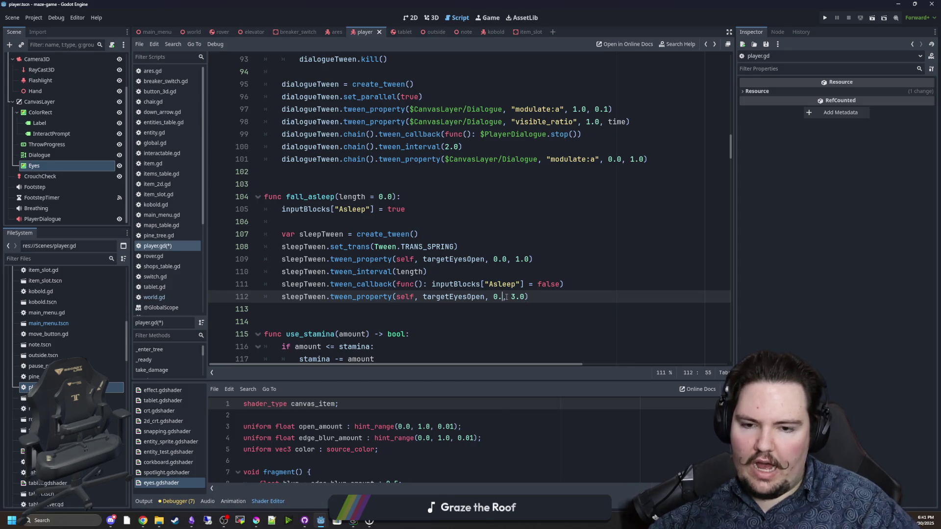
pyautogui.write('1.0')
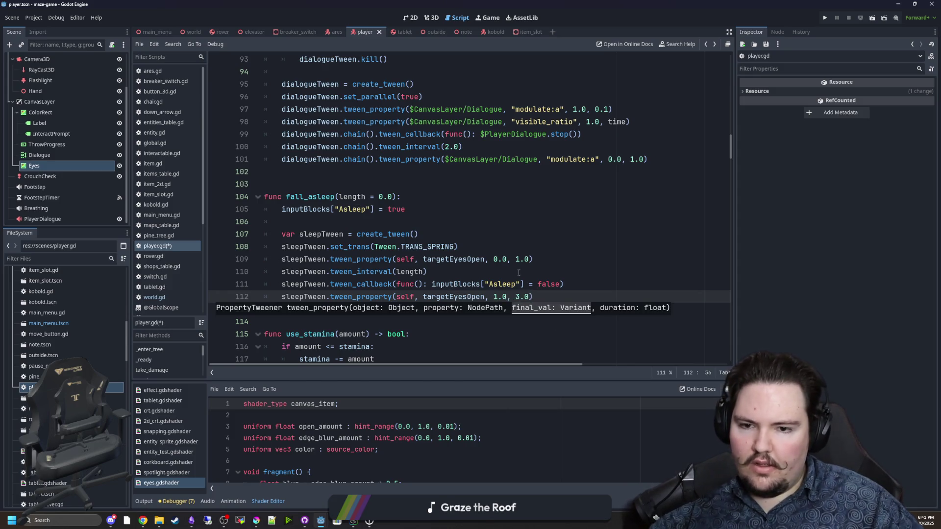
pyautogui.moveTo(458, 246); pyautogui.dragTo(281, 248)
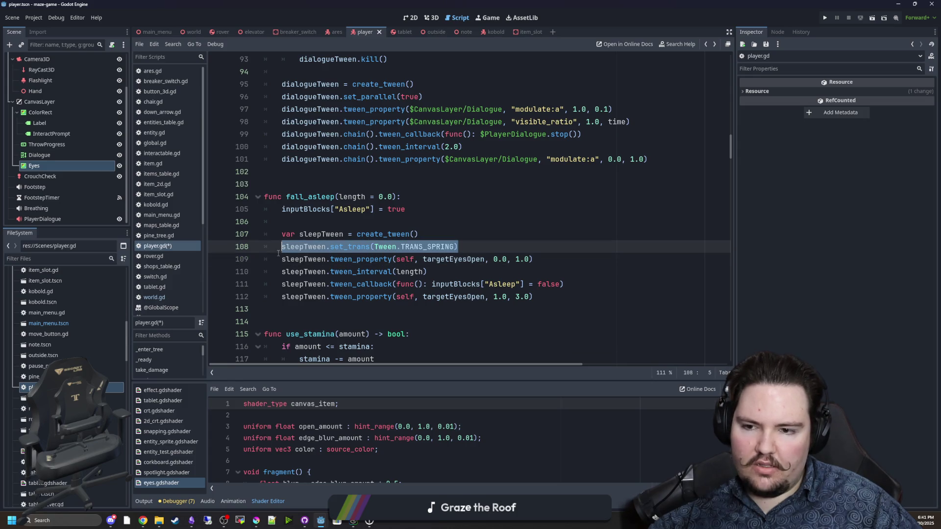
pyautogui.hotkey('ctrl', 's')
pyautogui.press('Up')
pyautogui.press('Up')
pyautogui.press('Up')
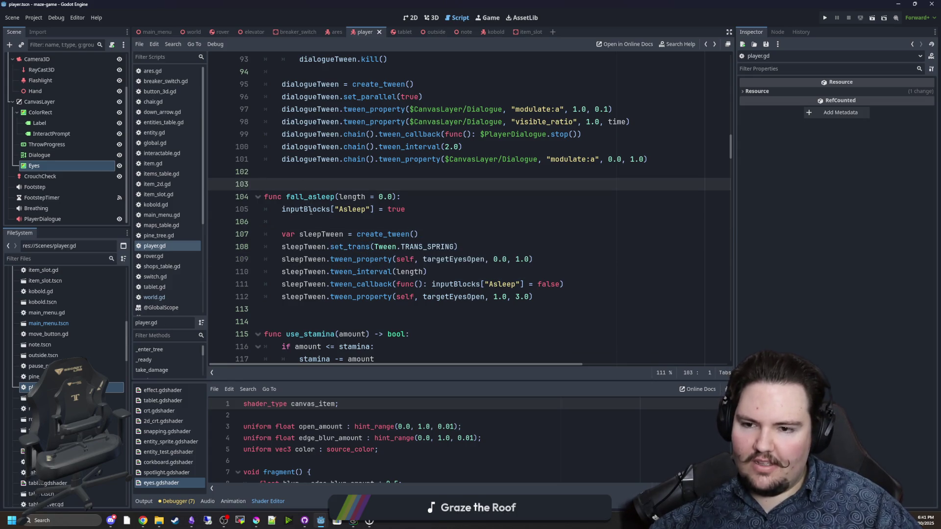
# Delete the empty line after the Asleep block in fall_asleep and save player.gd
pyautogui.click(309, 222)
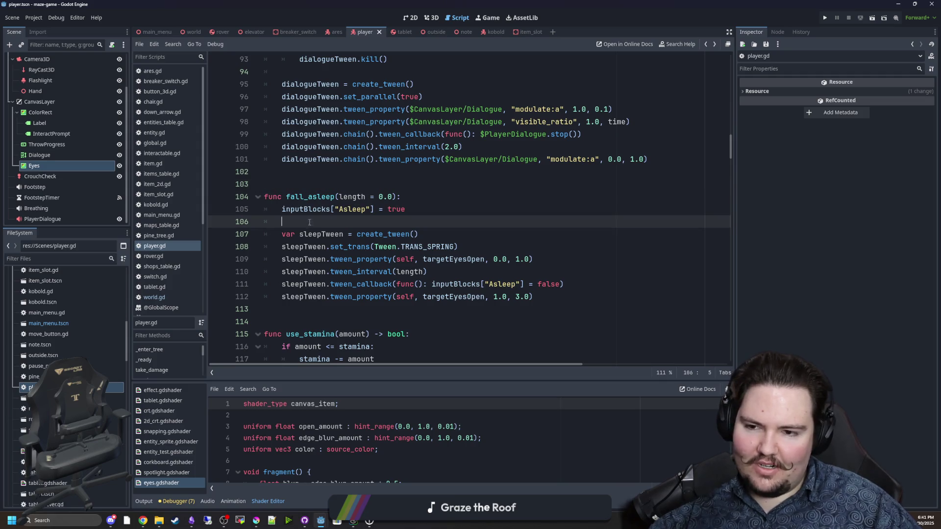
pyautogui.press('BackSpace')
pyautogui.press('BackSpace')
pyautogui.press('Up')
pyautogui.press('Up')
pyautogui.hotkey('ctrl', 's')
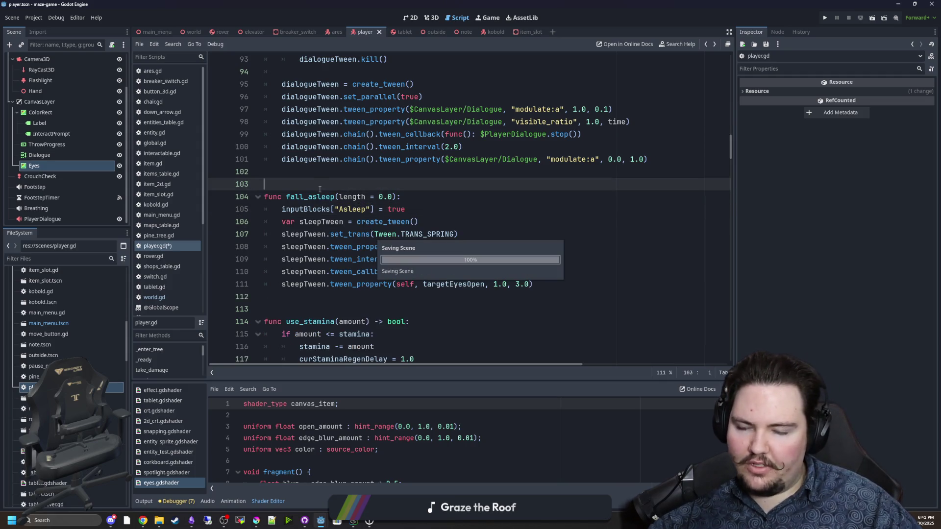
# Filter the FileSystem for 'chair', open chair.gd, then return to player.gd
pyautogui.click(102, 259)
pyautogui.write('chai')
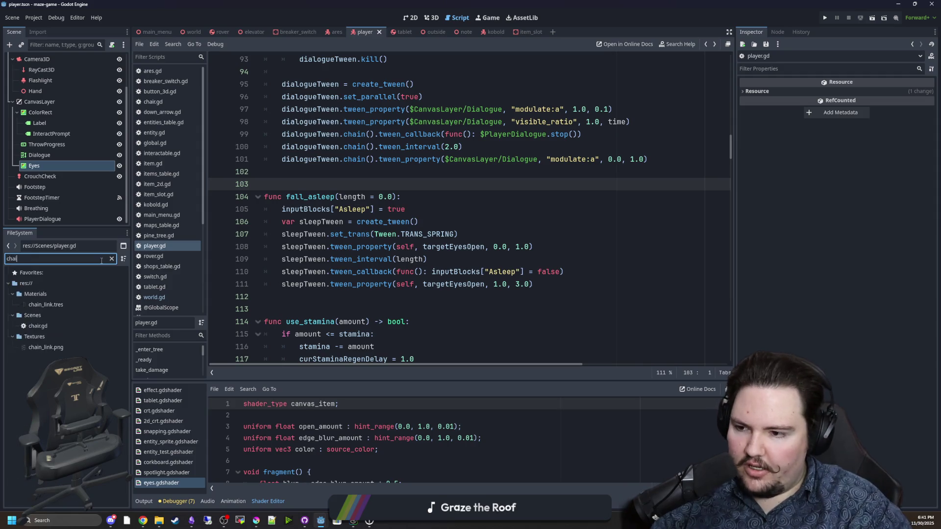
pyautogui.write('r')
pyautogui.doubleClick(35, 305)
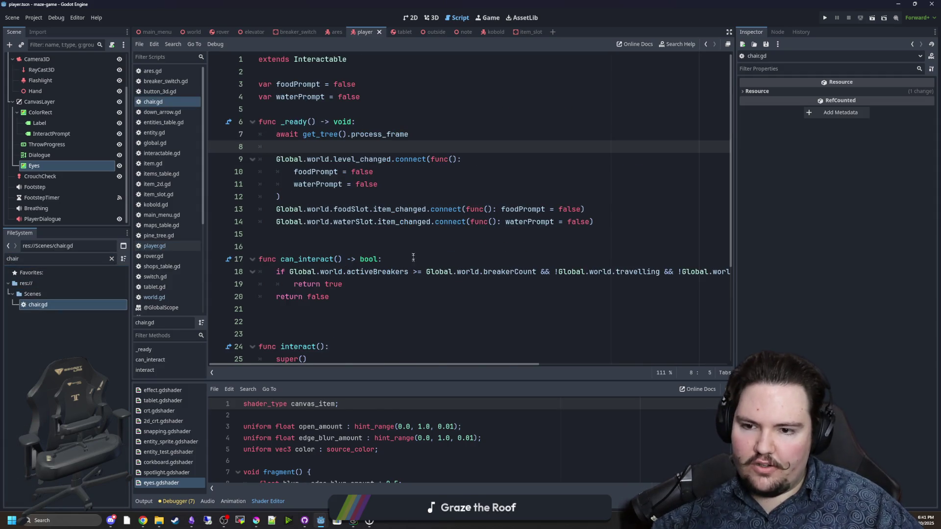
pyautogui.scroll(-4, 413, 258)
pyautogui.click(294, 234)
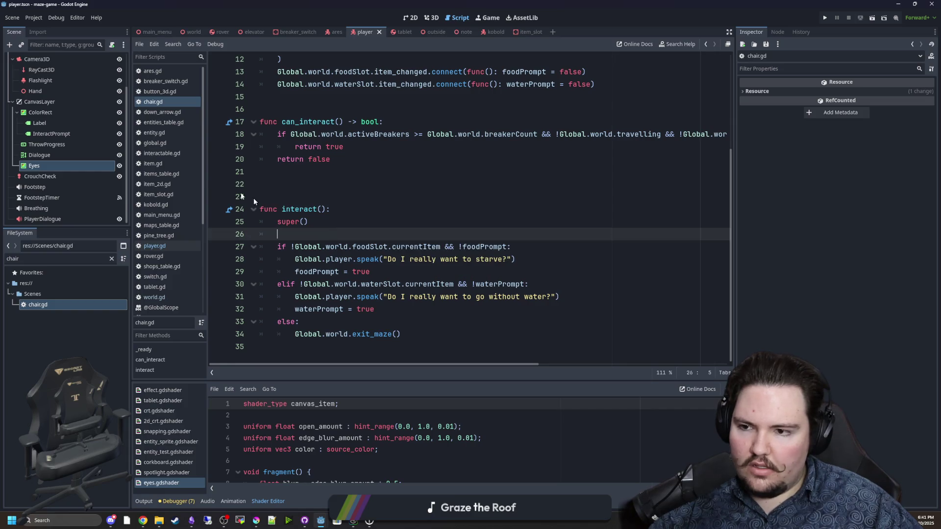
pyautogui.click(154, 245)
pyautogui.moveTo(731, 164); pyautogui.dragTo(735, 64)
pyautogui.scroll(-8, 319, 206)
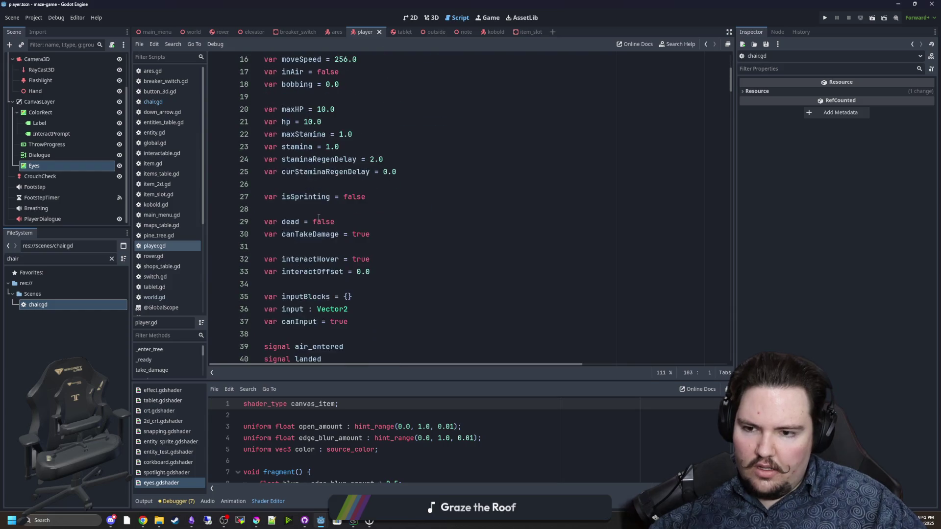
# Declare a new 'signal awoken' below the landed signal in player.gd
pyautogui.click(335, 245)
pyautogui.press('Return')
pyautogui.write('signal ')
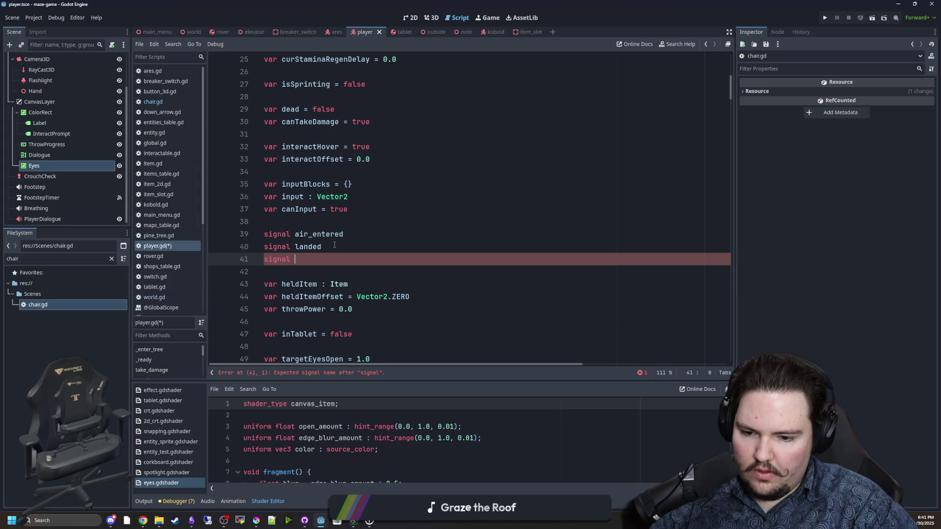
pyautogui.write('awoken')
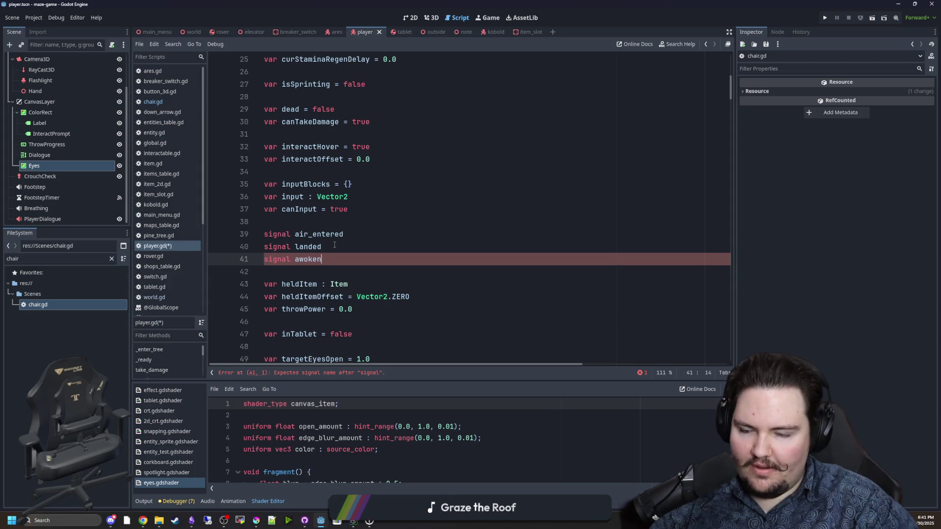
pyautogui.scroll(-6, 437, 280)
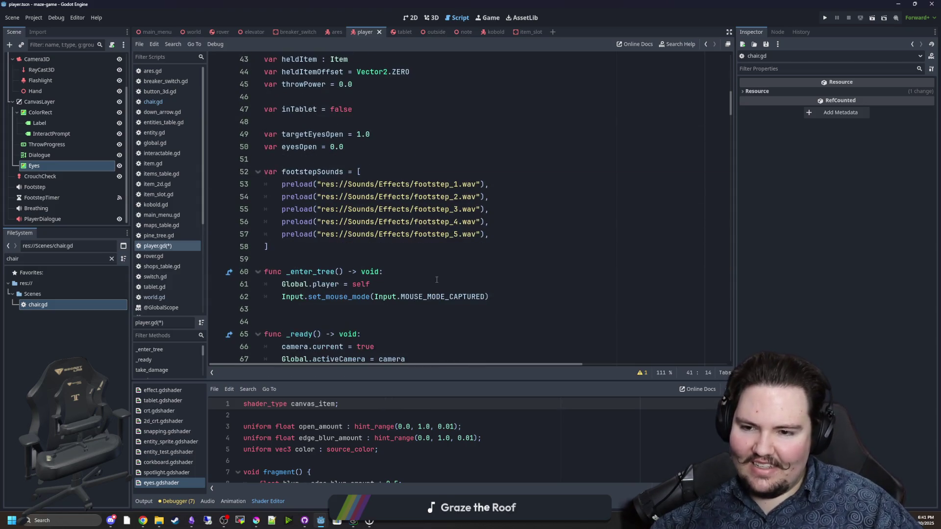
# Split fall_asleep's tween_callback lambda across lines, adding awoken.emit() after the Asleep unblock
pyautogui.click(437, 280)
pyautogui.hotkey('ctrl', 'f')
pyautogui.write('fall_')
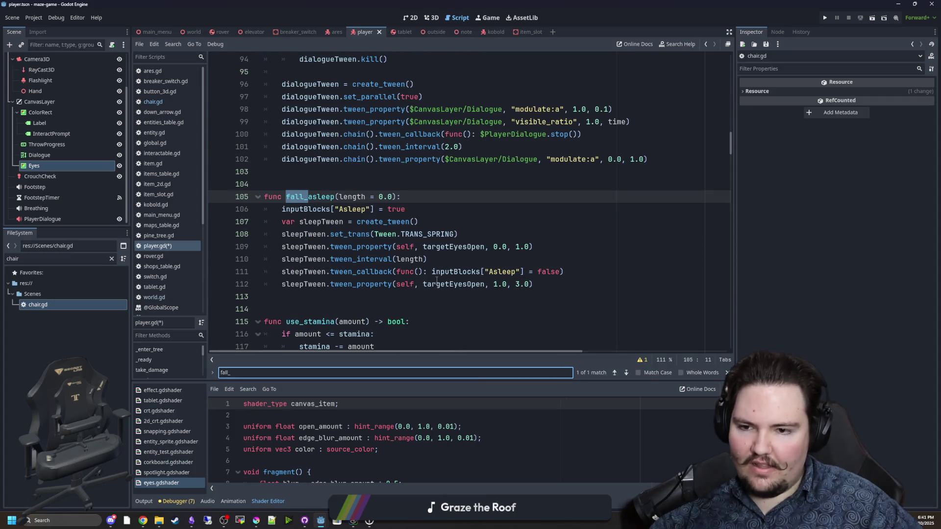
pyautogui.click(561, 271)
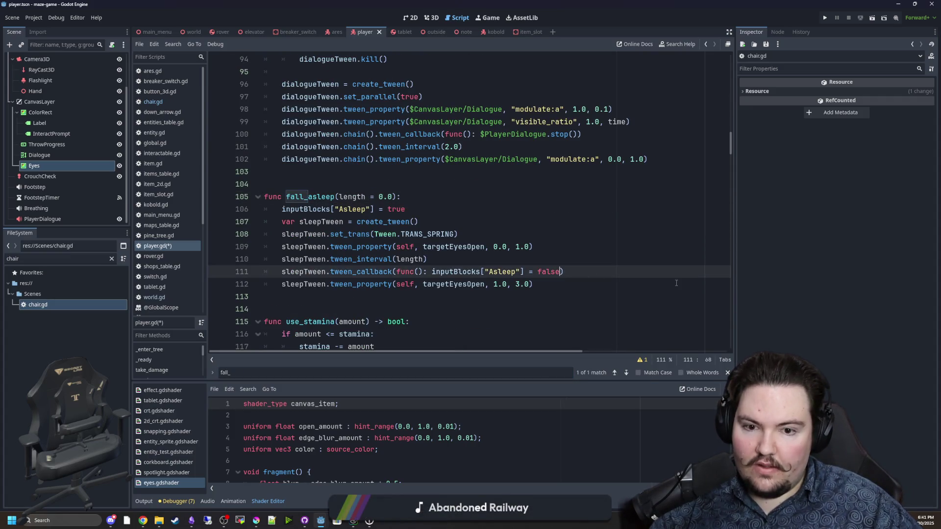
pyautogui.press('Return')
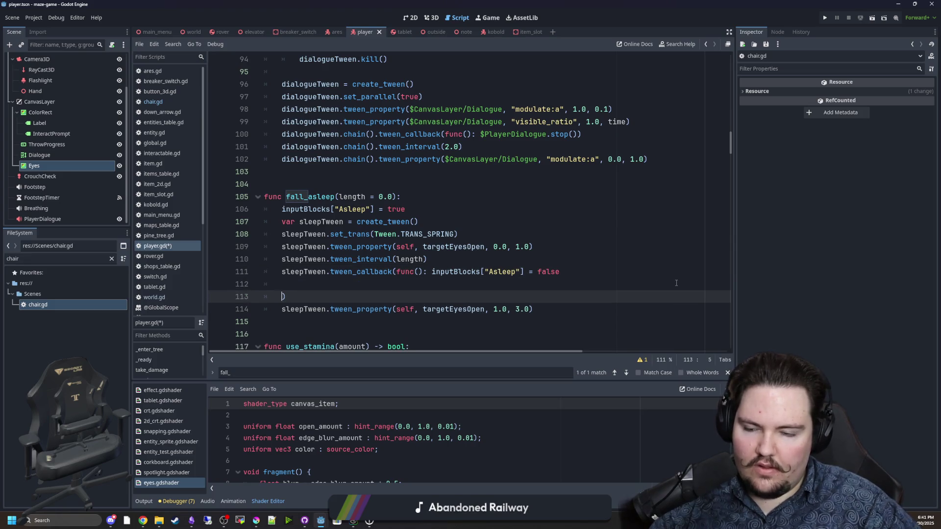
pyautogui.write('awoken')
pyautogui.click(427, 271)
pyautogui.press('Return')
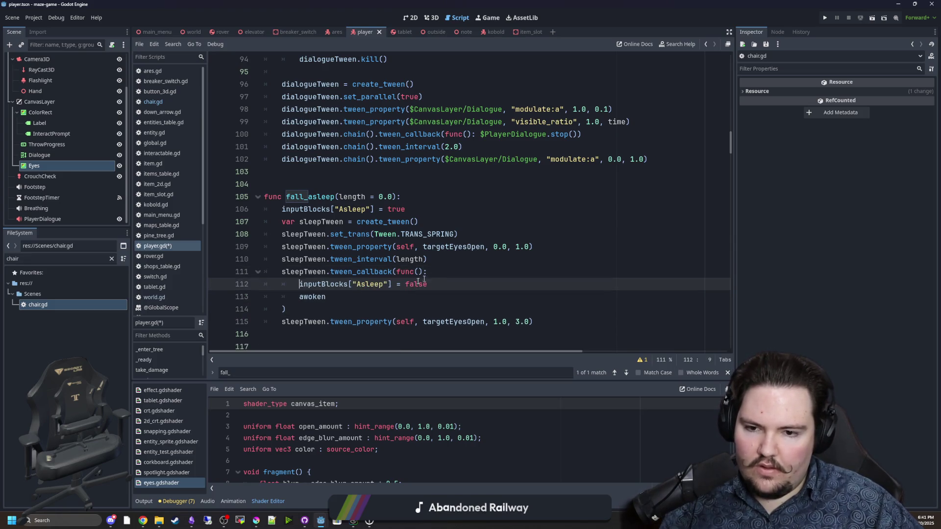
pyautogui.click(336, 299)
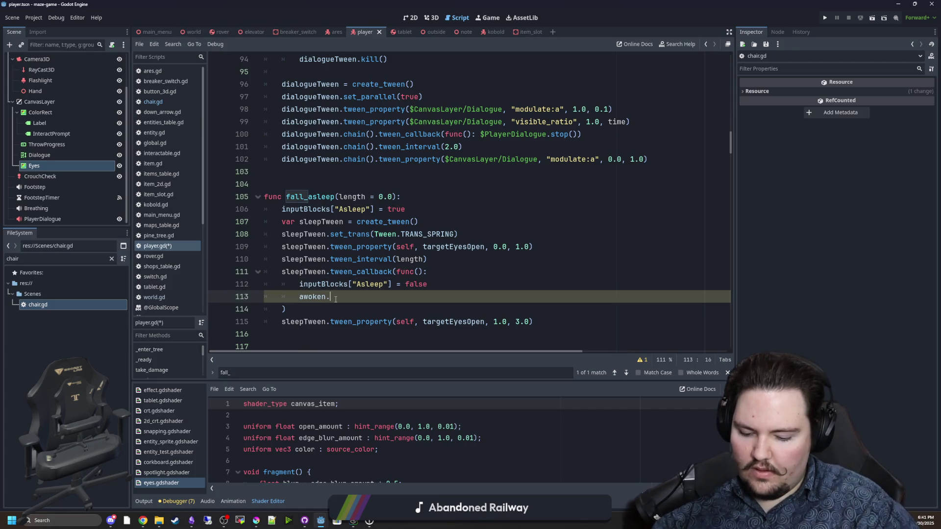
pyautogui.write('.emit()')
pyautogui.click(349, 309)
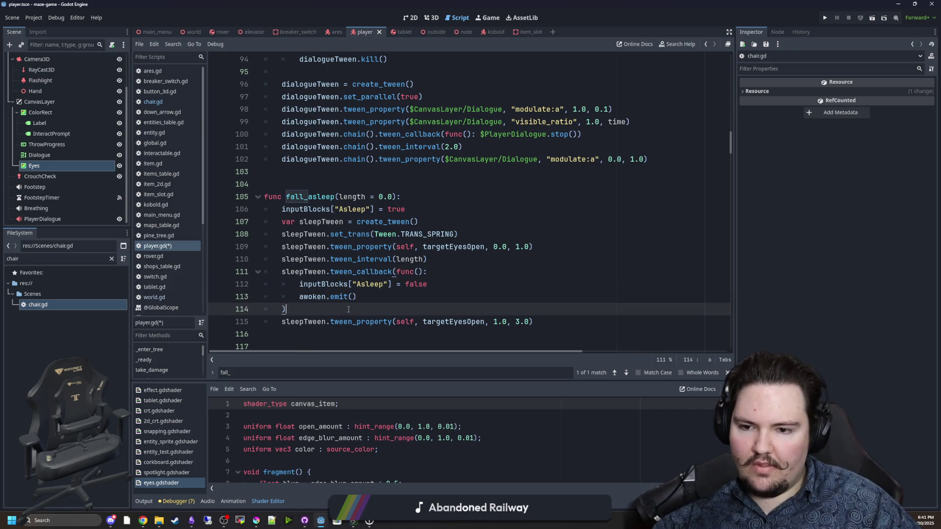
pyautogui.click(370, 295)
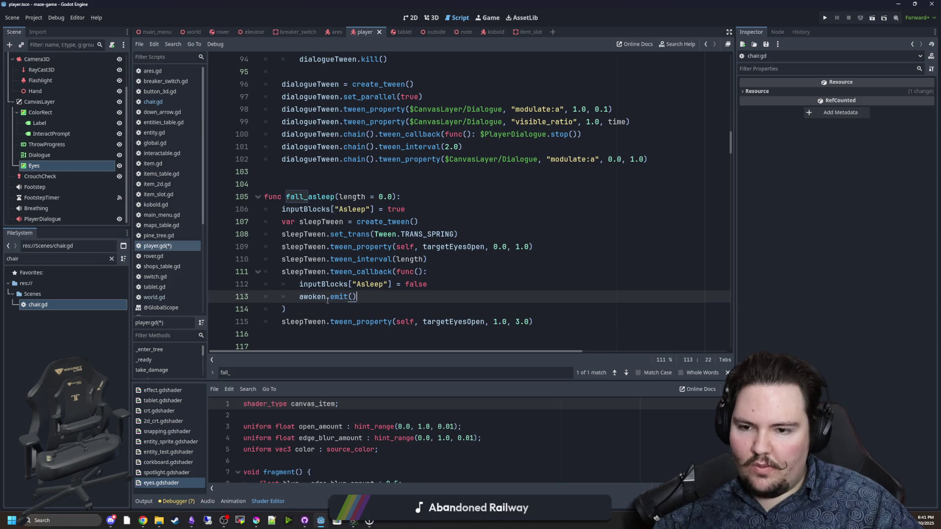
pyautogui.click(211, 502)
# Add a Delay effect to the SFX audio bus
pyautogui.scroll(-1, 469, 187)
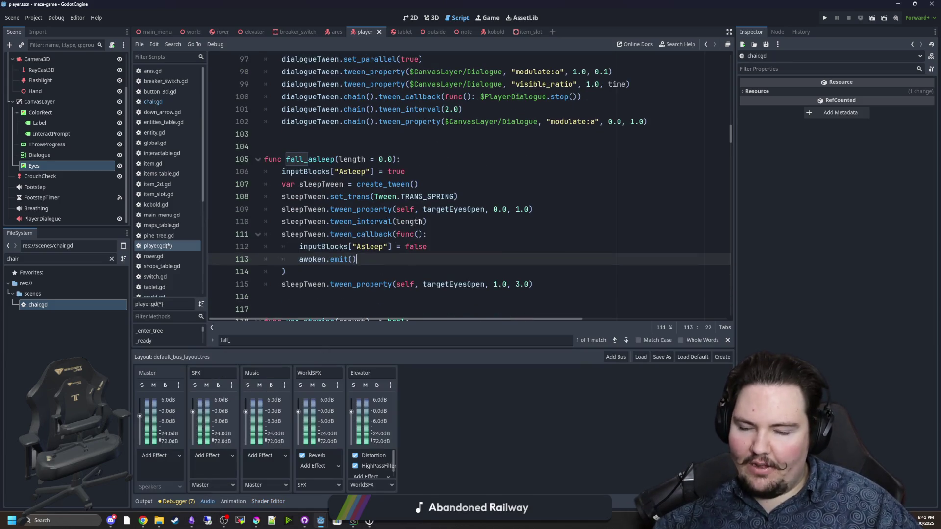
pyautogui.click(479, 196)
pyautogui.click(546, 206)
pyautogui.hotkey('shift', 'Home')
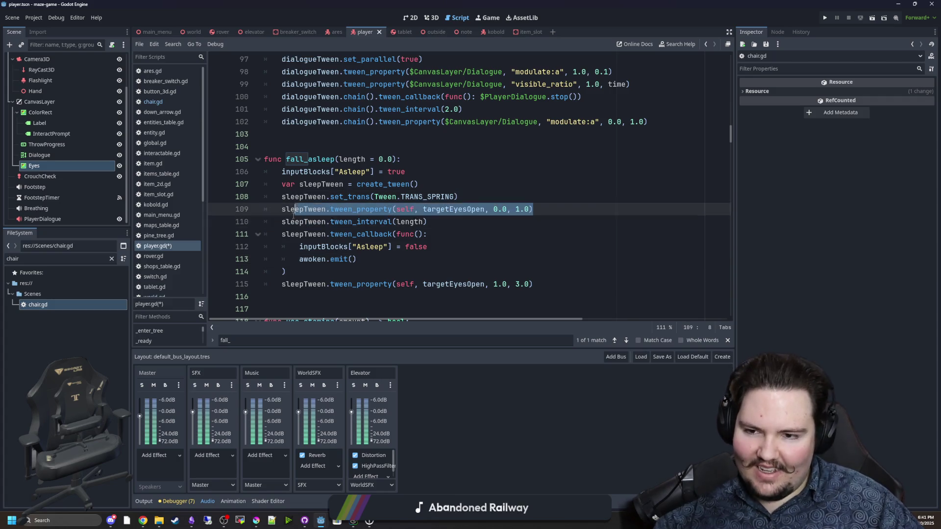
pyautogui.click(455, 191)
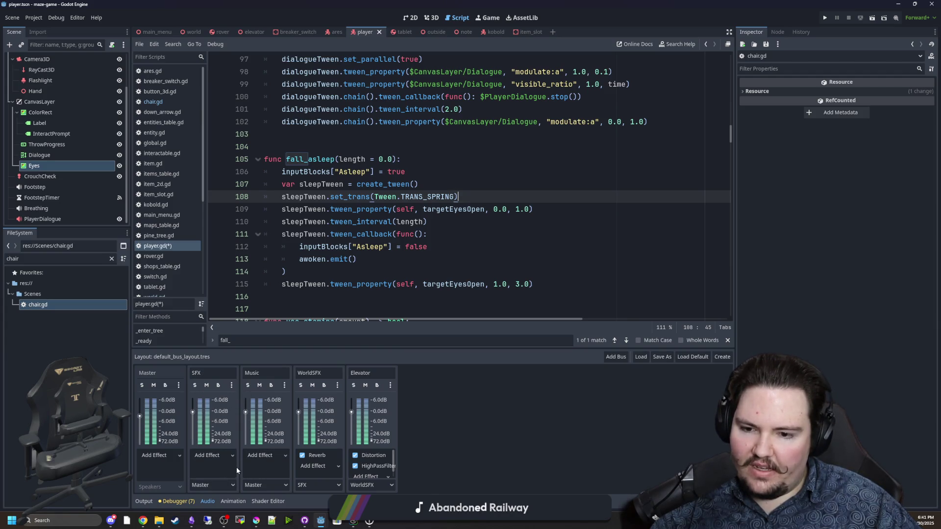
pyautogui.click(215, 460)
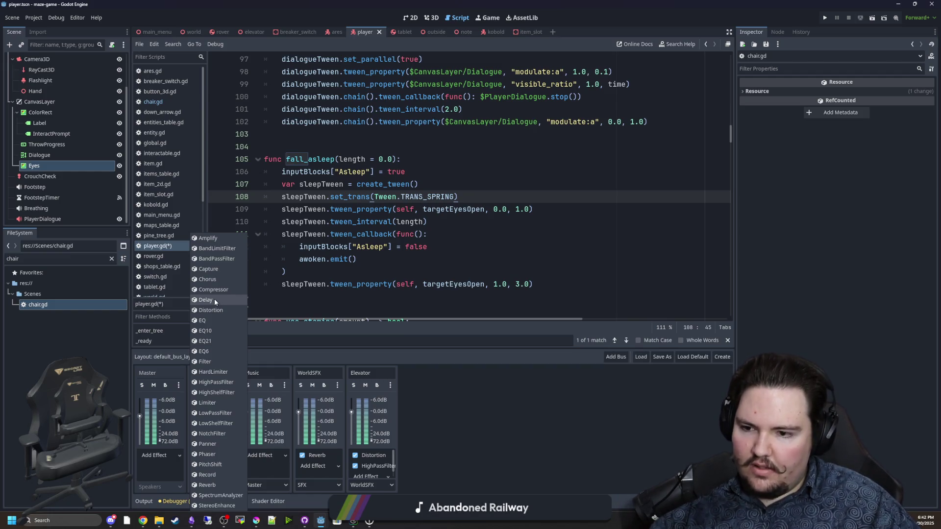
pyautogui.click(214, 298)
# Set the Delay effect's Tap 2 delay to 1000 ms
pyautogui.click(216, 457)
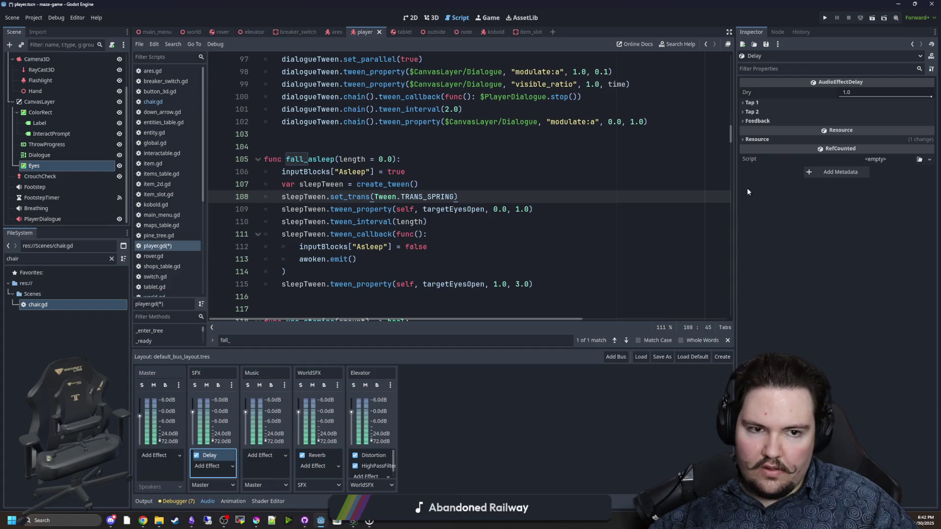
pyautogui.click(760, 102)
pyautogui.click(760, 161)
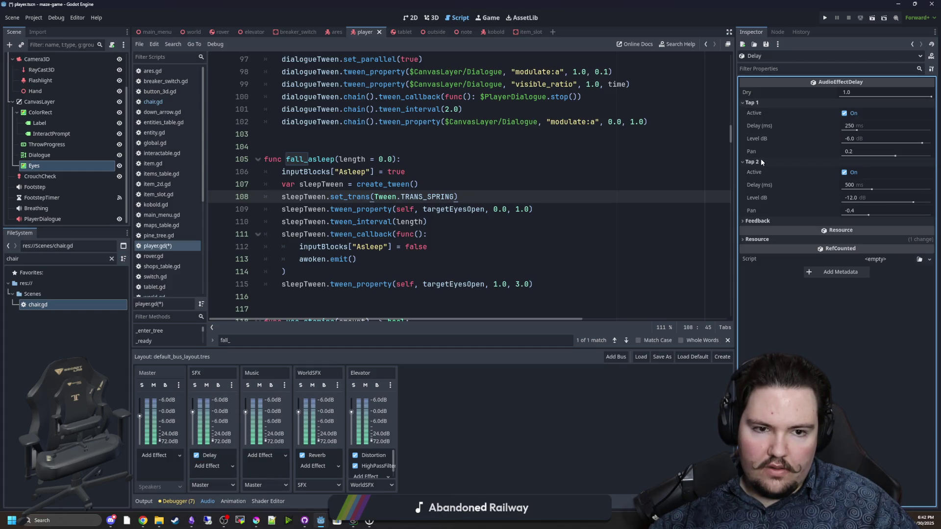
pyautogui.click(851, 185)
pyautogui.write('2')
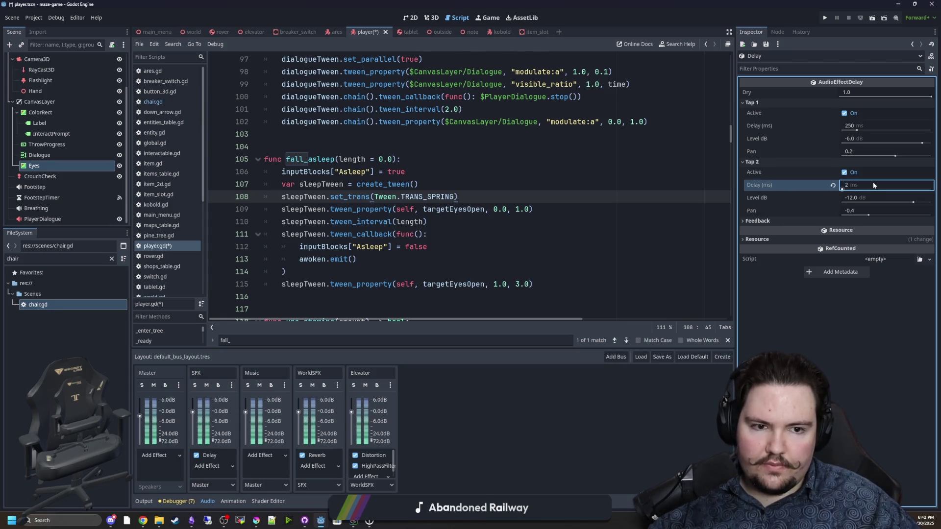
pyautogui.press('BackSpace')
pyautogui.write('1500')
pyautogui.press('Return')
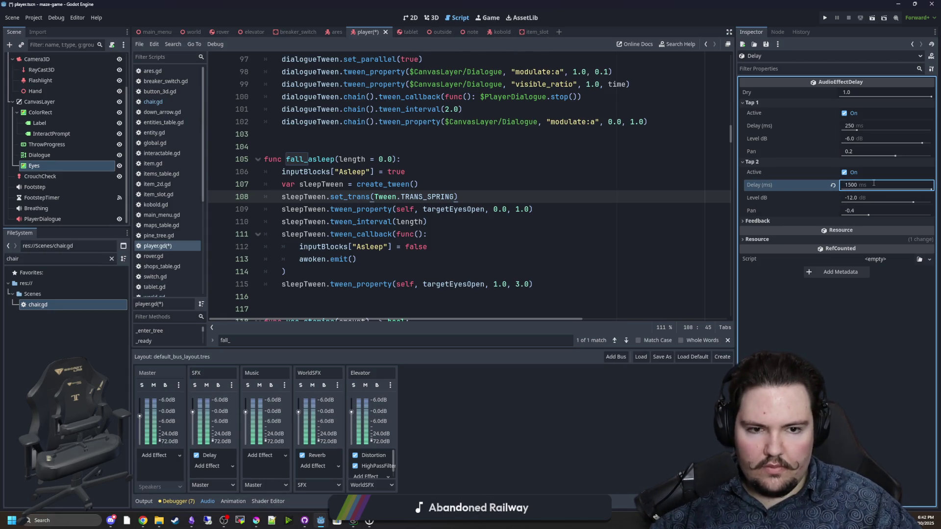
pyautogui.click(848, 185)
pyautogui.write('1000')
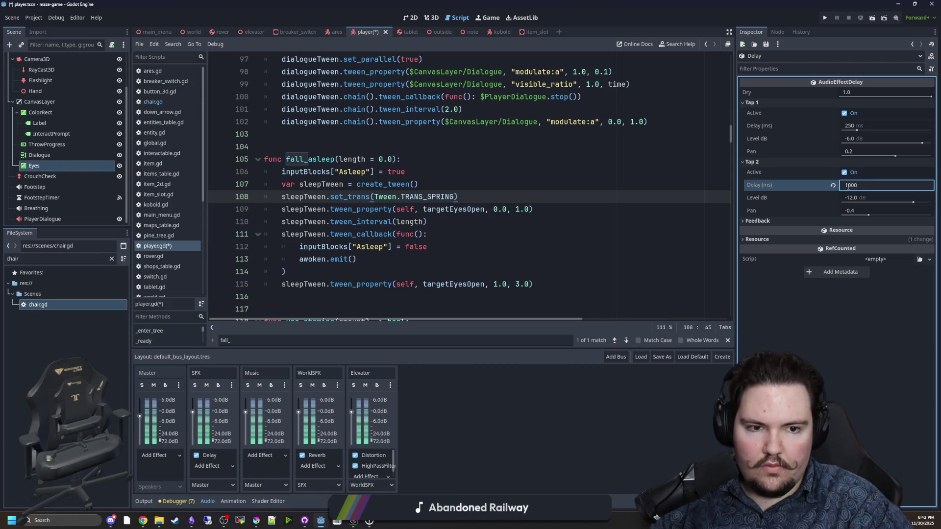
pyautogui.press('Return')
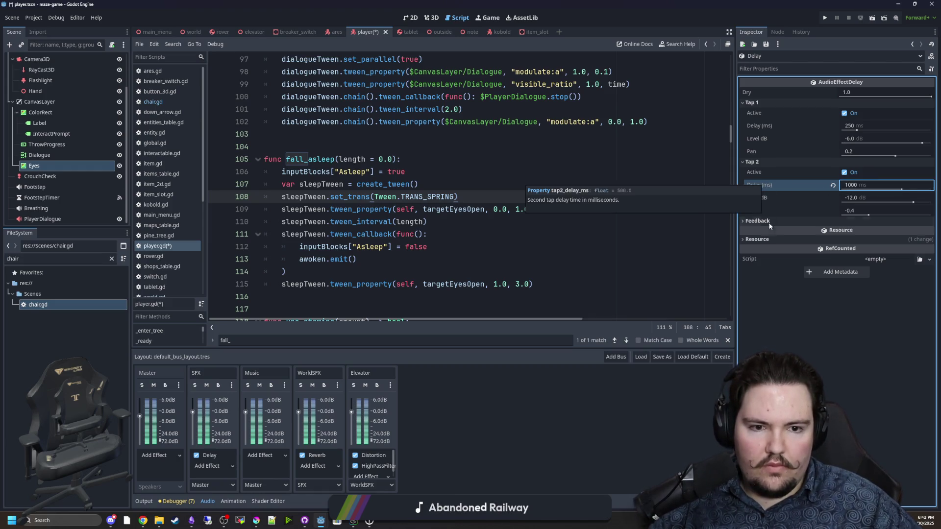
pyautogui.click(768, 221)
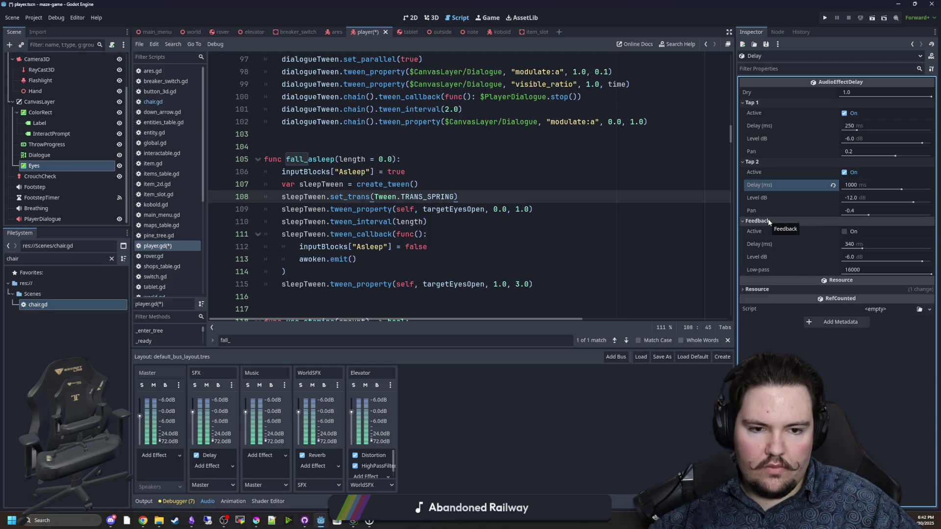
pyautogui.click(767, 221)
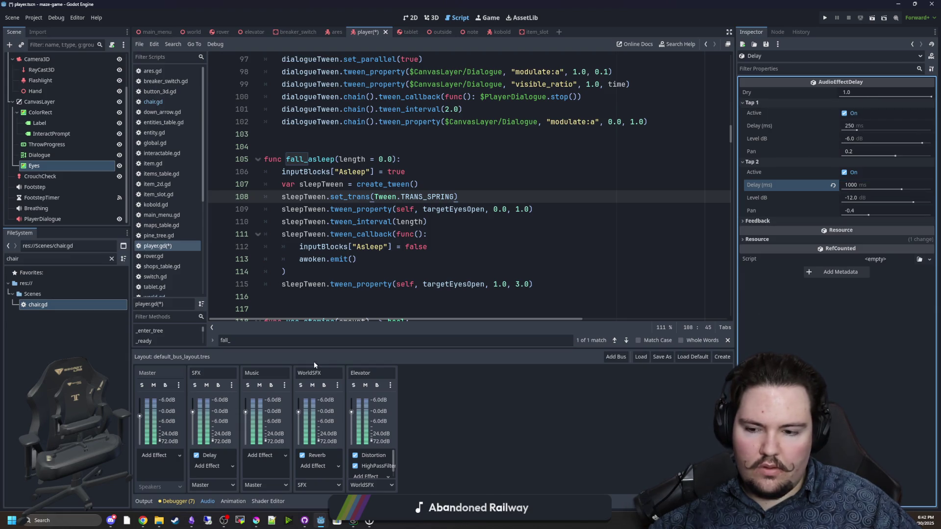
# Delete the Delay effect from the SFX bus
pyautogui.click(209, 455)
pyautogui.rightClick(202, 457)
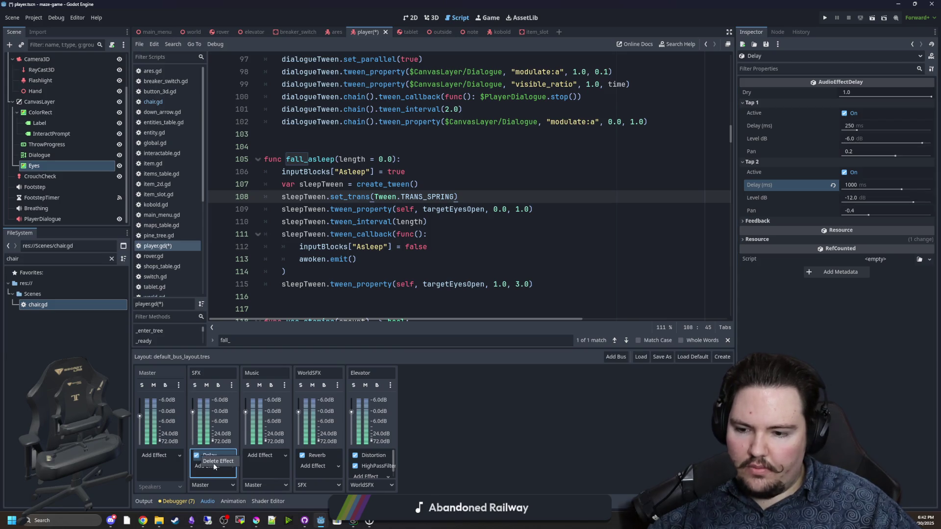
pyautogui.click(368, 264)
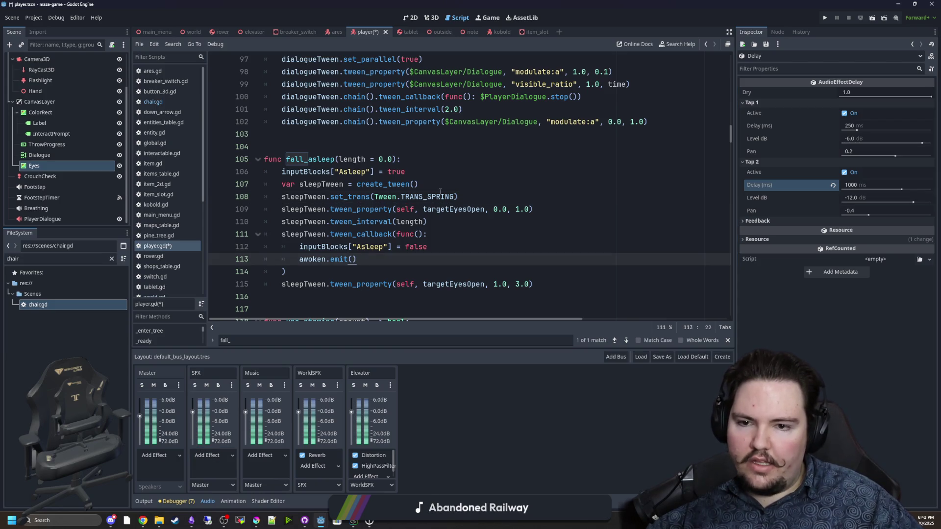
pyautogui.click(475, 198)
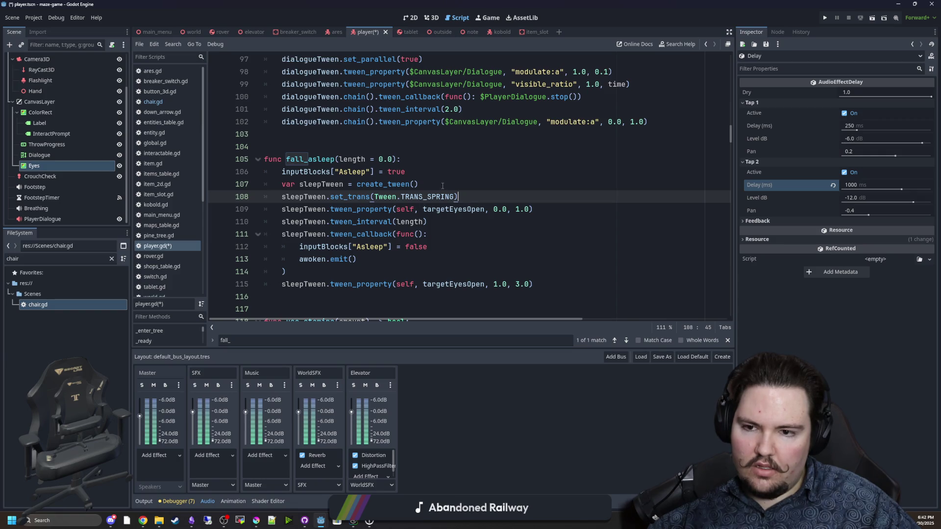
# Add sleepTween.set_parallel(true) after the transition line in fall_asleep
pyautogui.click(535, 206)
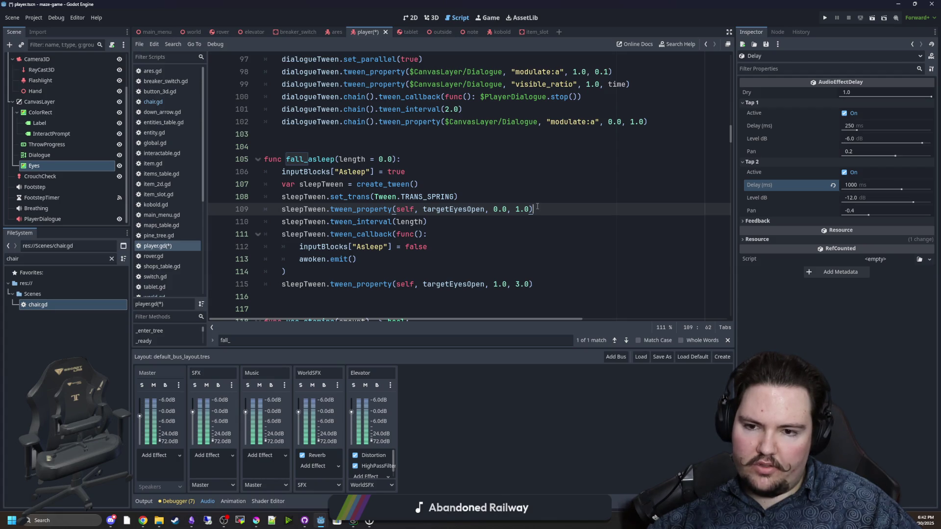
pyautogui.press('Up')
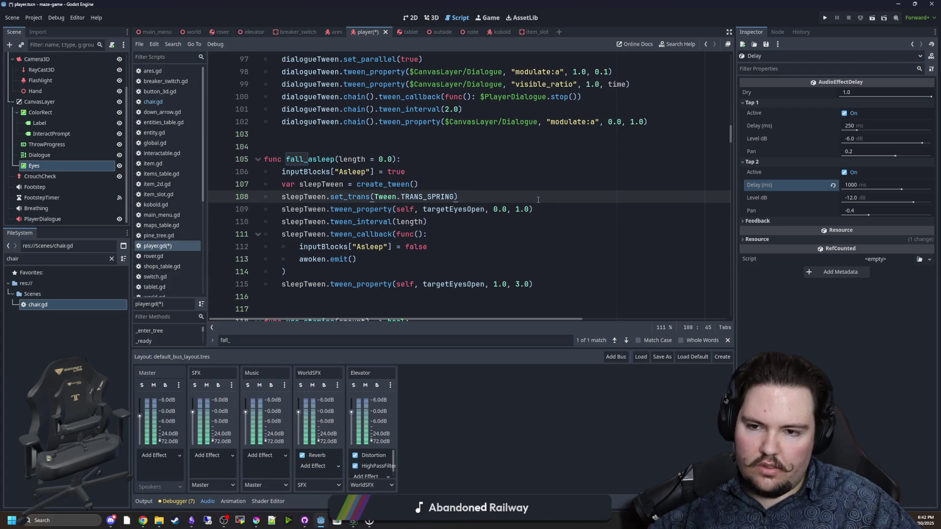
pyautogui.press('Return')
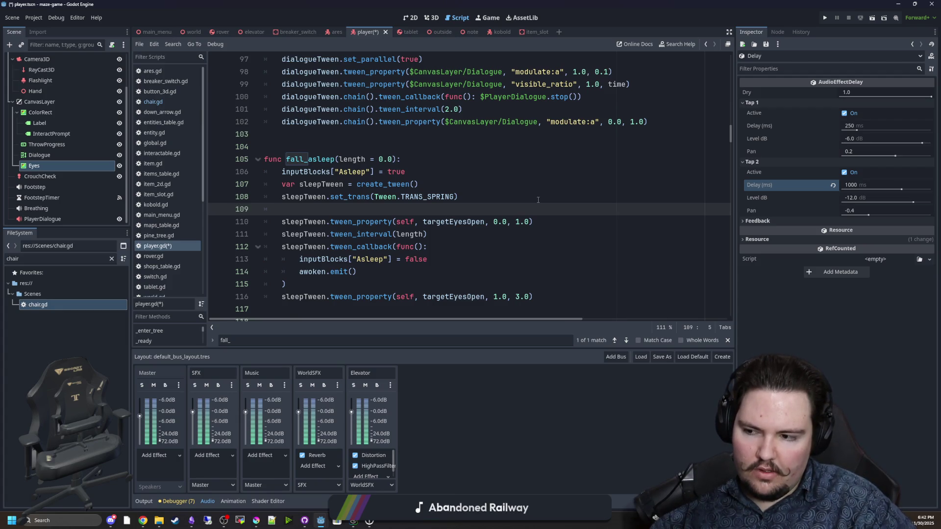
pyautogui.write('sleepTween.')
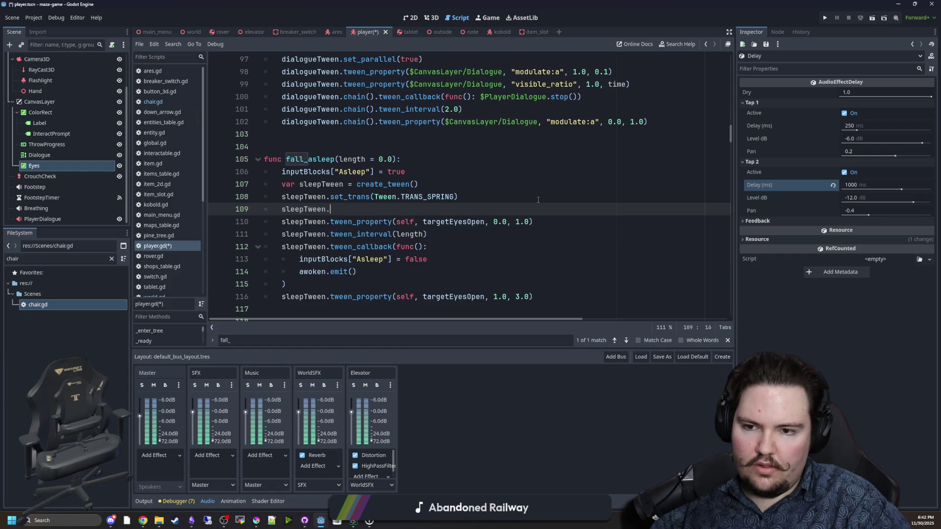
pyautogui.write('set_')
pyautogui.write('pa')
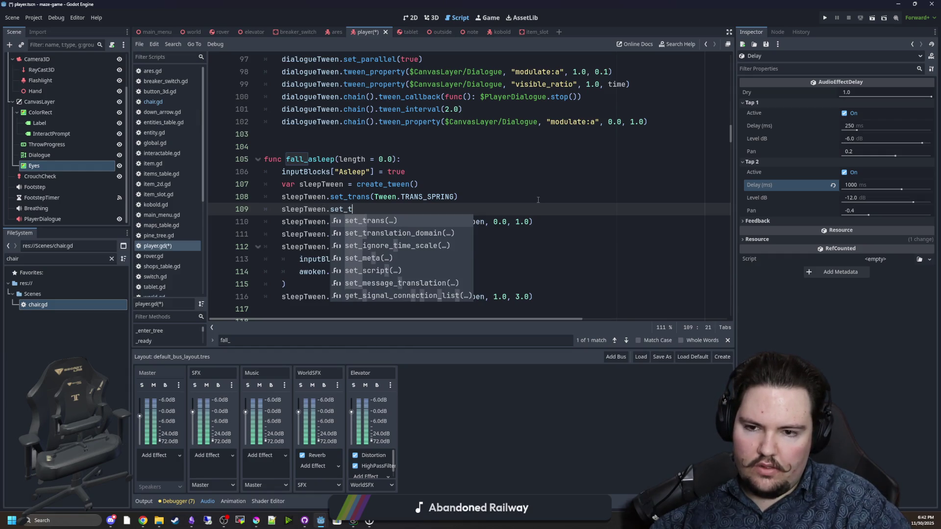
pyautogui.press('Return')
pyautogui.write('true')
pyautogui.click(538, 199)
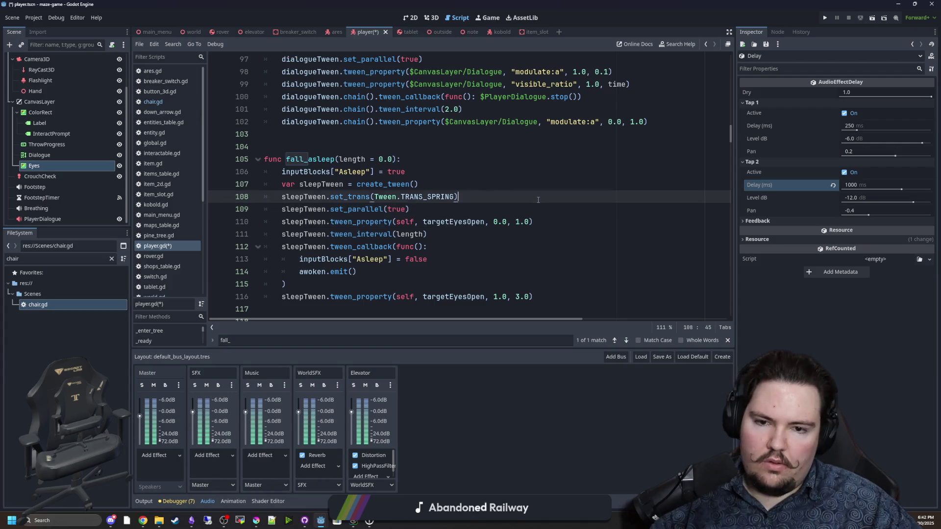
pyautogui.press('Down')
pyautogui.hotkey('shift', 'Home')
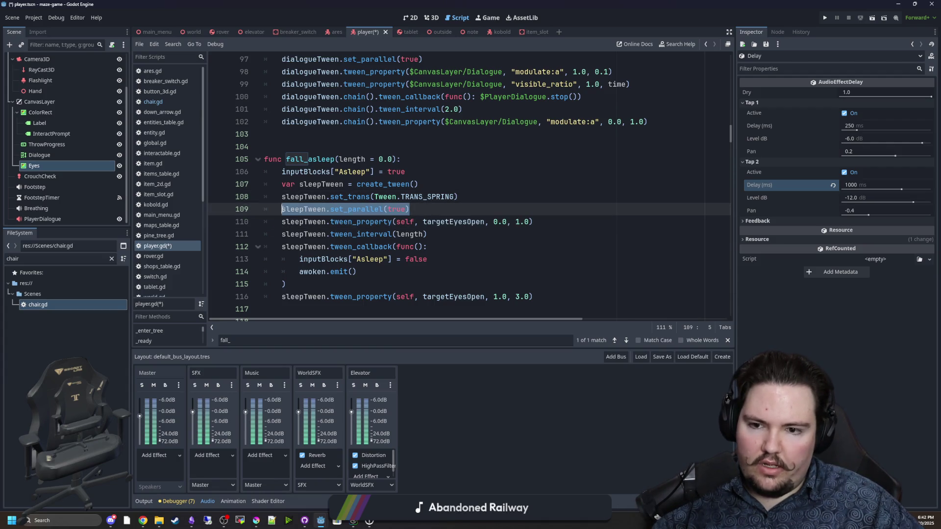
pyautogui.click(557, 224)
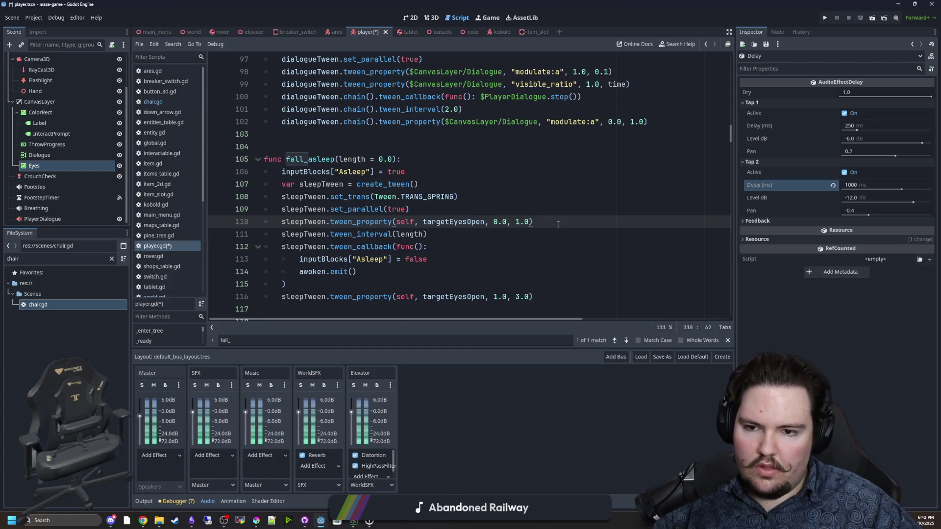
# Move the set_parallel(true) line up below the Asleep block
pyautogui.moveTo(416, 210); pyautogui.dragTo(277, 210)
pyautogui.hotkey('ctrl', 'x')
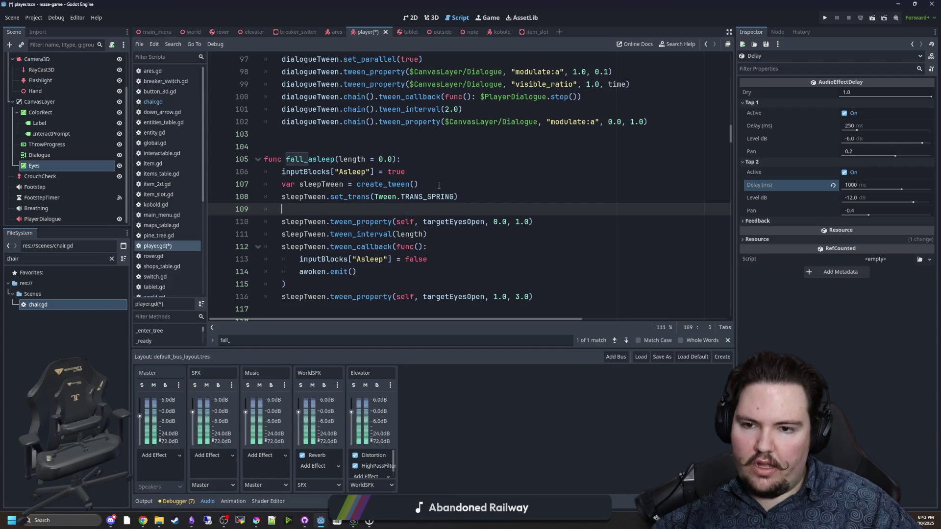
pyautogui.click(442, 177)
pyautogui.press('Return')
pyautogui.hotkey('ctrl', 'v')
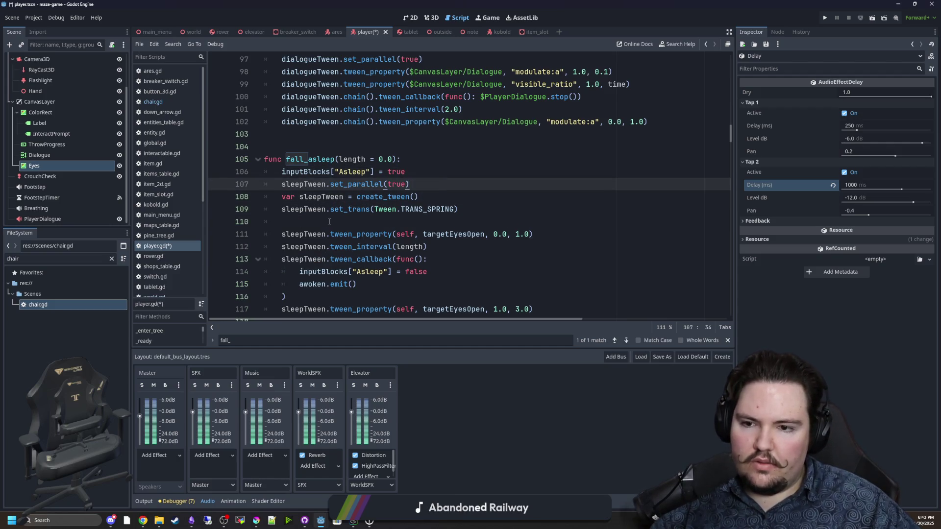
pyautogui.click(329, 222)
pyautogui.press('BackSpace')
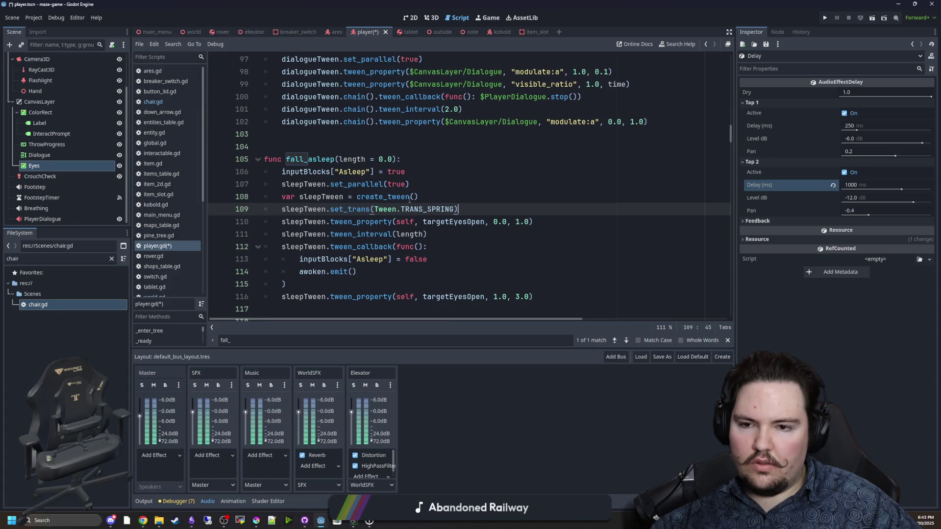
# Append .chain() to sleepTween.tween_interval(length)
pyautogui.scroll(-1, 410, 199)
pyautogui.click(434, 196)
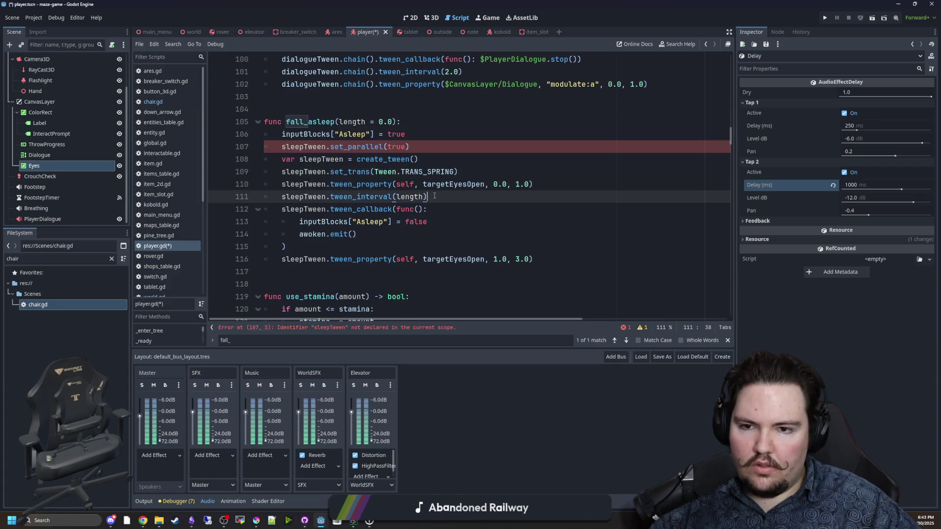
pyautogui.write('.chain()')
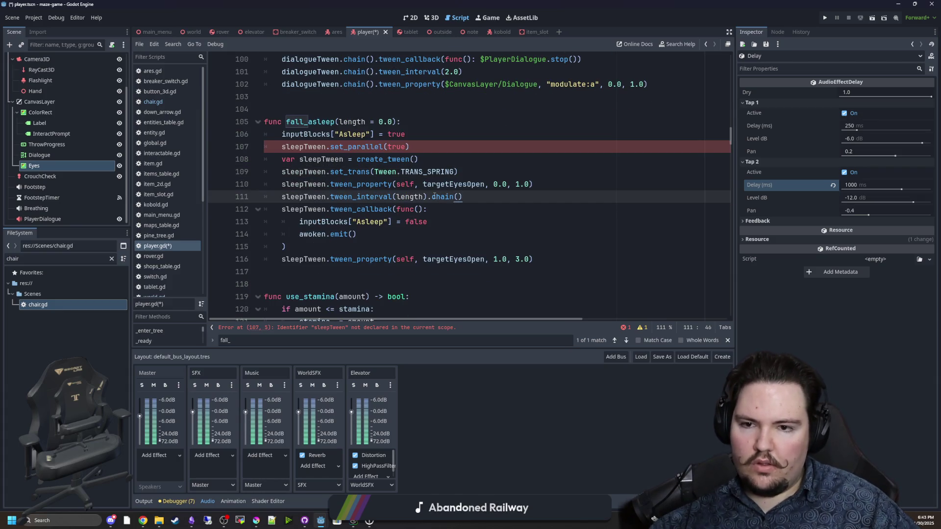
# Move the var sleepTween = create_tween() declaration above set_parallel(true)
pyautogui.scroll(1, 429, 190)
pyautogui.click(418, 196)
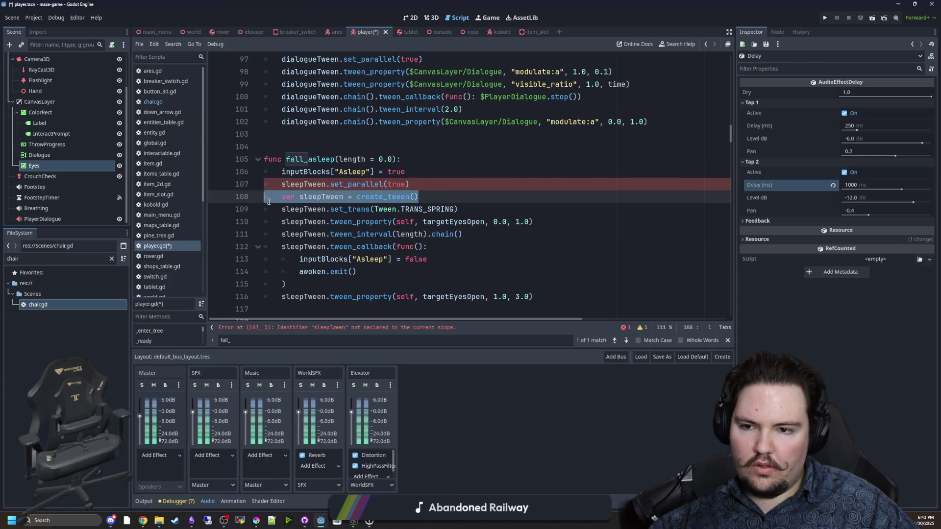
pyautogui.hotkey('shift', 'Home')
pyautogui.hotkey('ctrl', 'x')
pyautogui.click(410, 174)
pyautogui.press('Return')
pyautogui.hotkey('ctrl', 'v')
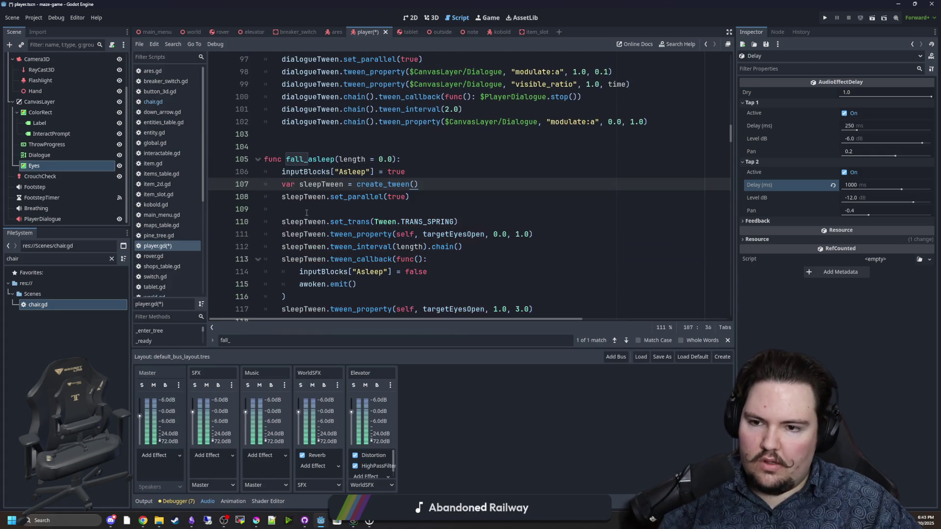
pyautogui.press('Down')
pyautogui.press('Down')
pyautogui.hotkey('alt', 'Up')
pyautogui.hotkey('alt', 'Up')
pyautogui.scroll(-1, 373, 179)
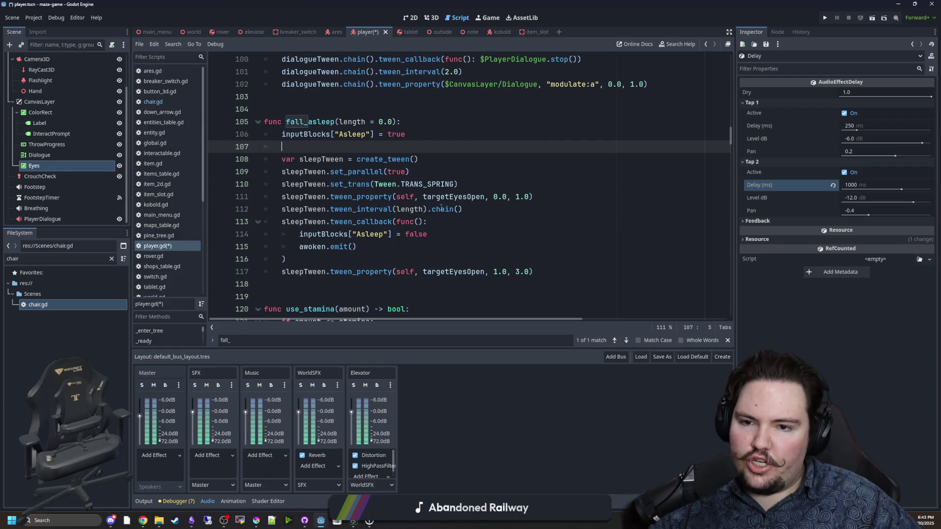
pyautogui.moveTo(282, 197)
pyautogui.mouseDown()
pyautogui.moveTo(343, 202)
pyautogui.moveTo(357, 246)
pyautogui.mouseUp()
pyautogui.press('Right')
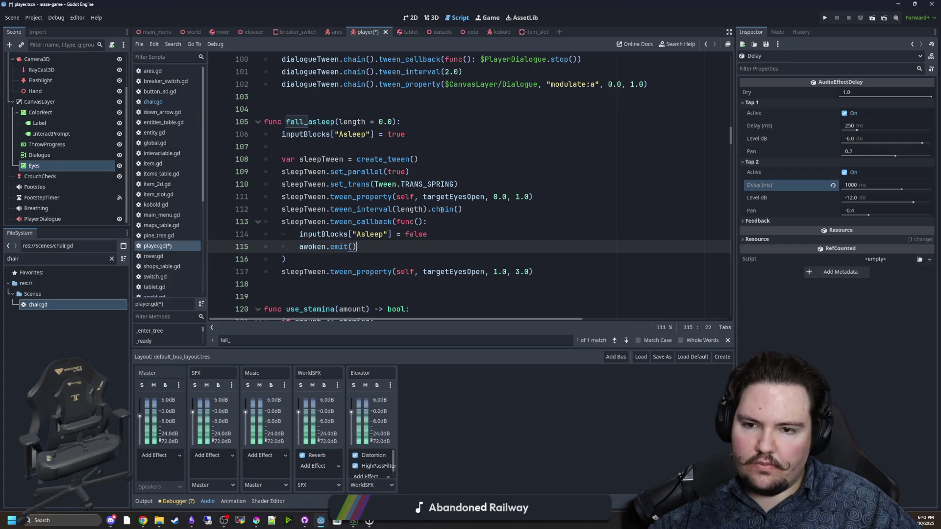
# Duplicate the final targetEyesOpen tween_property line at the end of the callback block
pyautogui.click(491, 207)
pyautogui.click(338, 261)
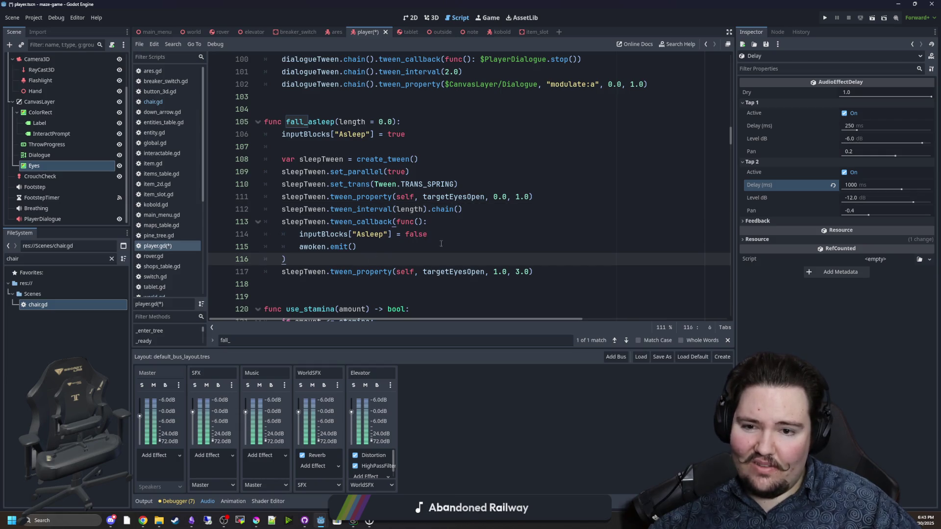
pyautogui.moveTo(533, 272); pyautogui.dragTo(282, 272)
pyautogui.click(299, 261)
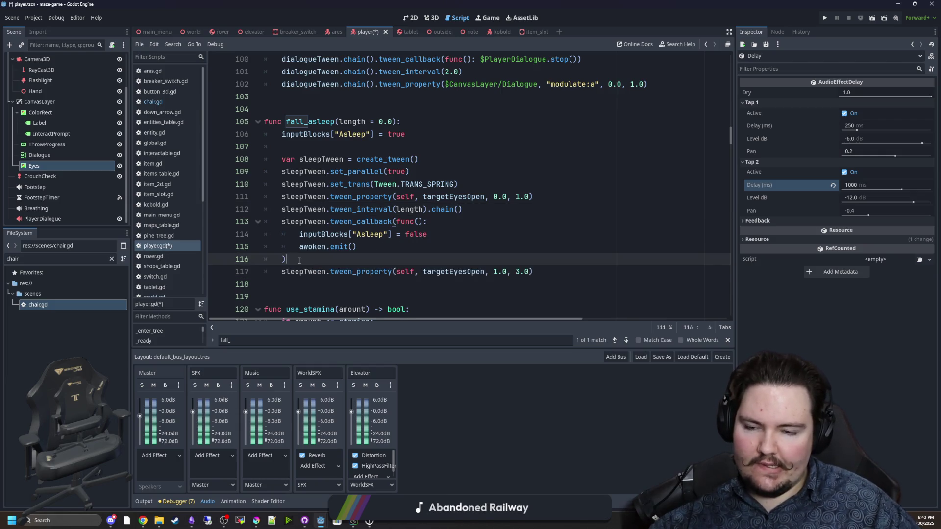
pyautogui.press('Return')
pyautogui.hotkey('ctrl', 'v')
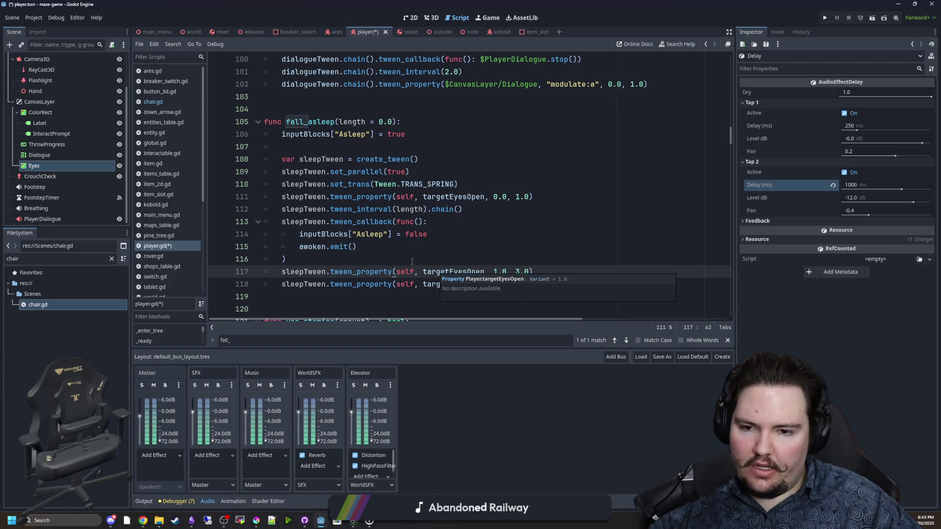
pyautogui.click(436, 259)
pyautogui.scroll(-1, 416, 245)
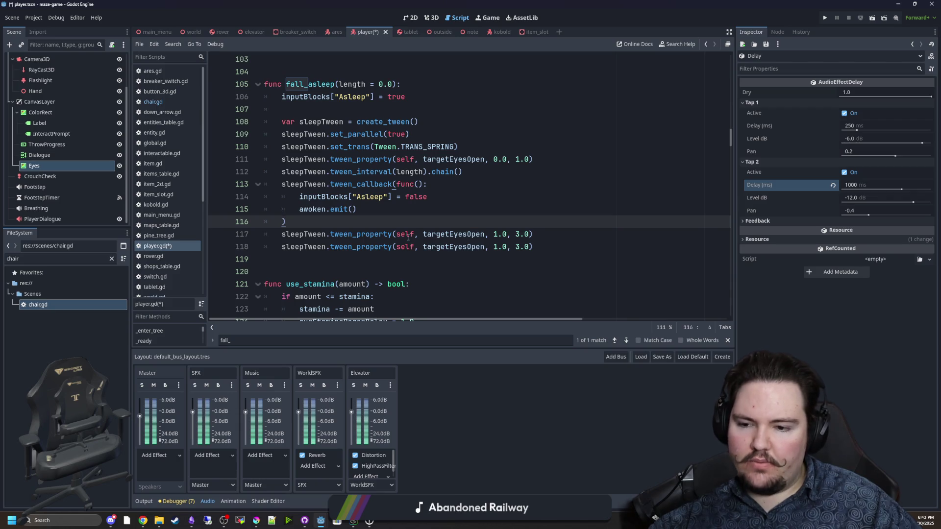
pyautogui.scroll(1, 407, 237)
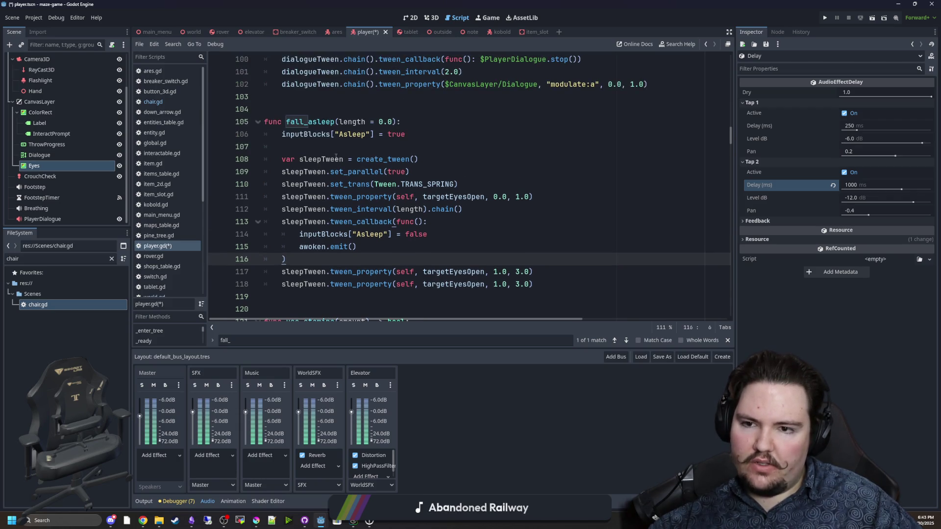
# On blank line 107, enter AudioServer.set_bus_volume_linear() via autocomplete, then select the line
pyautogui.click(335, 146)
pyautogui.write('set_')
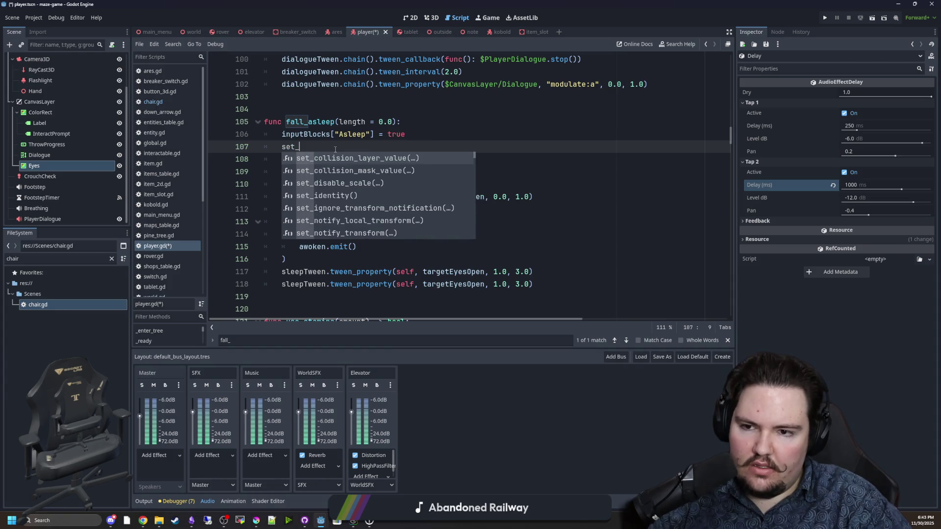
pyautogui.press('BackSpace')
pyautogui.press('BackSpace')
pyautogui.press('BackSpace')
pyautogui.write('Aud')
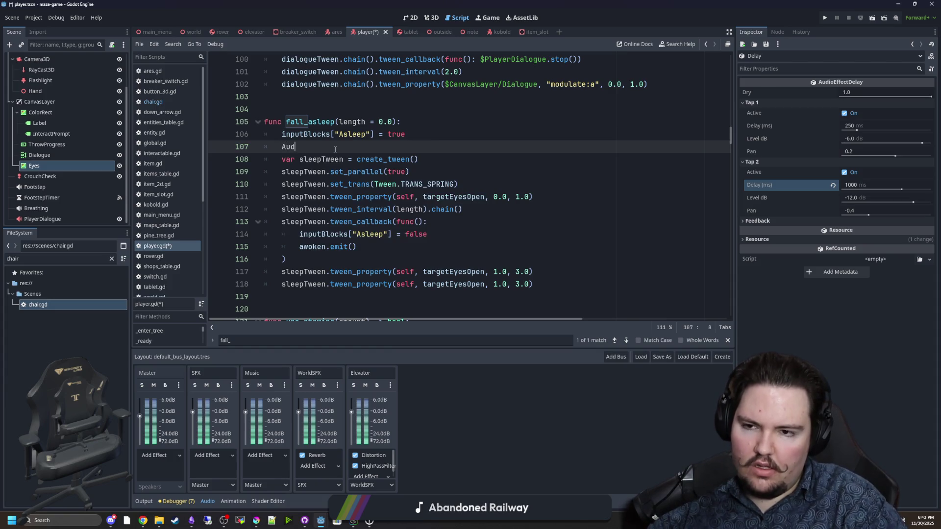
pyautogui.write('ioSe')
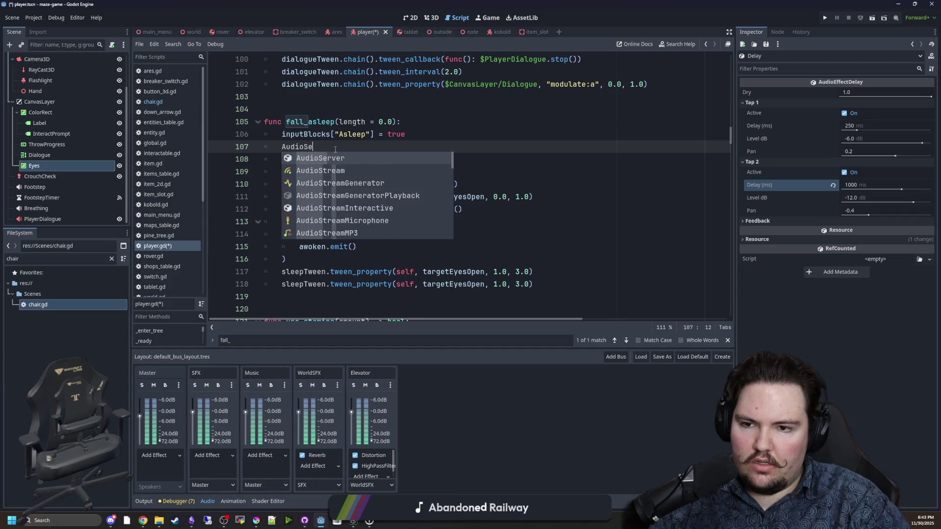
pyautogui.write('rverf.set_bus')
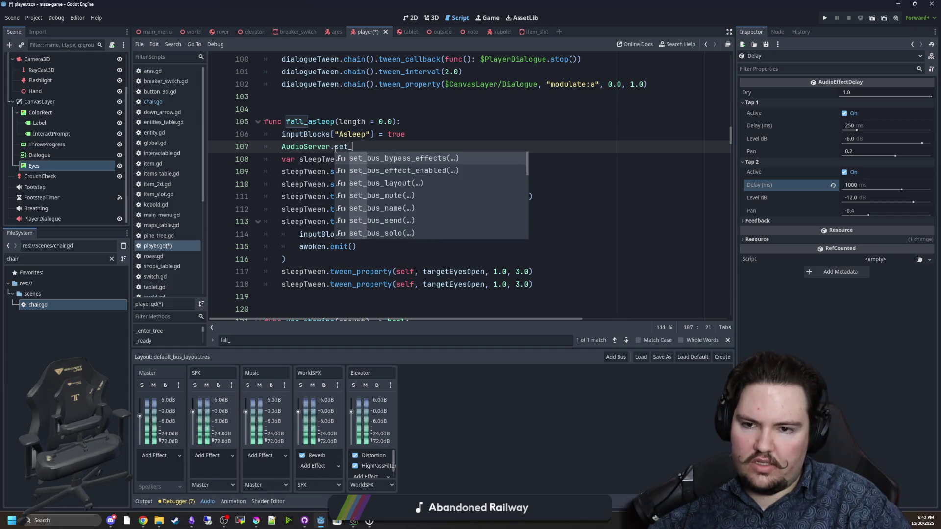
pyautogui.write('v')
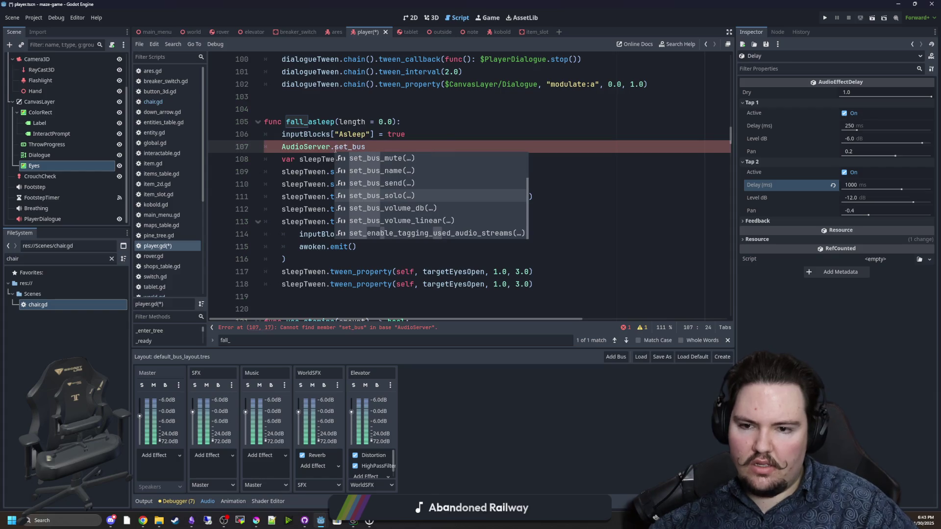
pyautogui.press('Down')
pyautogui.press('Down')
pyautogui.press('Return')
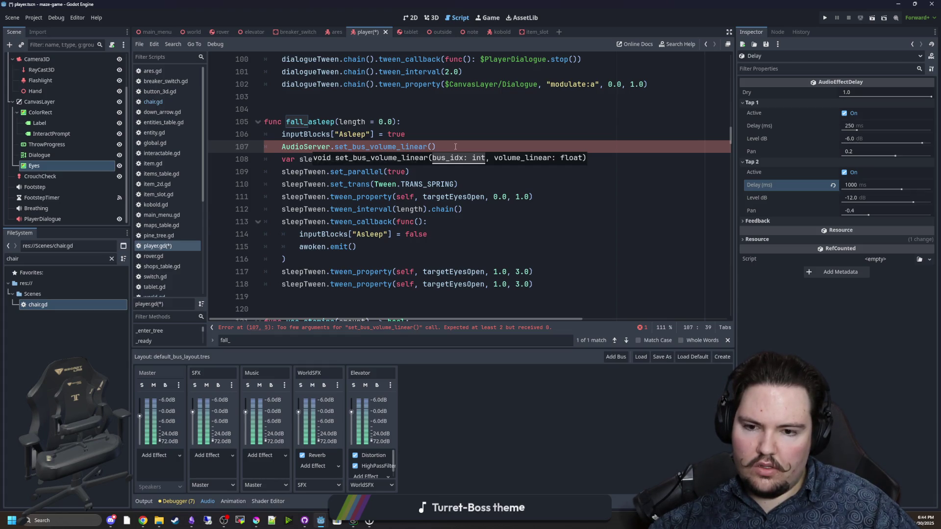
pyautogui.moveTo(455, 146); pyautogui.dragTo(282, 146)
# Move the AudioServer volume call into a new set_world_volume(val) function above use_stamina
pyautogui.press('BackSpace')
pyautogui.scroll(-2, 294, 237)
pyautogui.click(292, 224)
pyautogui.press('Return')
pyautogui.press('Return')
pyautogui.press('Return')
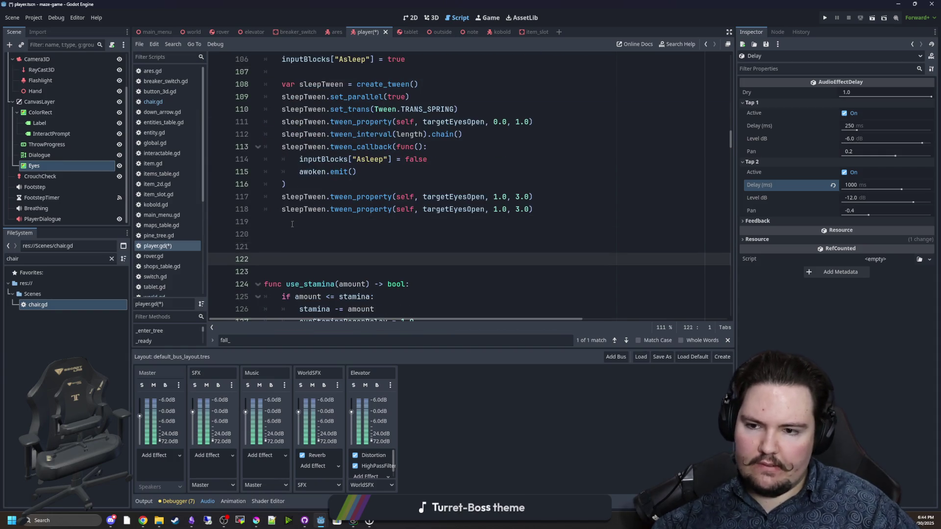
pyautogui.press('Up')
pyautogui.write('func set_world_')
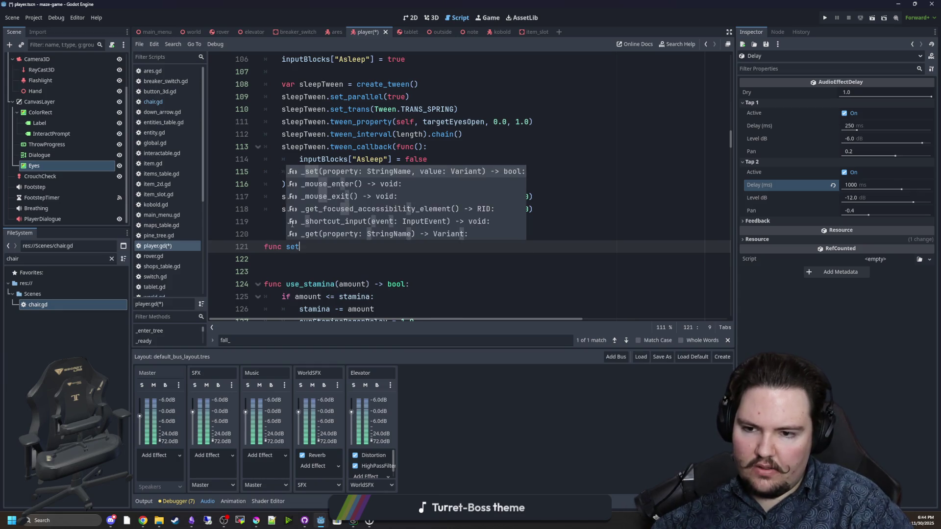
pyautogui.write('volume():')
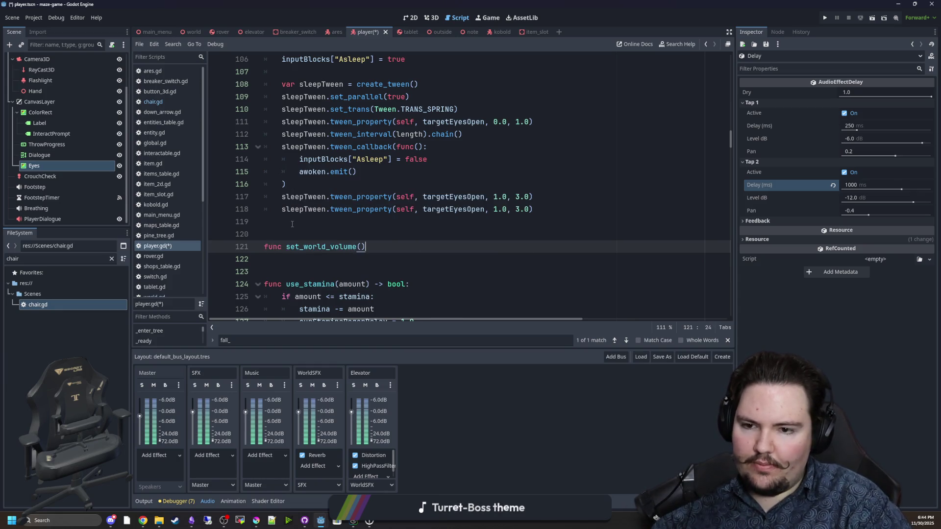
pyautogui.press('Return')
pyautogui.hotkey('ctrl', 'v')
pyautogui.click(342, 247)
pyautogui.press('End')
pyautogui.press('Left')
pyautogui.press('Left')
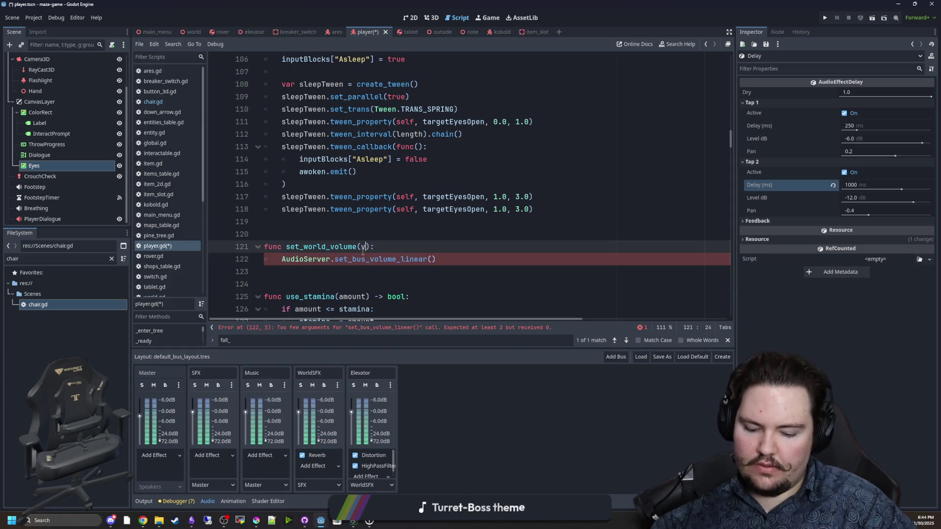
pyautogui.write('val')
pyautogui.doubleClick(342, 247)
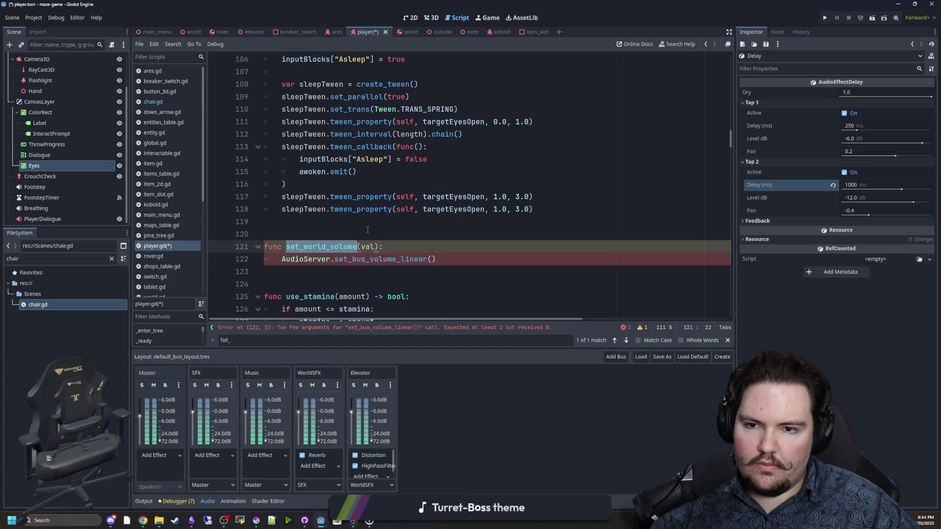
pyautogui.scroll(1, 391, 225)
# Turn the duplicated line 117 into sleepTween.tween_method(set_world_volume, 0.0, 1.0, 5.0)
pyautogui.click(401, 217)
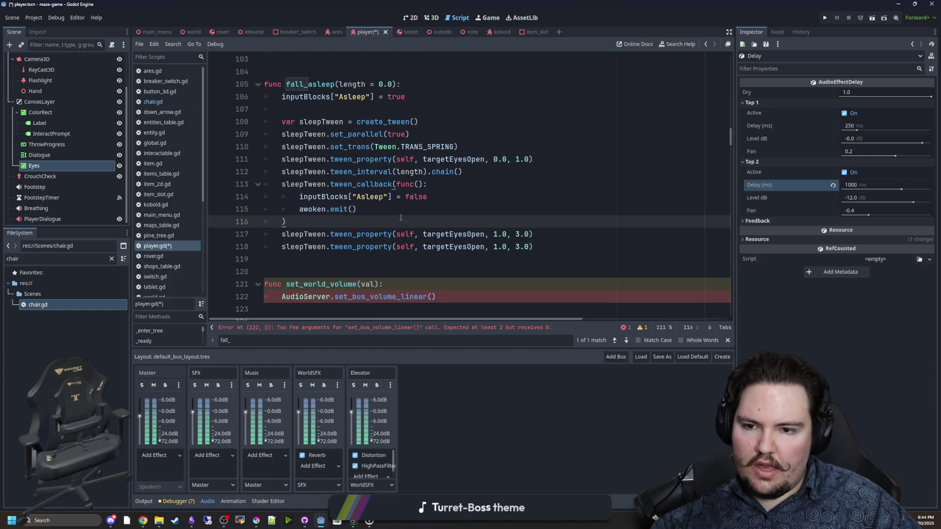
pyautogui.doubleClick(454, 234)
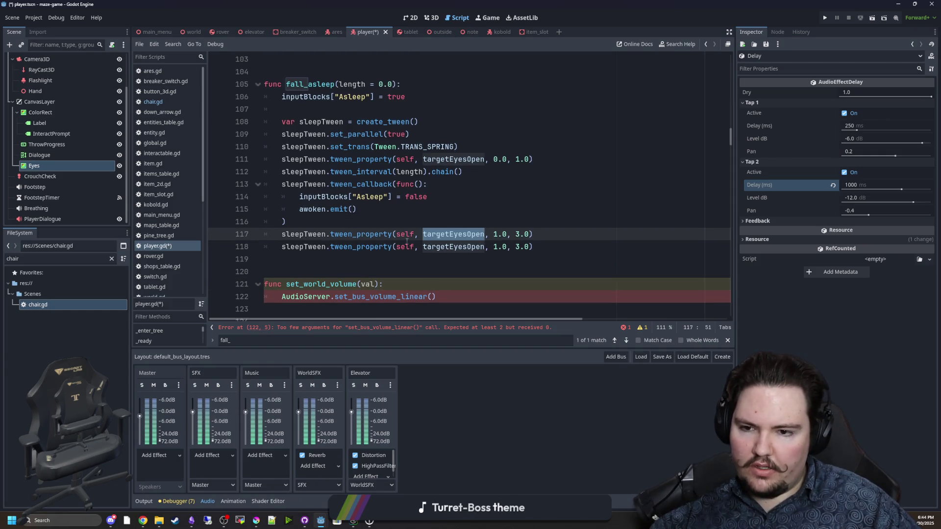
pyautogui.click(391, 233)
pyautogui.press('BackSpace')
pyautogui.press('BackSpace')
pyautogui.press('BackSpace')
pyautogui.write('i')
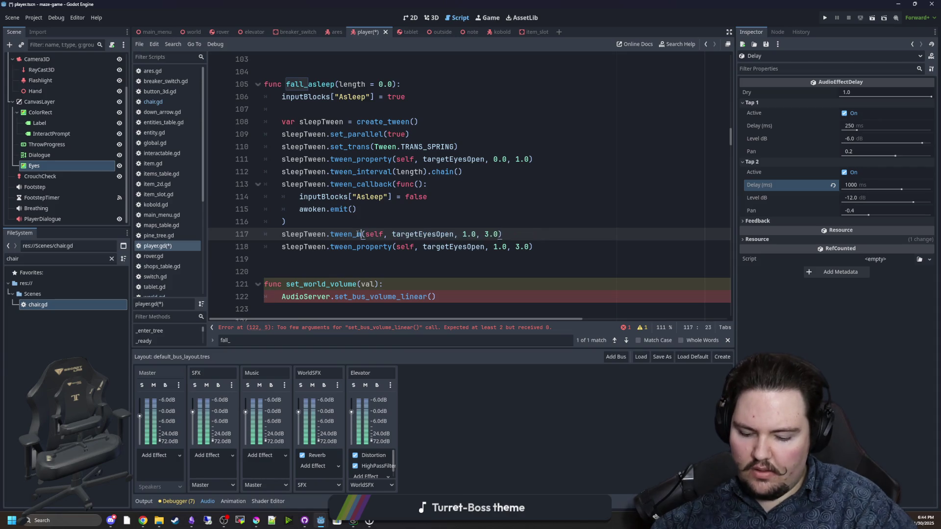
pyautogui.write('method')
pyautogui.click(401, 234)
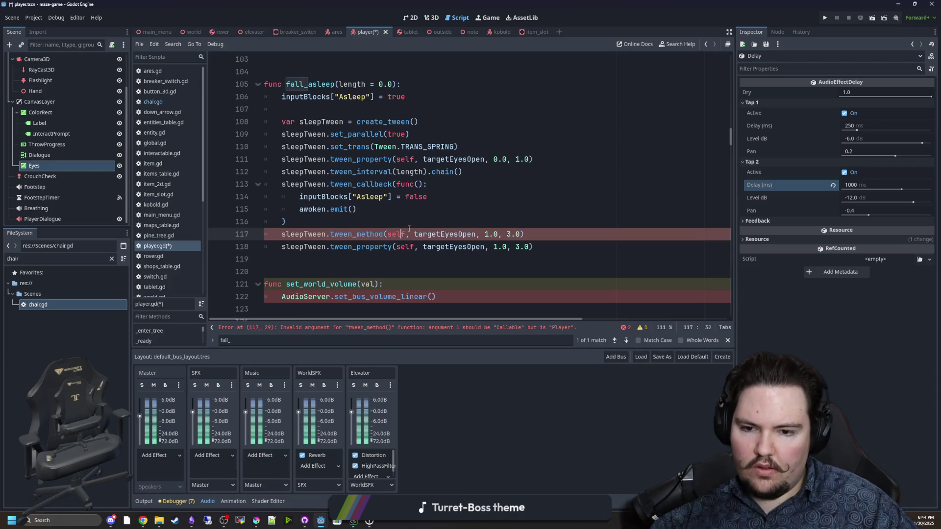
pyautogui.moveTo(521, 234); pyautogui.dragTo(386, 234)
pyautogui.press('BackSpace')
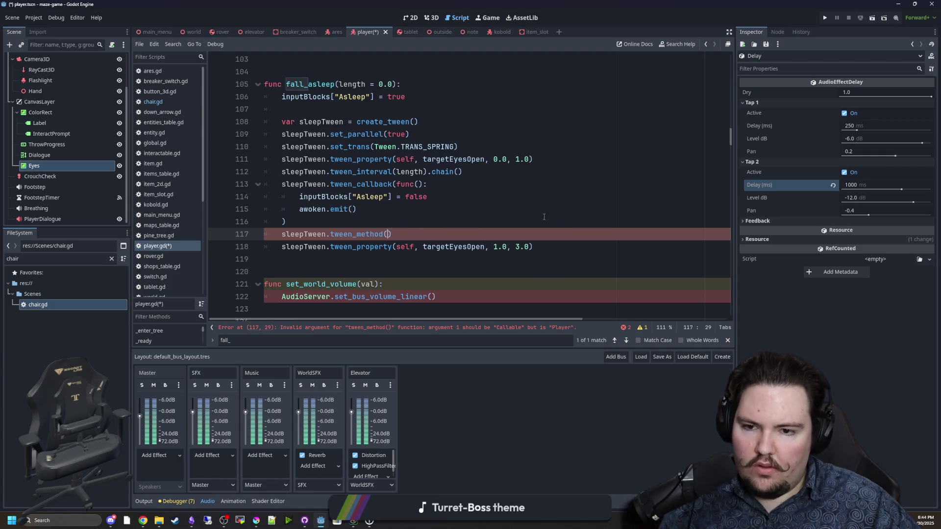
pyautogui.write('set_world')
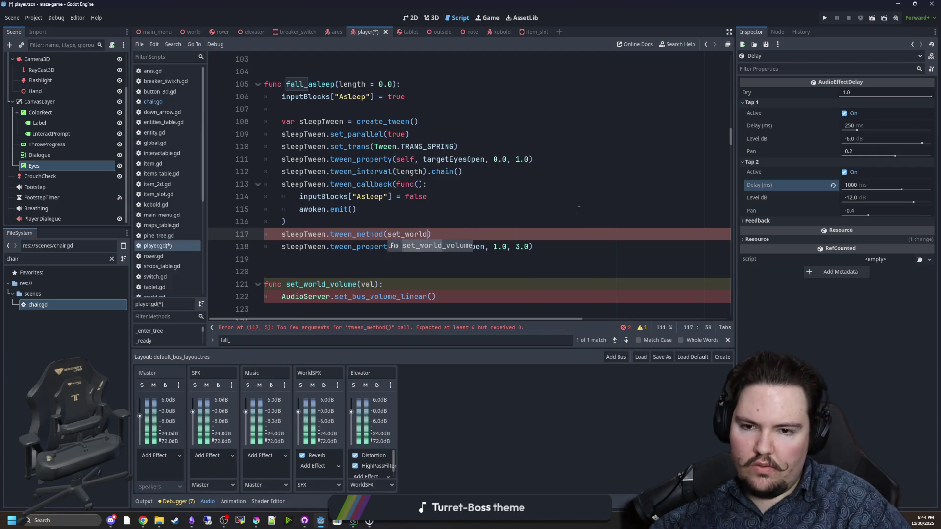
pyautogui.press('Return')
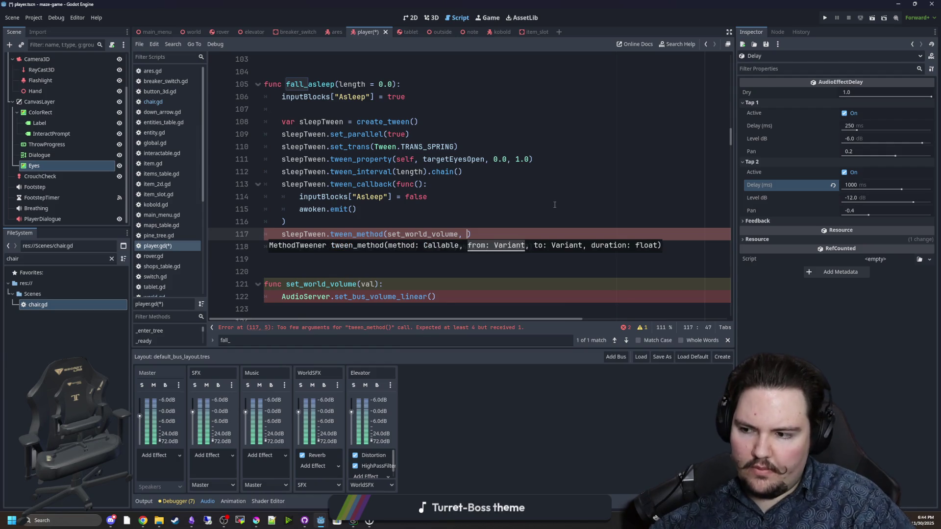
pyautogui.write('0.0, 1.0, 5.0')
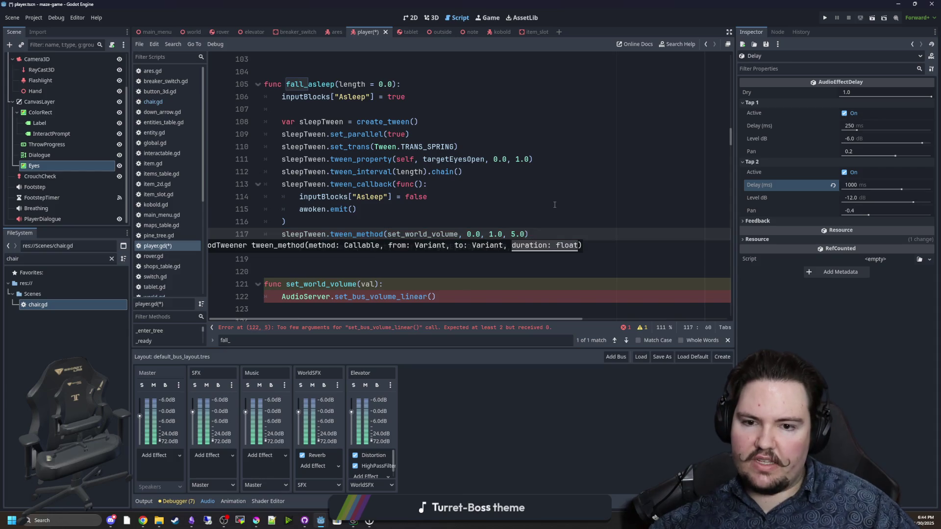
pyautogui.click(548, 205)
pyautogui.scroll(-1, 499, 247)
pyautogui.click(363, 247)
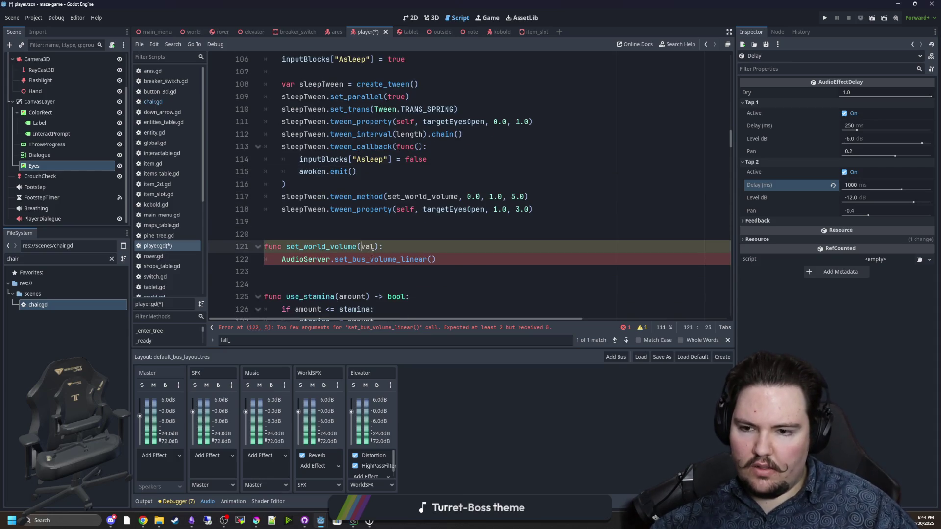
# In set_world_volume, store get_bus_index("WorldSFX") in index and pass index, val to set_bus_volume_linear
pyautogui.click(371, 259)
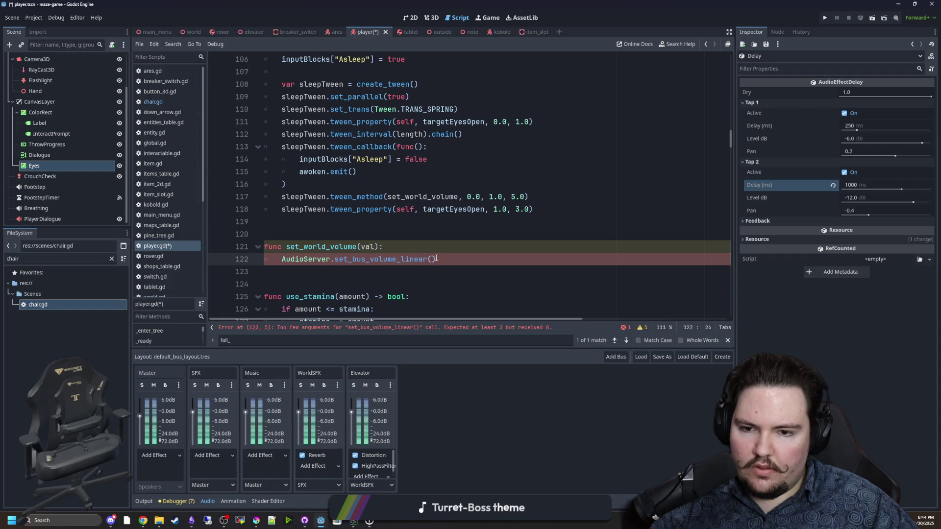
pyautogui.click(423, 253)
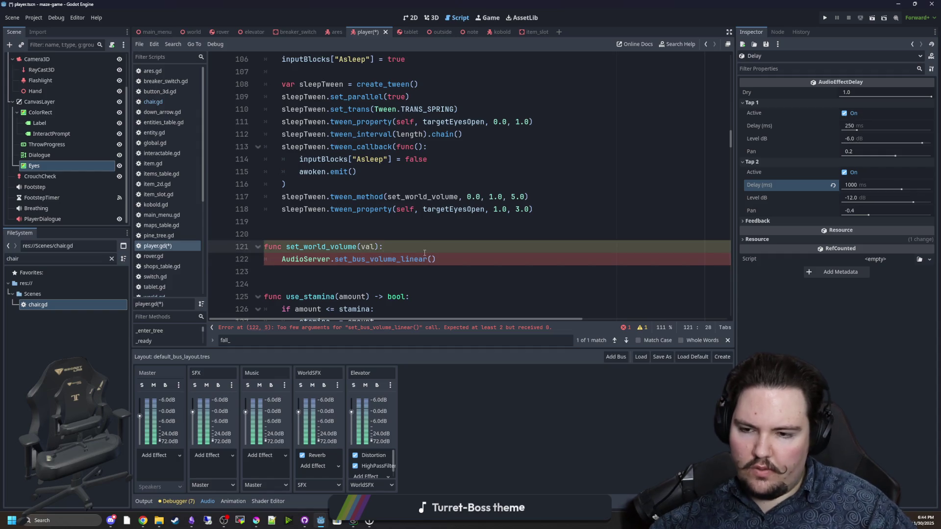
pyautogui.press('Return')
pyautogui.write('AudioServ')
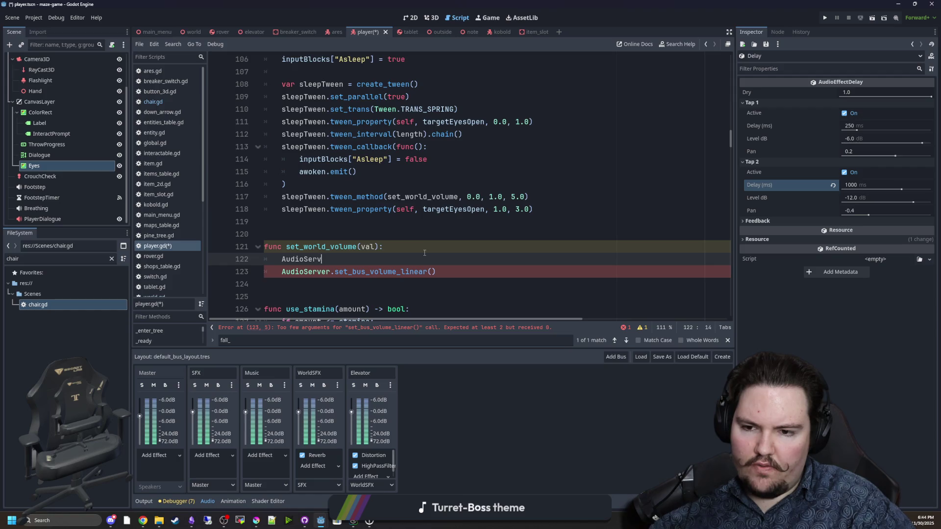
pyautogui.write('er.get_bus_i')
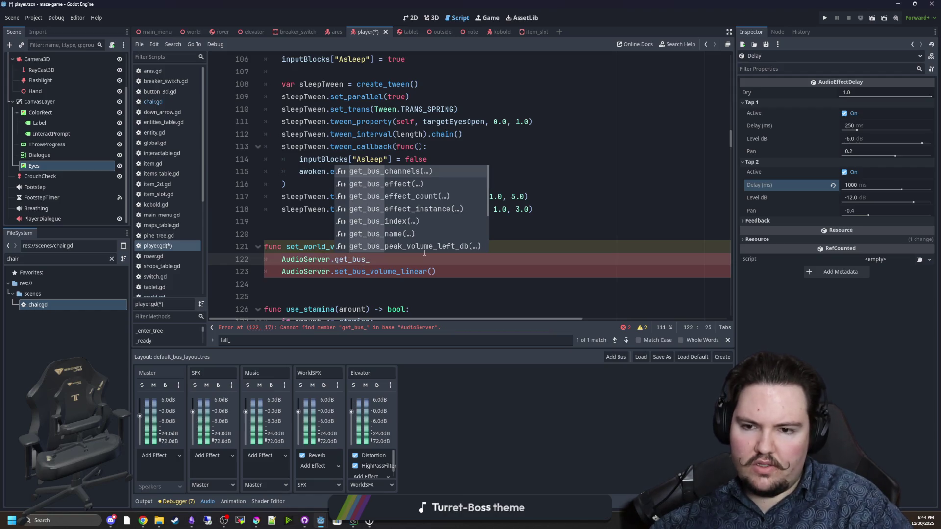
pyautogui.press('Return')
pyautogui.press('Down')
pyautogui.press('Down')
pyautogui.press('Down')
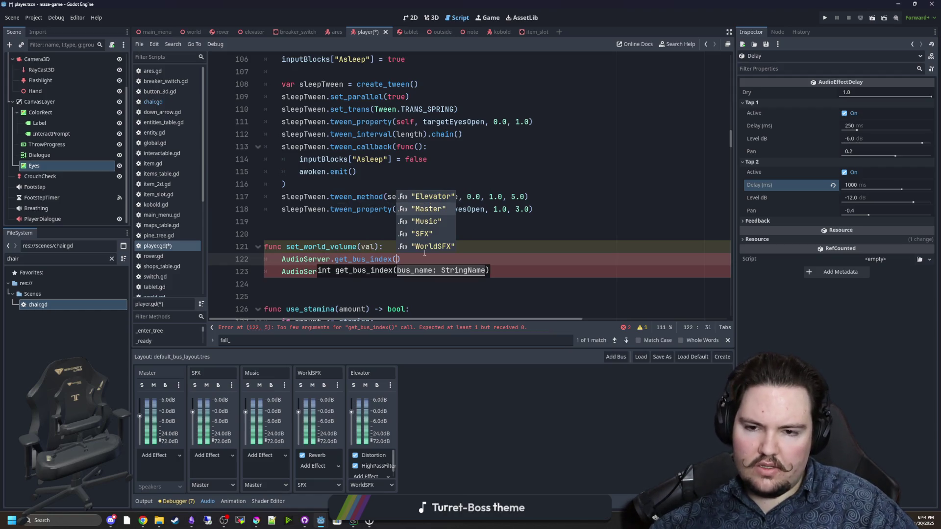
pyautogui.press('Return')
pyautogui.press('Home')
pyautogui.write('var index =')
pyautogui.press('Down')
pyautogui.press('End')
pyautogui.press('Left')
pyautogui.write('index, val')
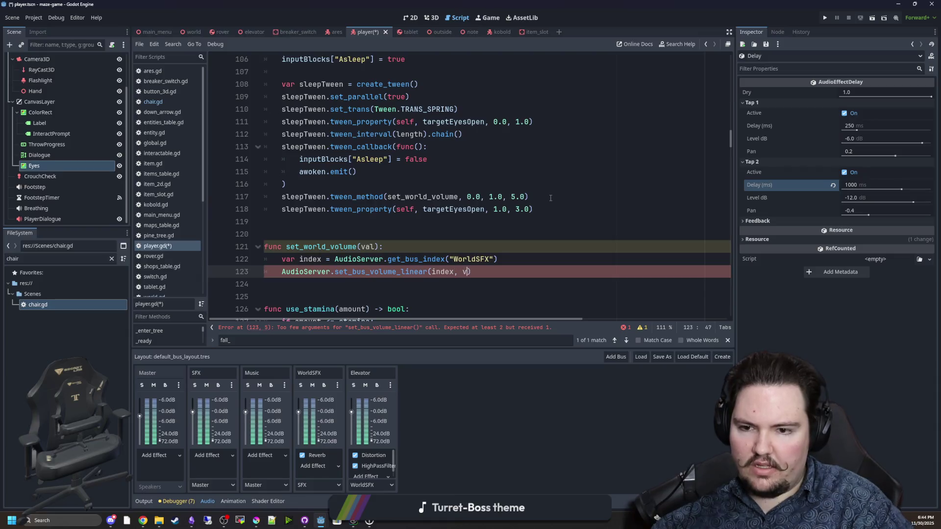
# Copy the world-volume tween_method call to a new line below the eyes-closing tween
pyautogui.scroll(1, 361, 226)
pyautogui.click(409, 262)
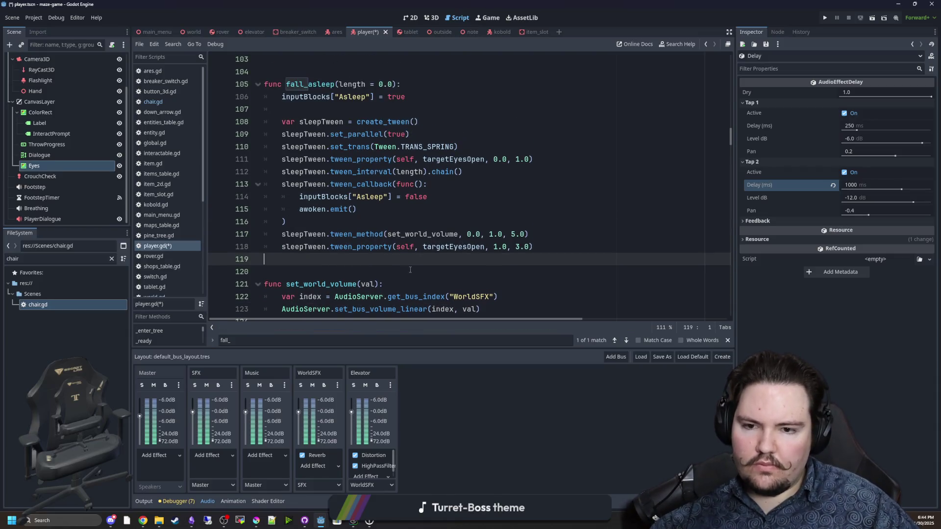
pyautogui.press('Up')
pyautogui.press('Up')
pyautogui.press('End')
pyautogui.hotkey('shift', 'Home')
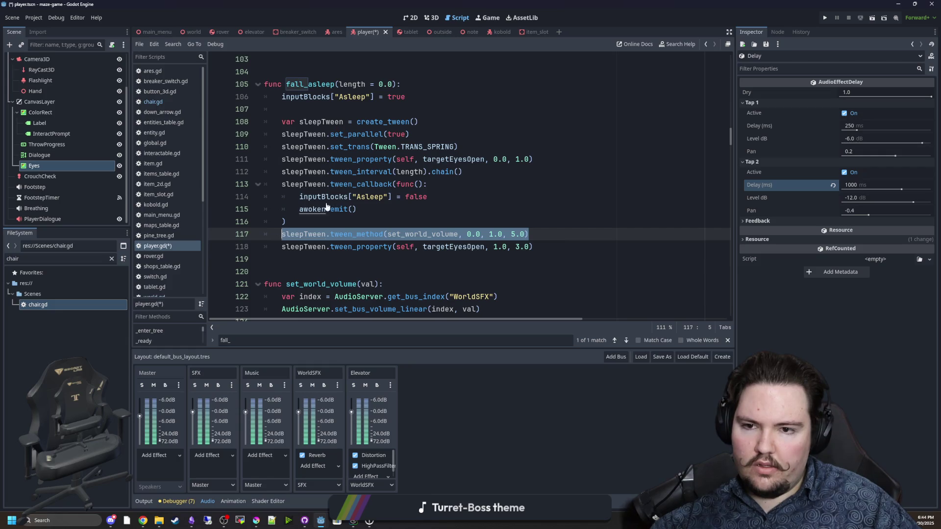
pyautogui.hotkey('ctrl', 'c')
pyautogui.click(534, 159)
pyautogui.press('Return')
pyautogui.hotkey('ctrl', 'v')
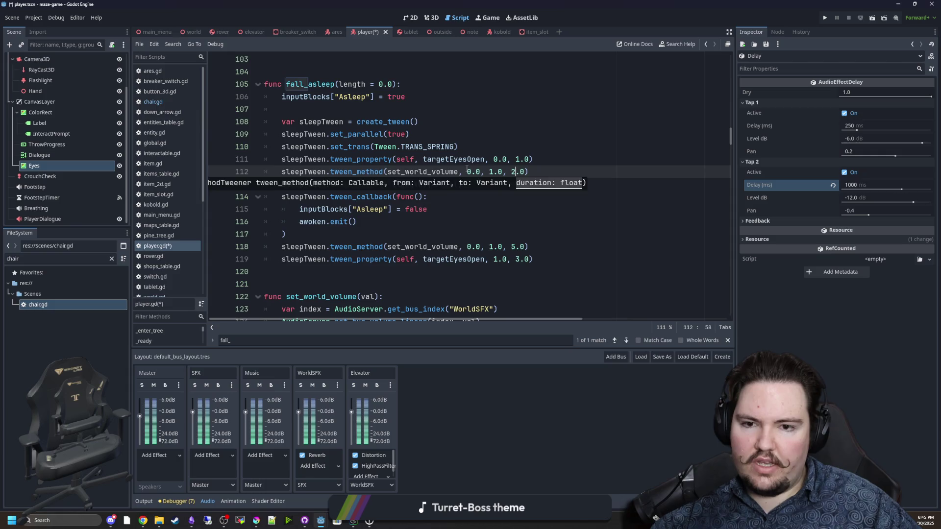
pyautogui.click(493, 171)
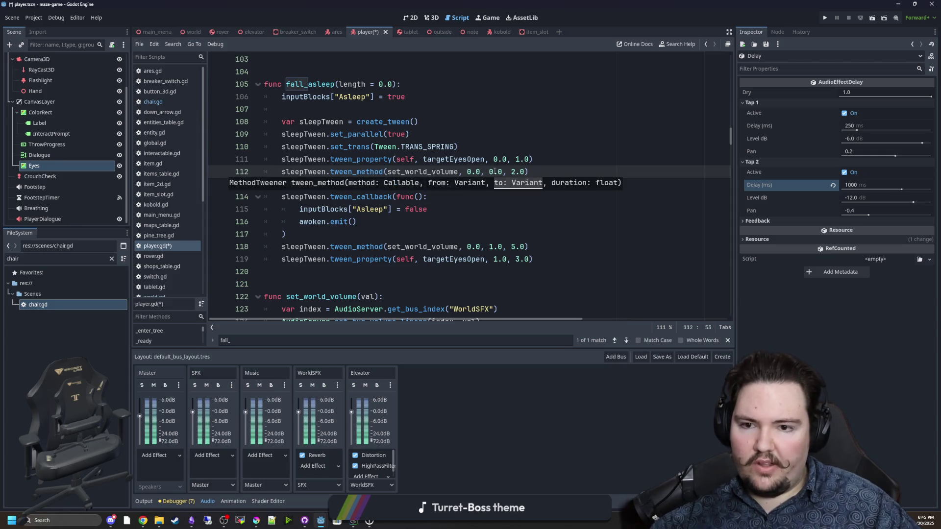
pyautogui.click(480, 203)
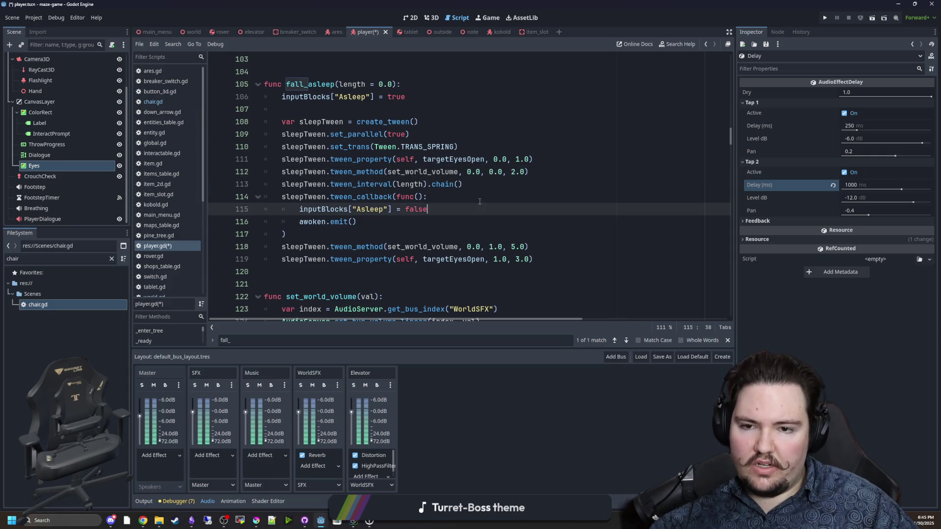
# Make the copied tween fade world volume from 1.0 to 0.0 over 2.0, and save player.gd
pyautogui.click(483, 171)
pyautogui.press('BackSpace')
pyautogui.press('BackSpace')
pyautogui.press('BackSpace')
pyautogui.write('1.0')
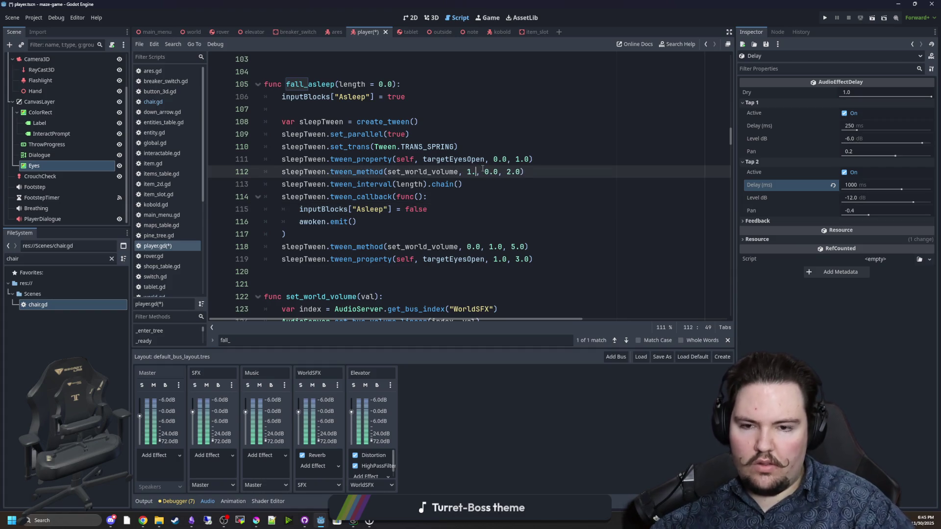
pyautogui.scroll(-3, 483, 169)
pyautogui.click(439, 223)
pyautogui.scroll(3, 439, 250)
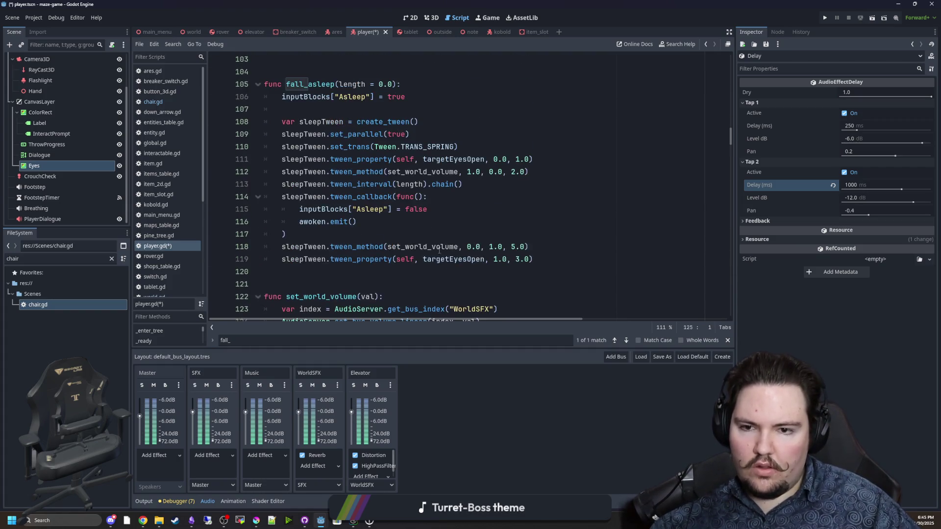
pyautogui.scroll(-1, 449, 236)
pyautogui.click(459, 200)
pyautogui.hotkey('ctrl', 's')
# Type the sleepTween variable as Tween and open the Tween class documentation
pyautogui.scroll(1, 395, 234)
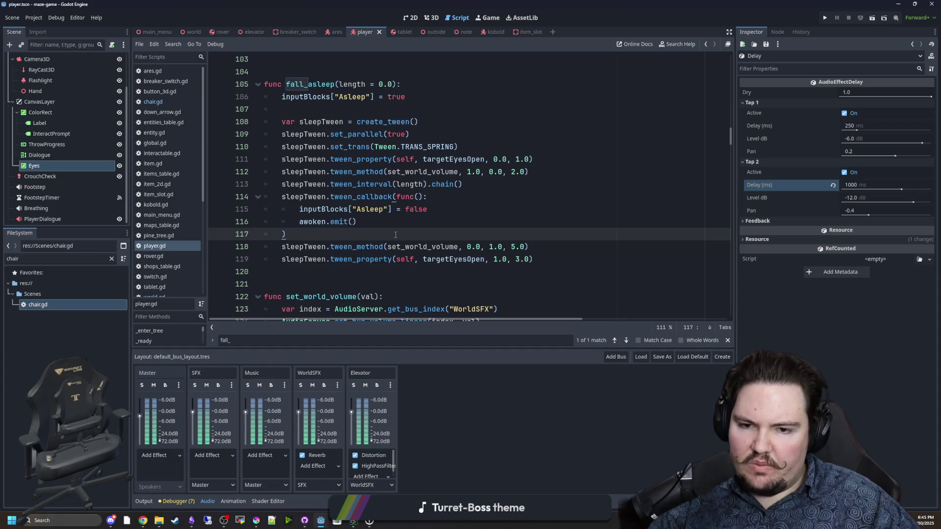
pyautogui.scroll(1, 395, 235)
pyautogui.scroll(-1, 399, 225)
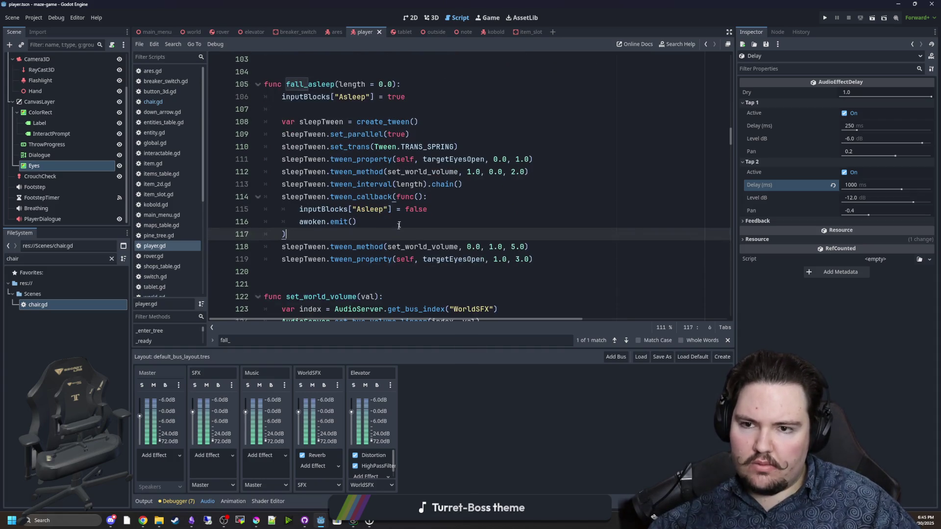
pyautogui.click(439, 183)
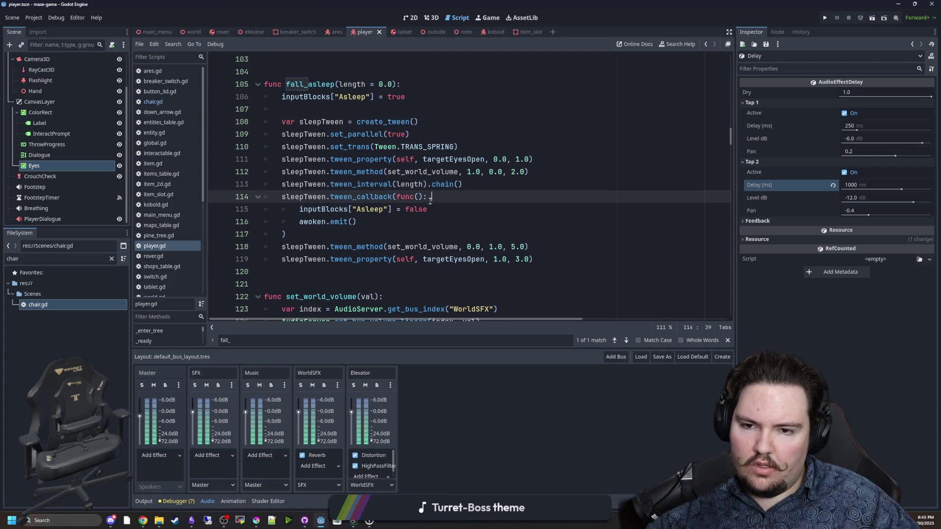
pyautogui.scroll(2, 422, 178)
pyautogui.click(423, 176)
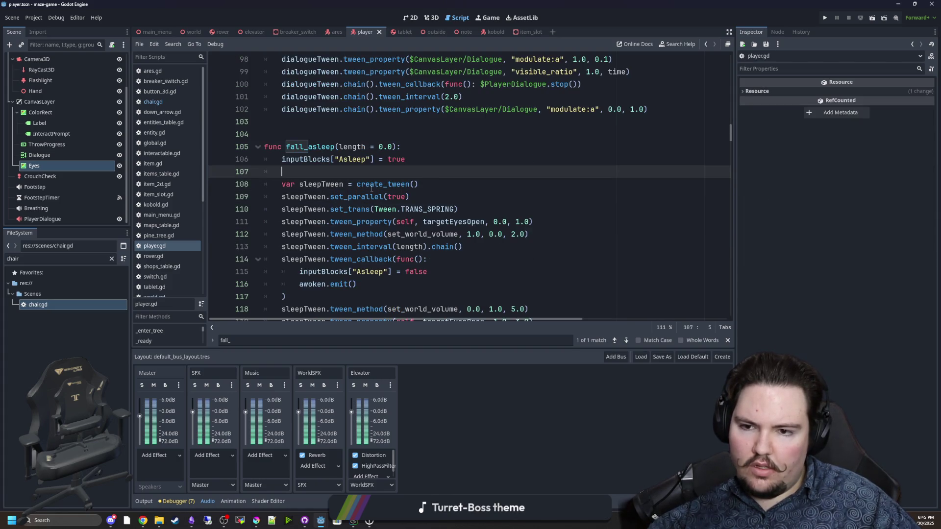
pyautogui.click(348, 184)
pyautogui.write(': Tween')
pyautogui.press('Up')
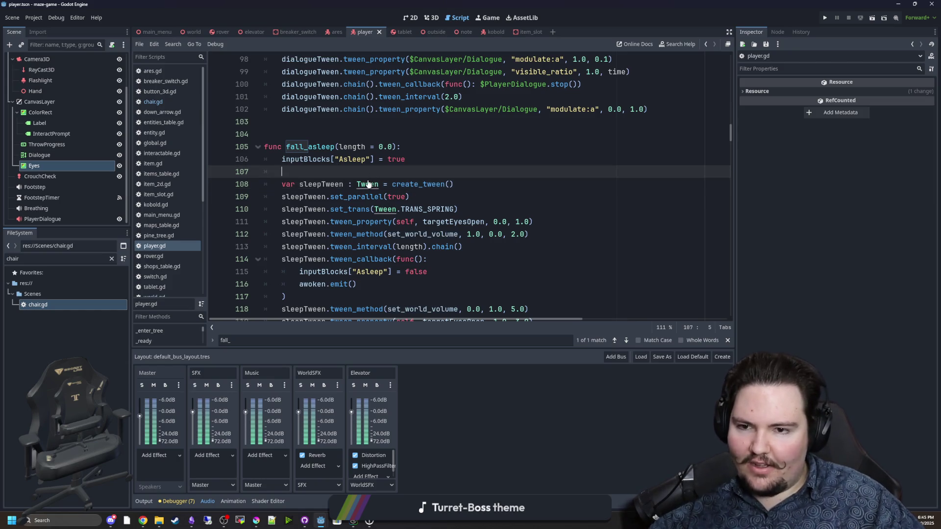
pyautogui.keyDown('ctrl'); pyautogui.click(368, 183); pyautogui.keyUp('ctrl')
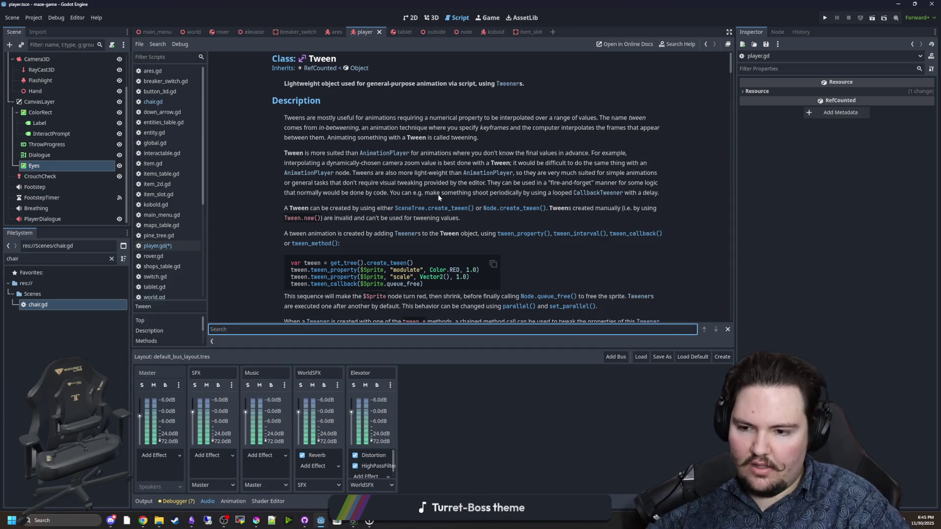
# Look up chain() in the Tween docs, read its description, and return to player.gd
pyautogui.write('chain')
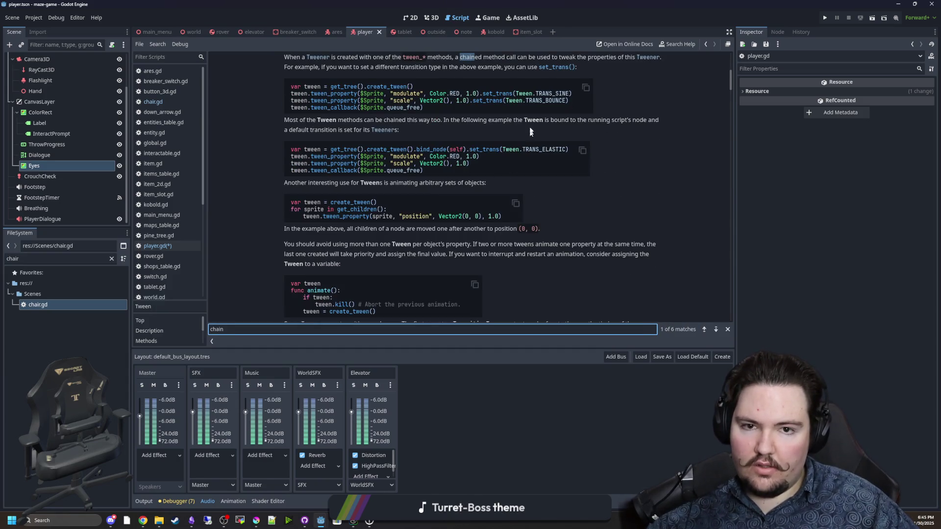
pyautogui.press('Return')
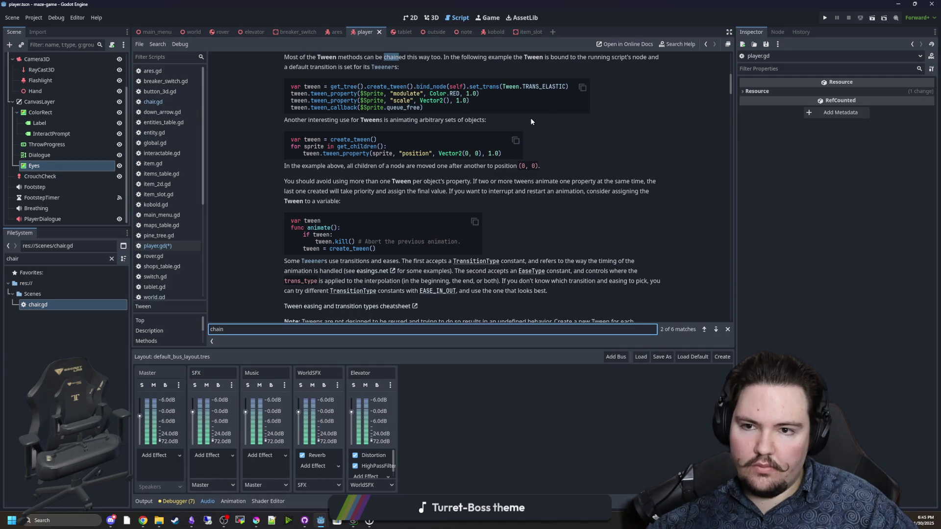
pyautogui.press('Return')
pyautogui.click(353, 124)
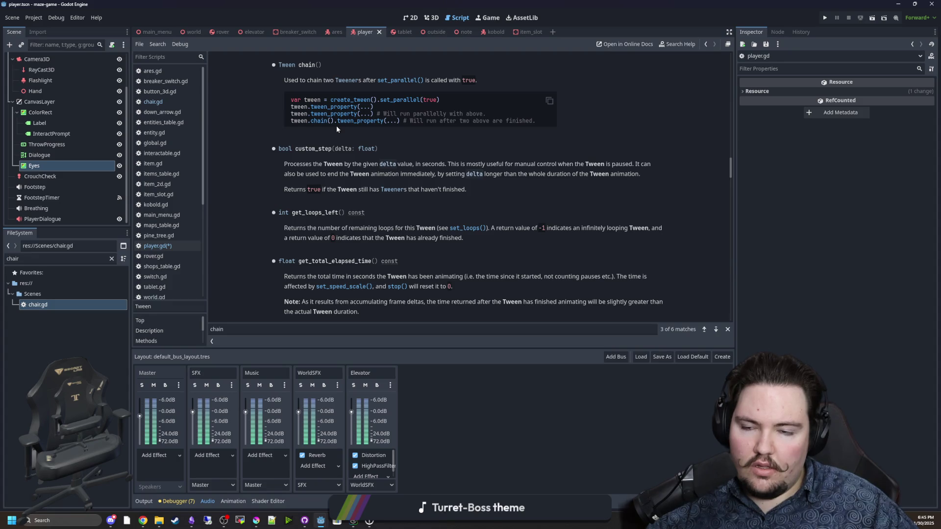
pyautogui.moveTo(435, 121); pyautogui.dragTo(533, 121)
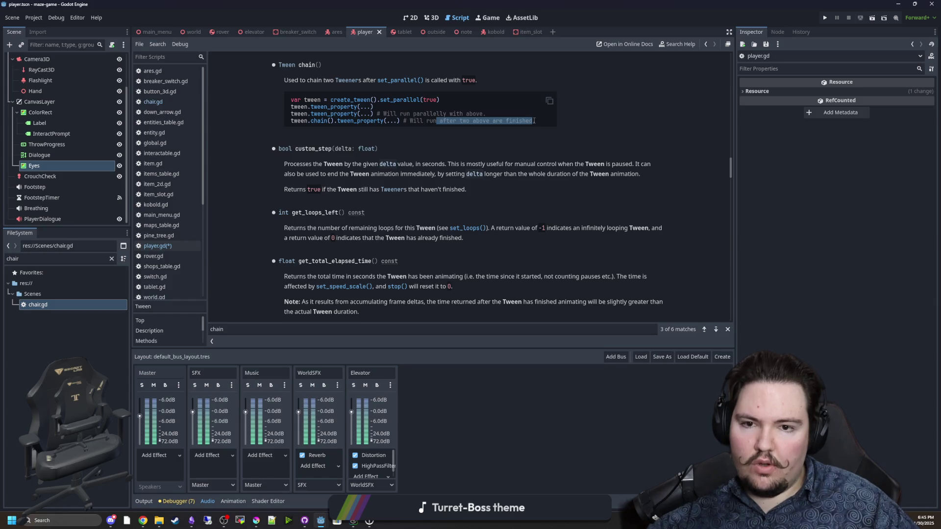
pyautogui.click(534, 121)
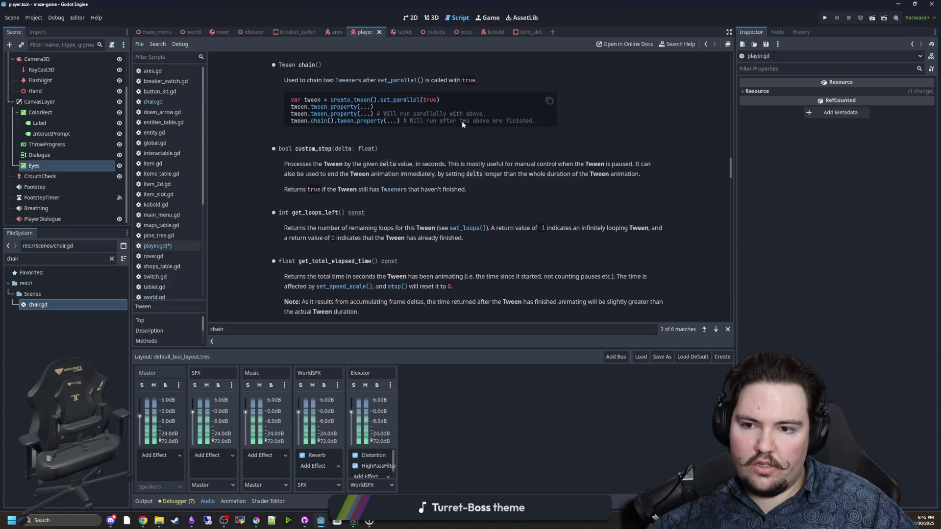
pyautogui.hotkey('alt', 'Left')
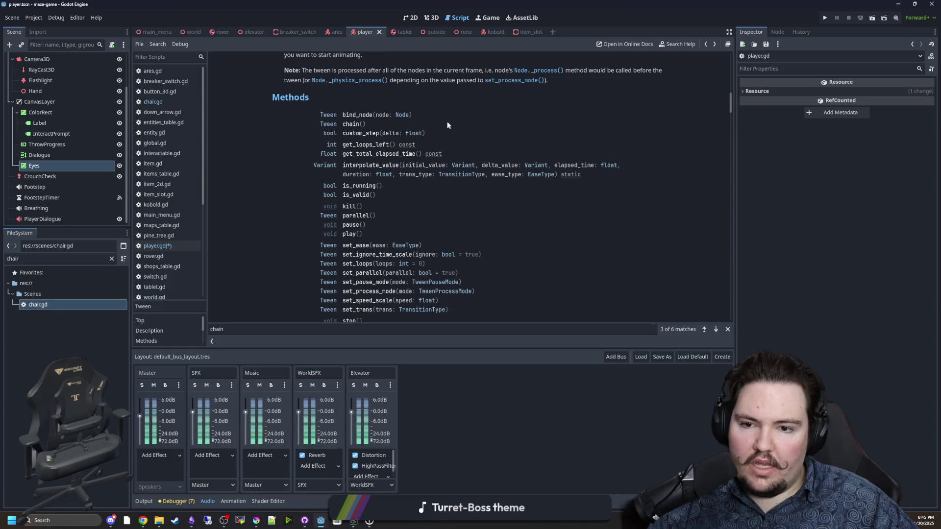
pyautogui.hotkey('alt', 'Left')
# Rewrite line 113 as sleepTween.chain().tween_interval(length) and save player.gd
pyautogui.click(475, 247)
pyautogui.press('BackSpace')
pyautogui.press('BackSpace')
pyautogui.press('BackSpace')
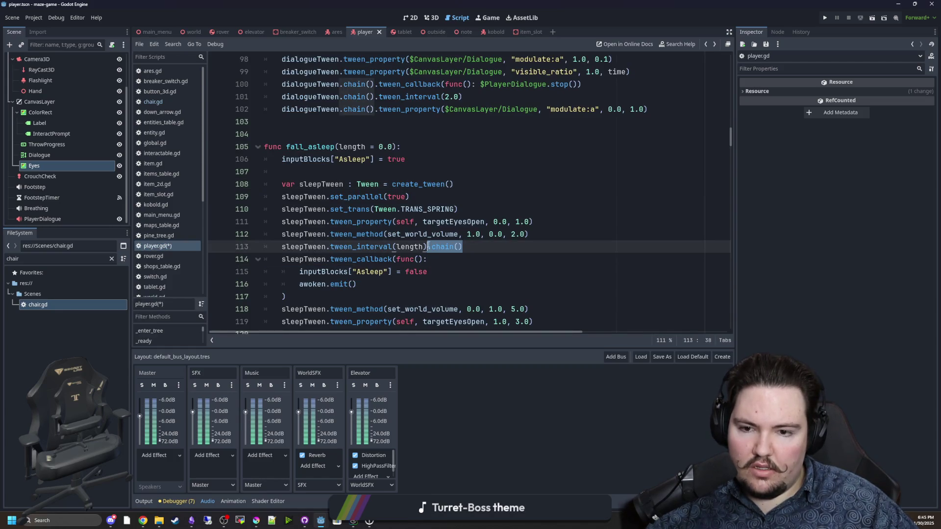
pyautogui.click(328, 246)
pyautogui.write('chain().')
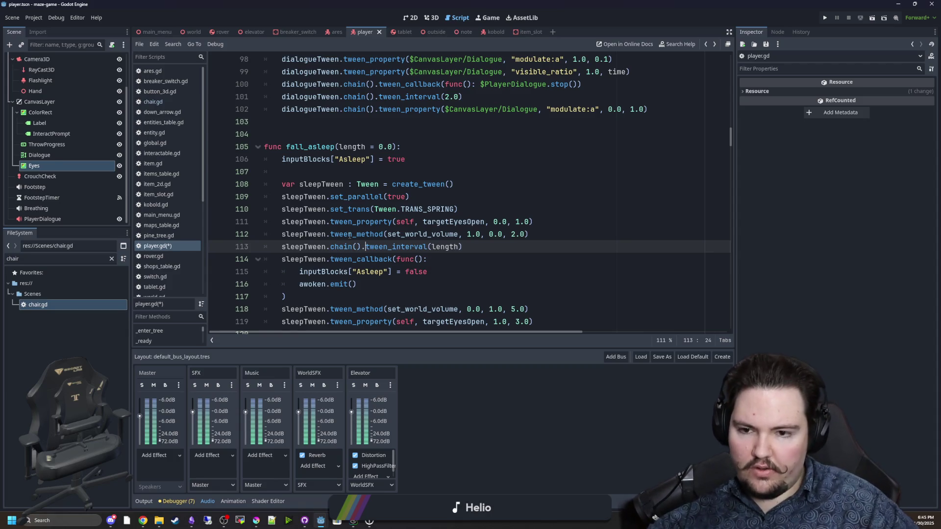
pyautogui.hotkey('ctrl', 'space')
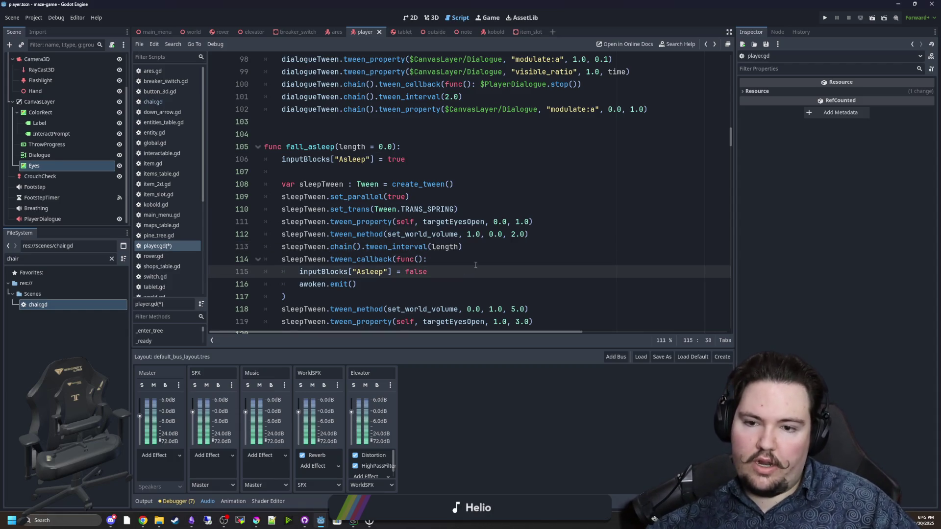
pyautogui.click(496, 252)
pyautogui.hotkey('ctrl', 's')
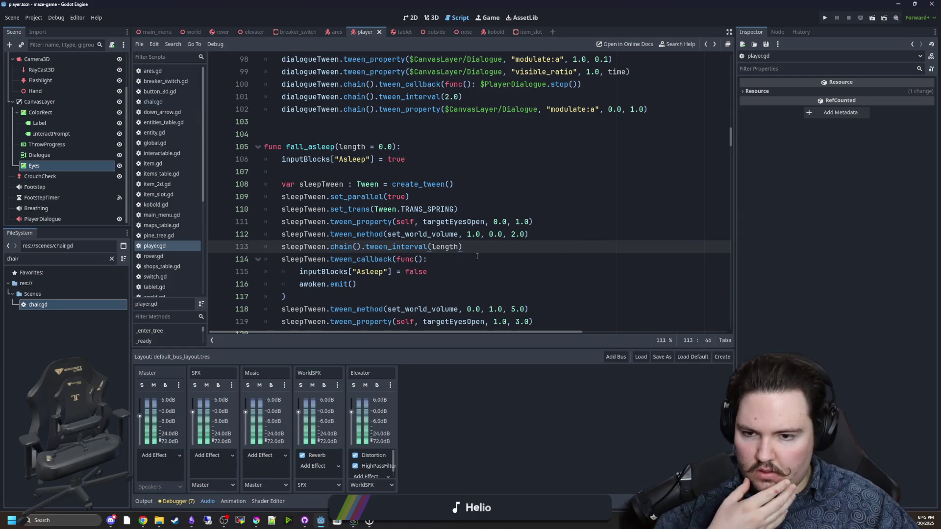
# Check the awoken.emit() call in fall_asleep, then switch to the chair.gd script
pyautogui.scroll(-1, 310, 257)
pyautogui.click(309, 257)
pyautogui.doubleClick(312, 246)
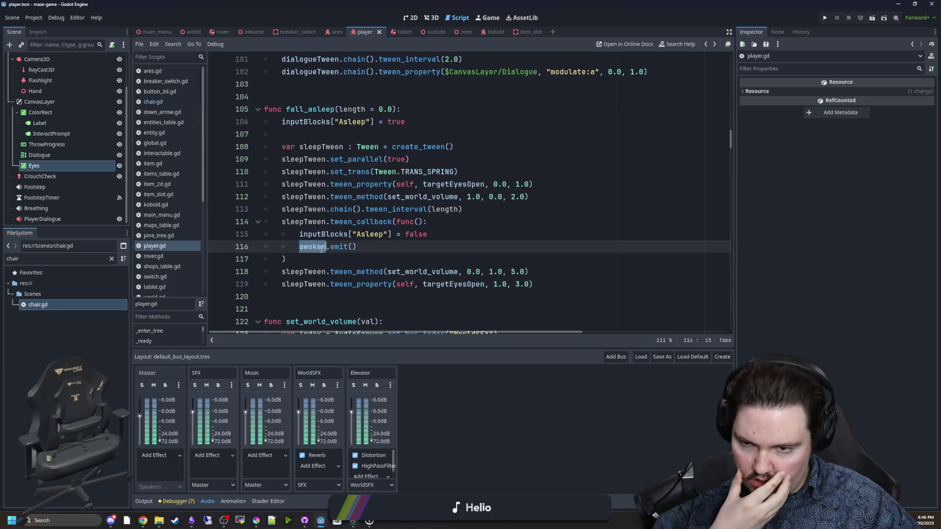
pyautogui.click(313, 259)
pyautogui.doubleClick(312, 246)
pyautogui.click(313, 258)
pyautogui.click(167, 102)
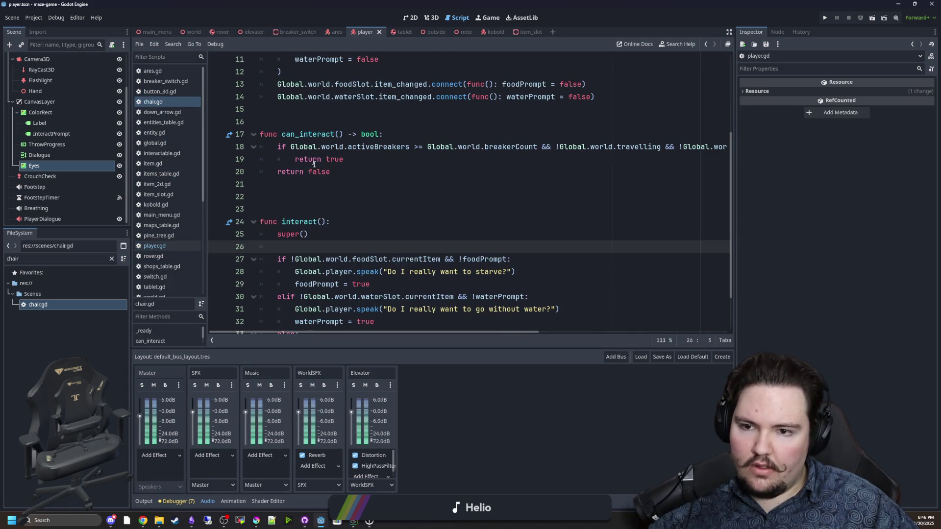
# Insert a blank line above exit_maze() in the else branch and comment that call out
pyautogui.scroll(-2, 320, 195)
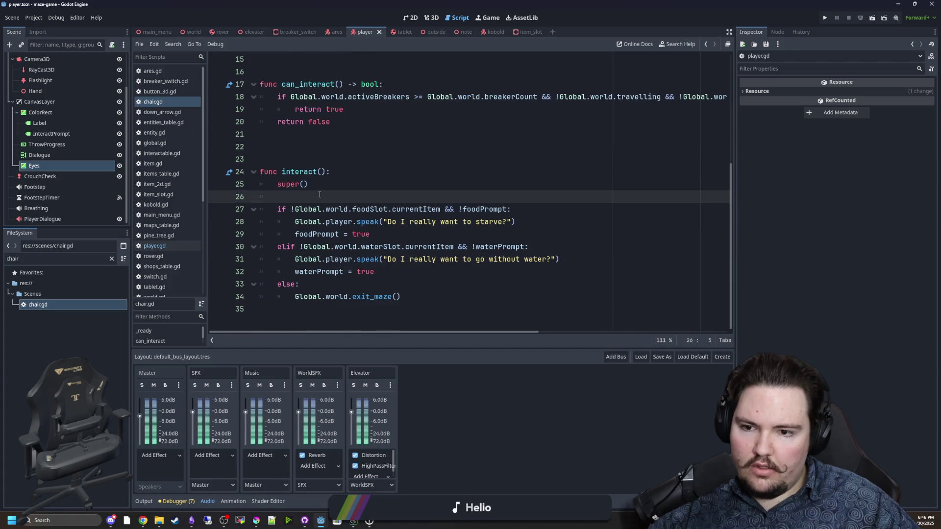
pyautogui.click(408, 294)
pyautogui.click(376, 285)
pyautogui.press('Down')
pyautogui.press('Return')
pyautogui.hotkey('ctrl', 'k')
pyautogui.press('Up')
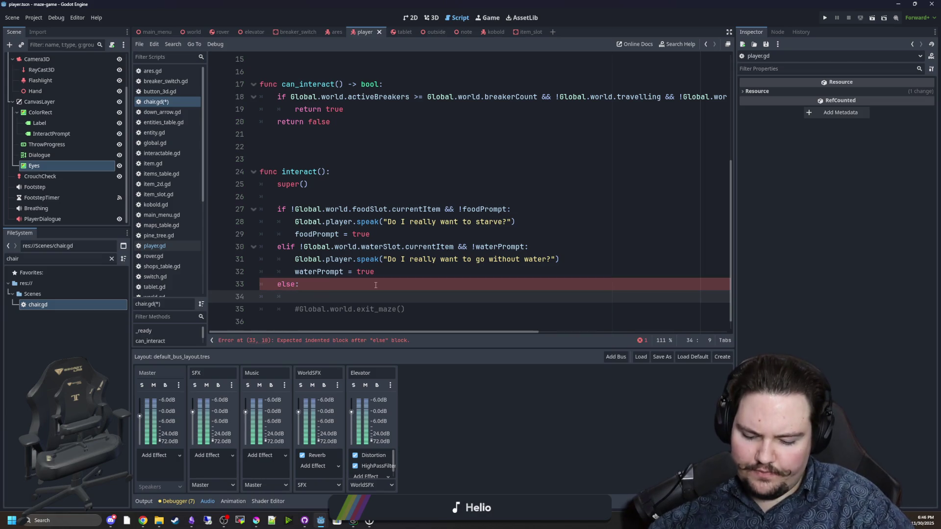
# Write Global.player.fall_asleep(5.0) on the new line and start a line below it
pyautogui.write('Global.player.')
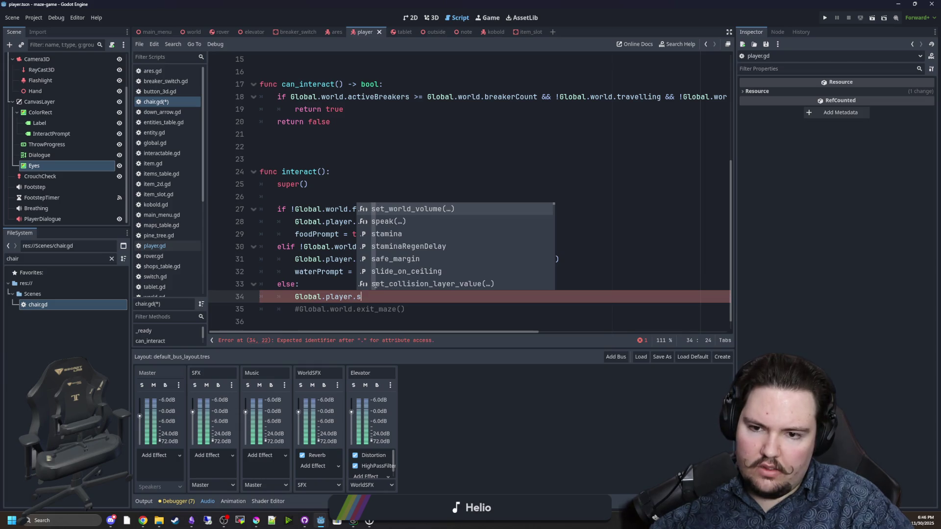
pyautogui.write('fall')
pyautogui.press('Return')
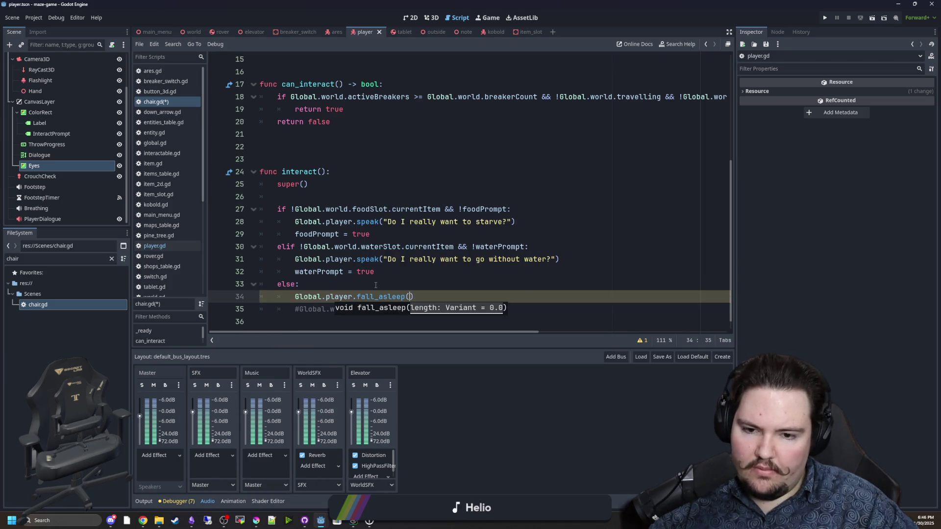
pyautogui.write('1.0')
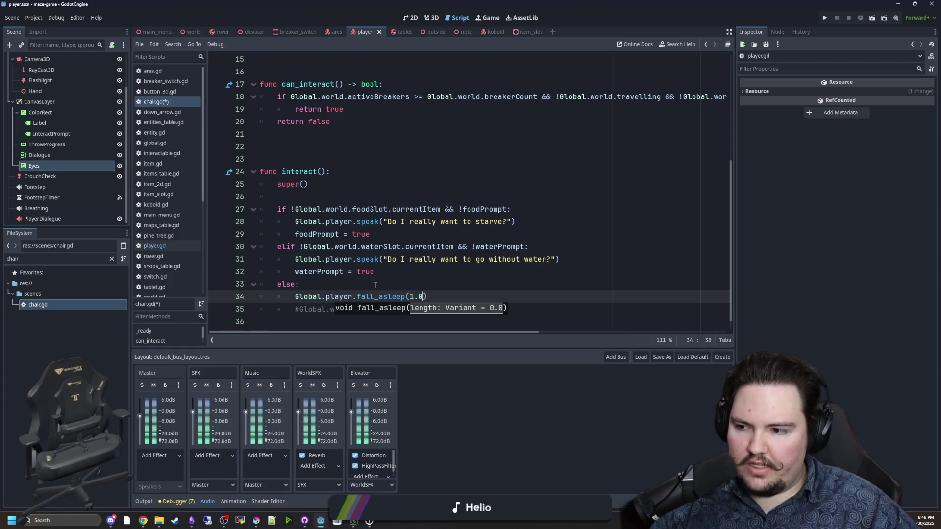
pyautogui.scroll(-1, 435, 242)
pyautogui.press('BackSpace')
pyautogui.press('BackSpace')
pyautogui.press('BackSpace')
pyautogui.write('5;.')
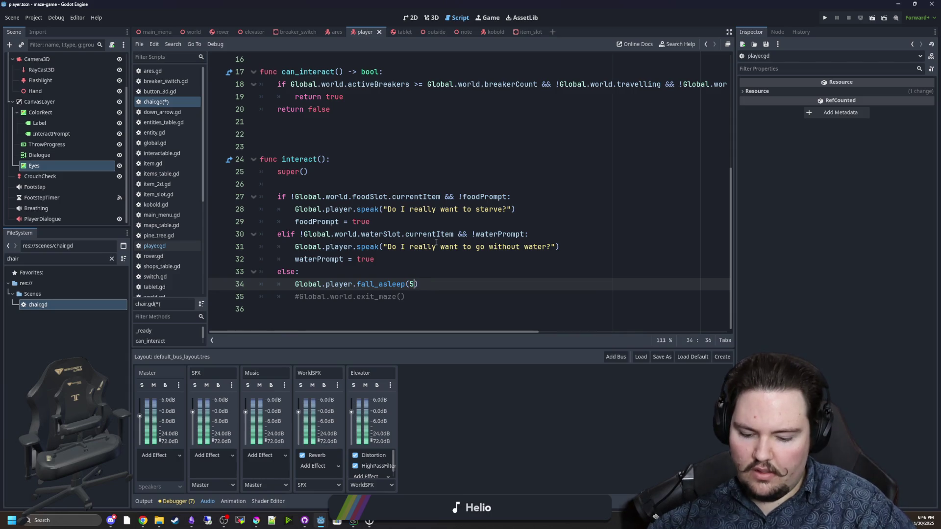
pyautogui.write('.0')
pyautogui.press('Return')
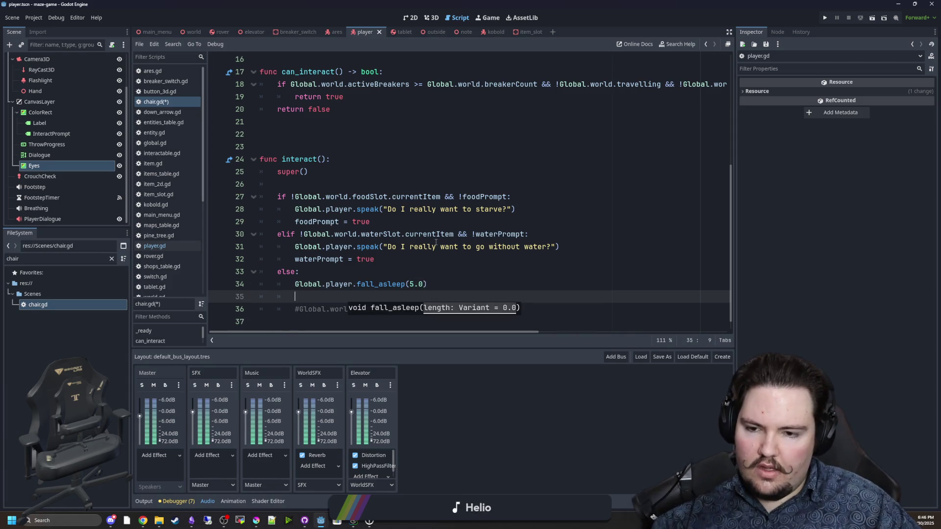
# Uncomment exit_maze and add a Global.player.awoken.connect() call on the new line
pyautogui.scroll(-1, 335, 287)
pyautogui.click(300, 298)
pyautogui.hotkey('ctrl', 'k')
pyautogui.click(317, 287)
pyautogui.write('lobal')
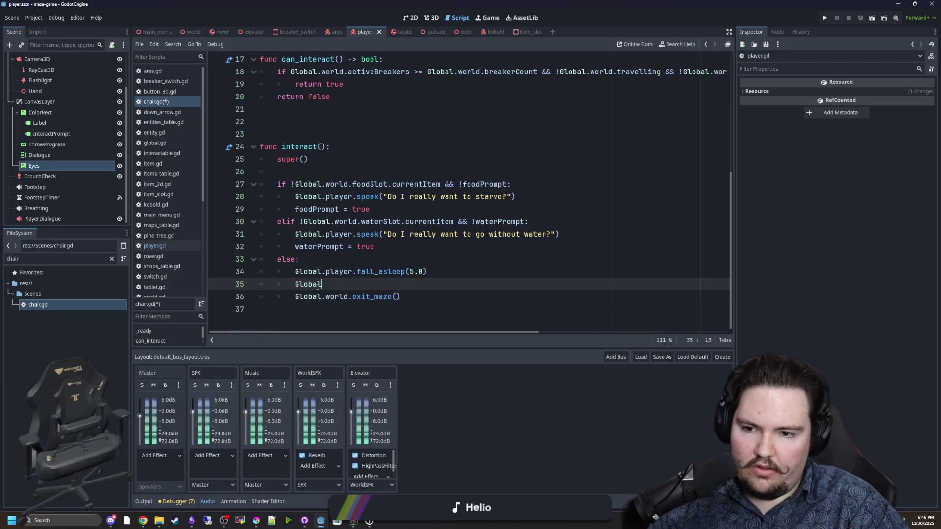
pyautogui.write('.player.awoken.conn')
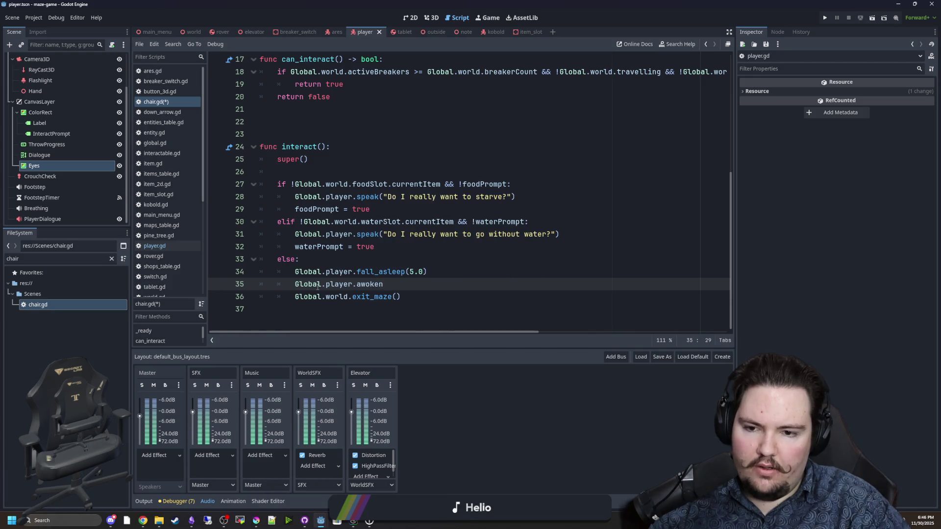
pyautogui.press('Return')
pyautogui.write(')')
pyautogui.hscroll(5, 317, 287)
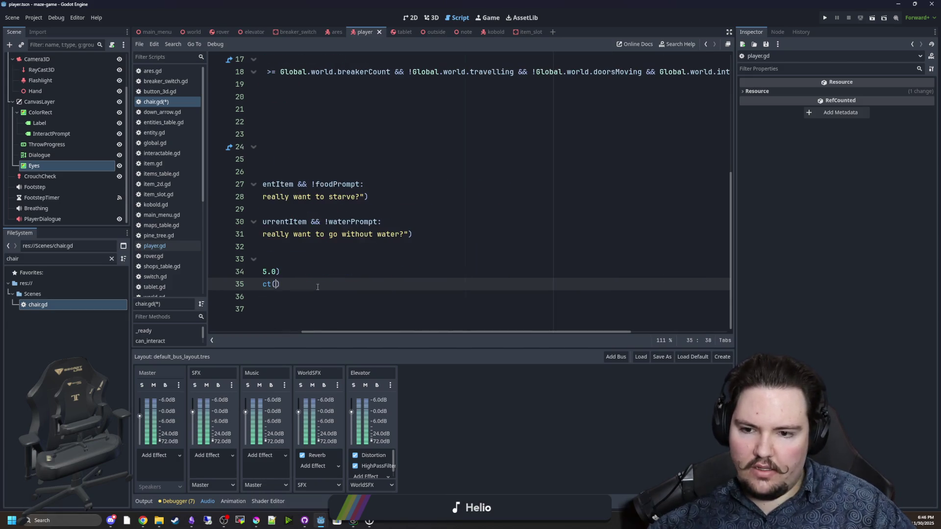
pyautogui.hscroll(-5, 337, 334)
# Delete the old exit_maze line and connect awoken to Global.world.exit_maze with CONNECT_ONE_SHOT
pyautogui.press('Down')
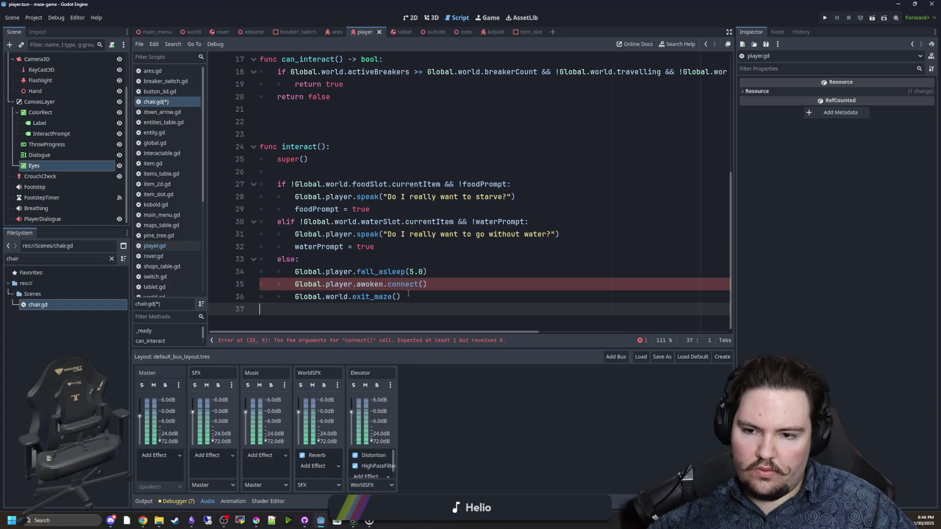
pyautogui.hotkey('shift', 'Home')
pyautogui.press('BackSpace')
pyautogui.click(421, 285)
pyautogui.write('Global.world.exit_maze)')
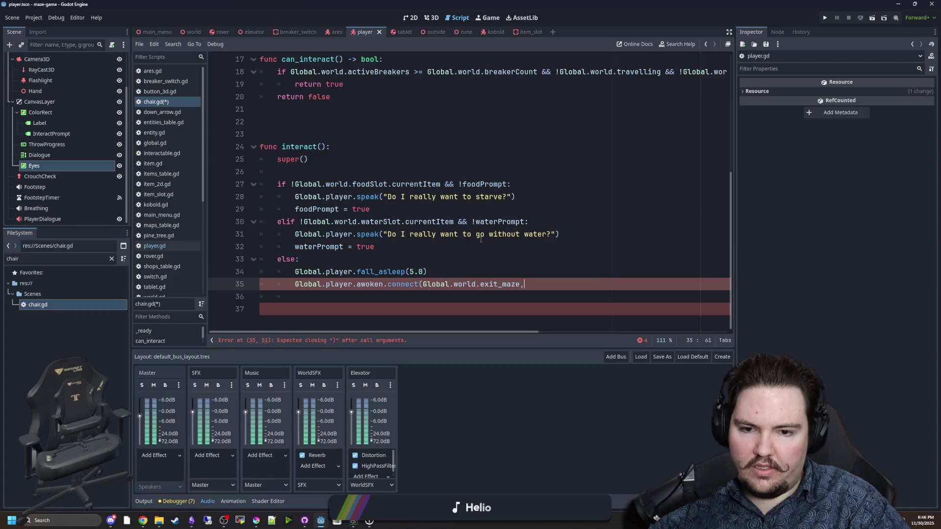
pyautogui.write(' CONNEC')
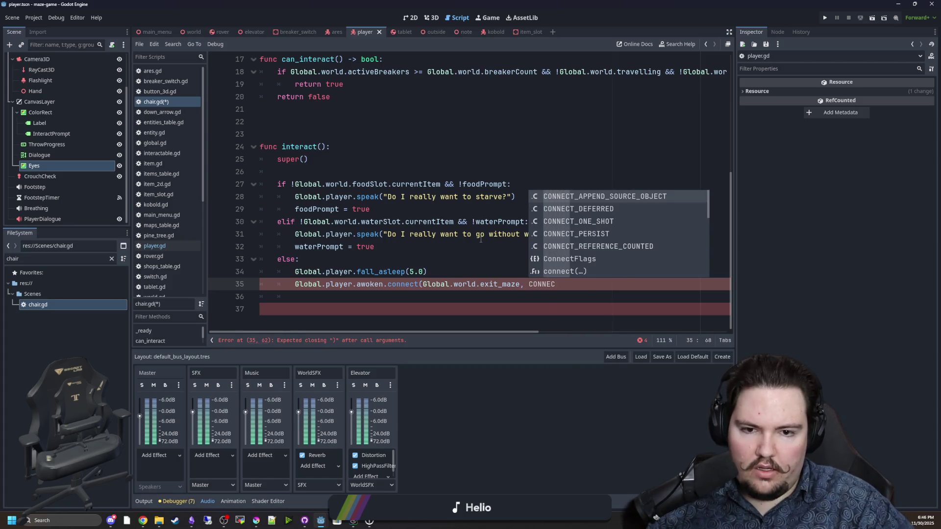
pyautogui.press('Down')
pyautogui.press('Down')
pyautogui.press('Return')
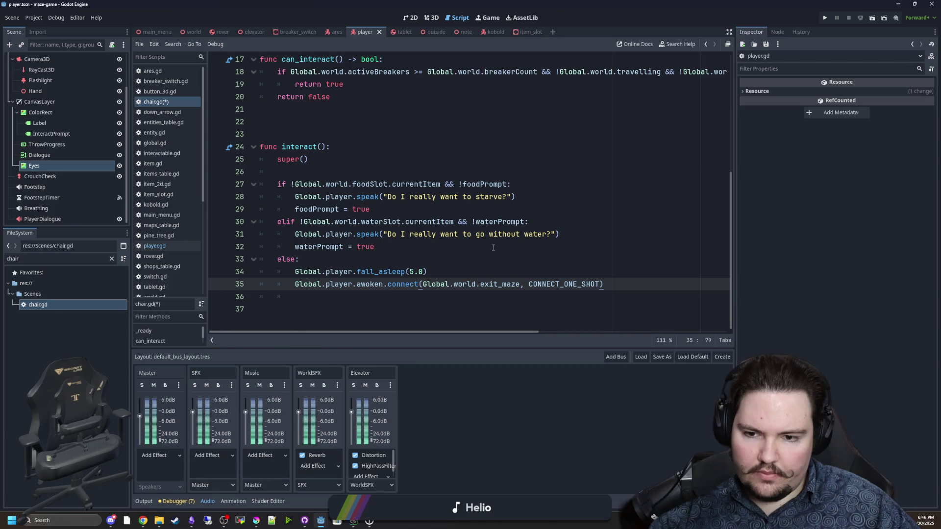
# Remove the leftover empty line and save chair.gd
pyautogui.click(384, 302)
pyautogui.press('BackSpace')
pyautogui.click(386, 263)
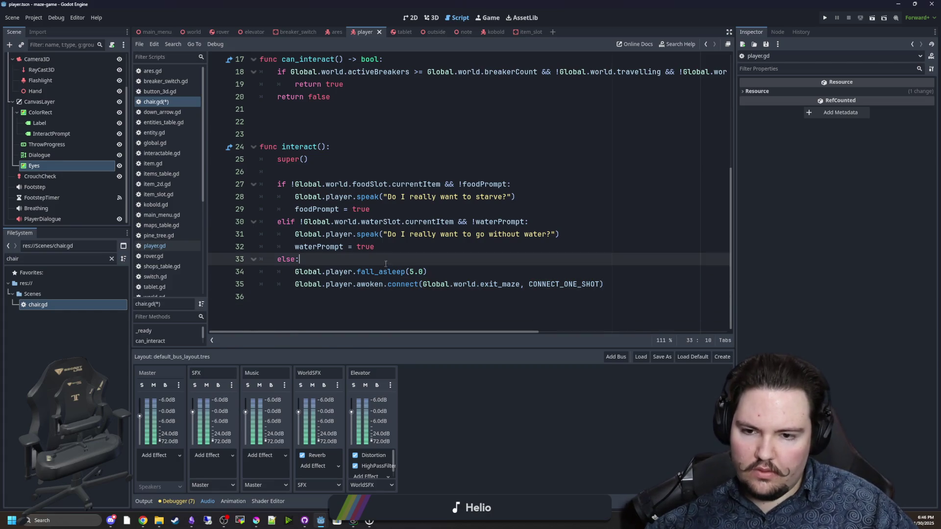
pyautogui.hotkey('ctrl', 's')
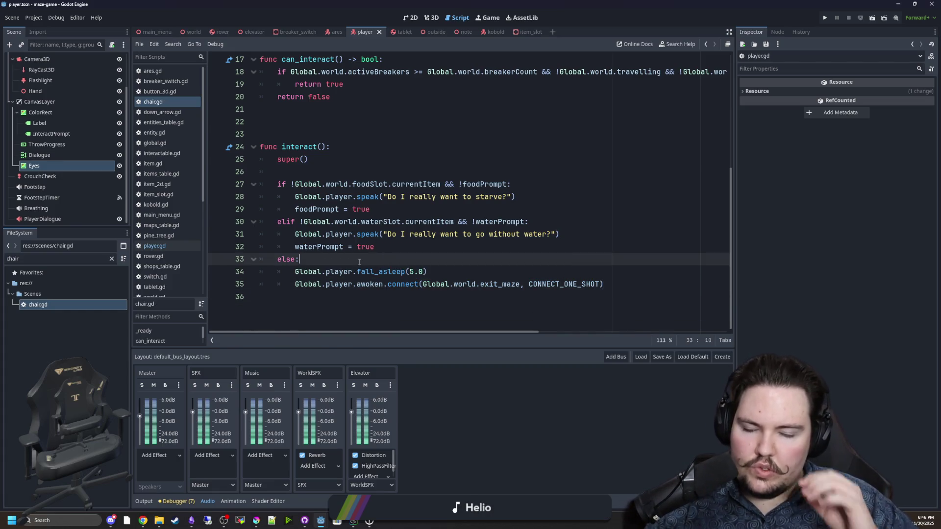
pyautogui.keyDown('ctrl'); pyautogui.click(383, 272); pyautogui.keyUp('ctrl')
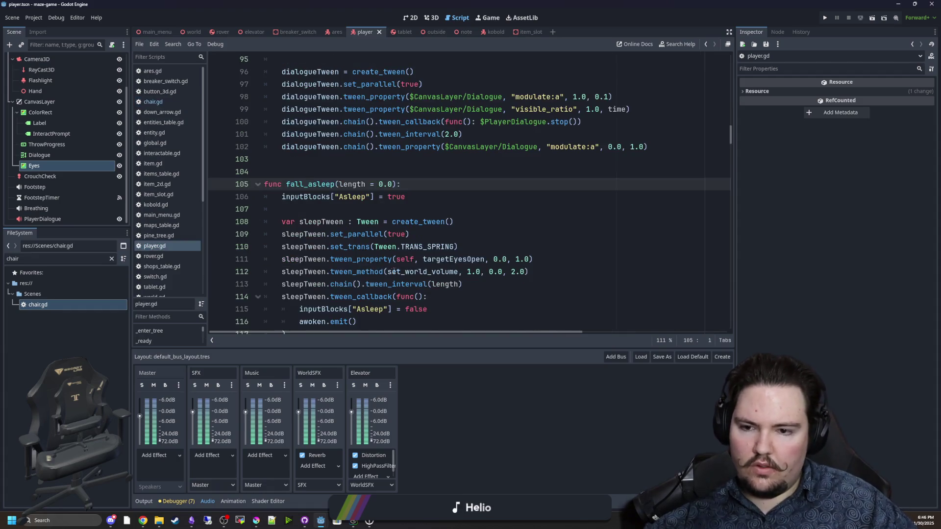
# Check the end of fall_asleep in player.gd, then run the project and choose Play
pyautogui.scroll(-4, 373, 220)
pyautogui.click(364, 220)
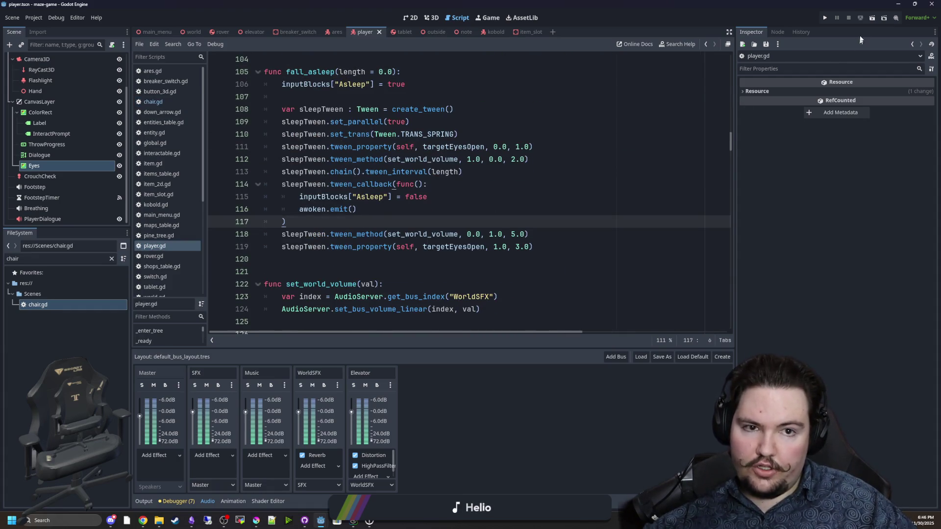
pyautogui.click(825, 18)
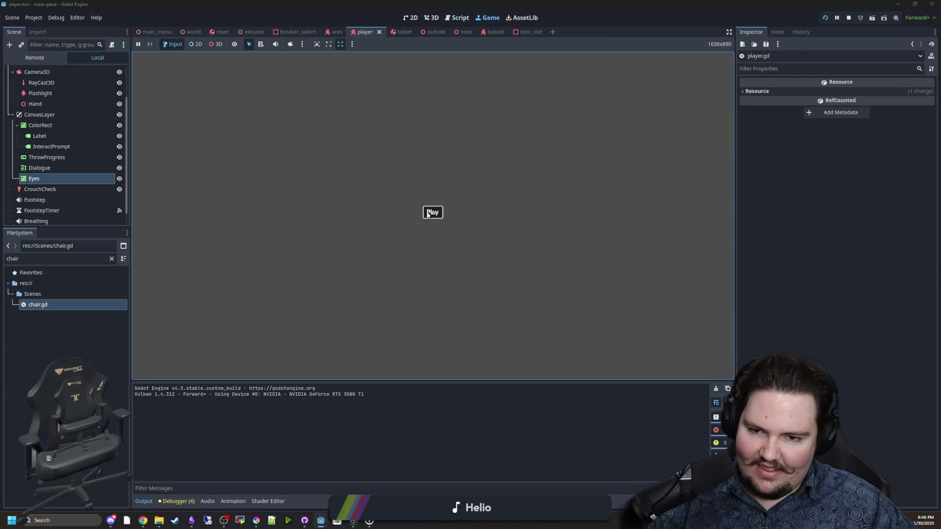
pyautogui.click(427, 214)
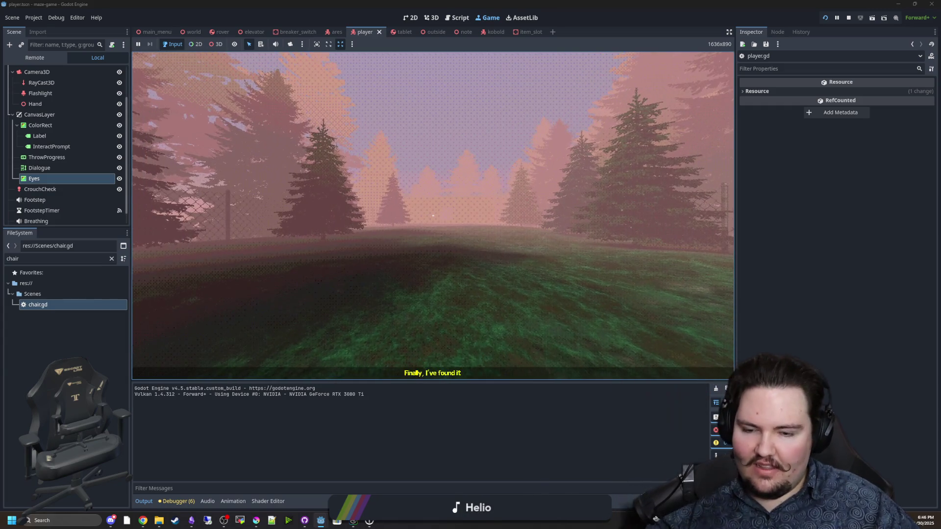
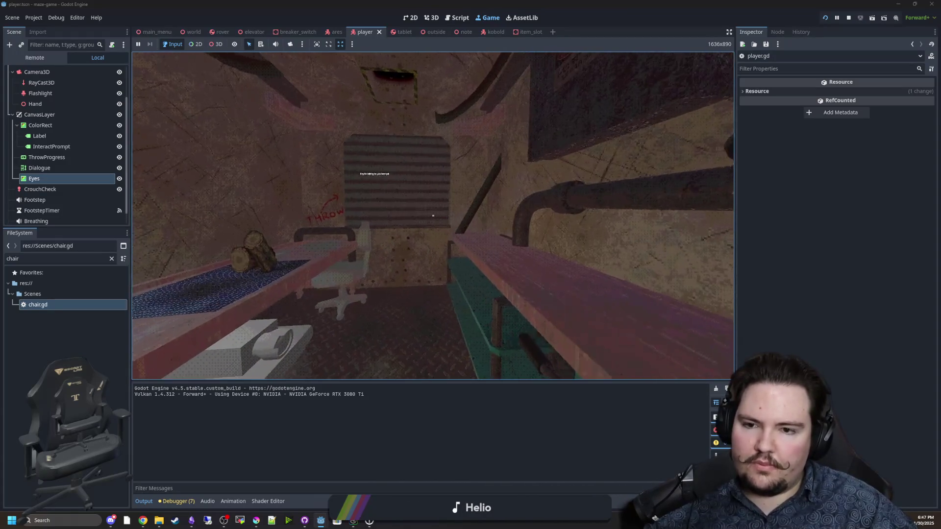
# Walk the player to the chair and use it to sleep, triggering the fall_asleep break at line 111
pyautogui.press('w')
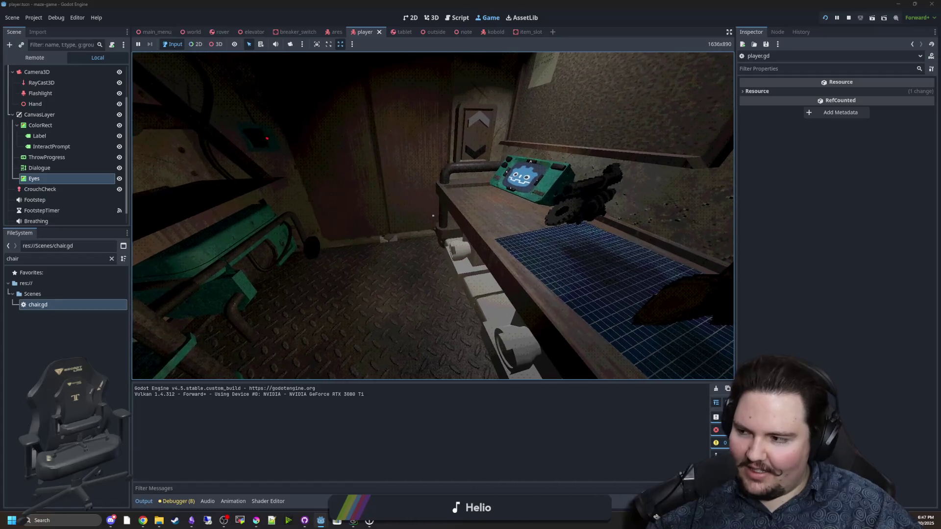
pyautogui.press('s')
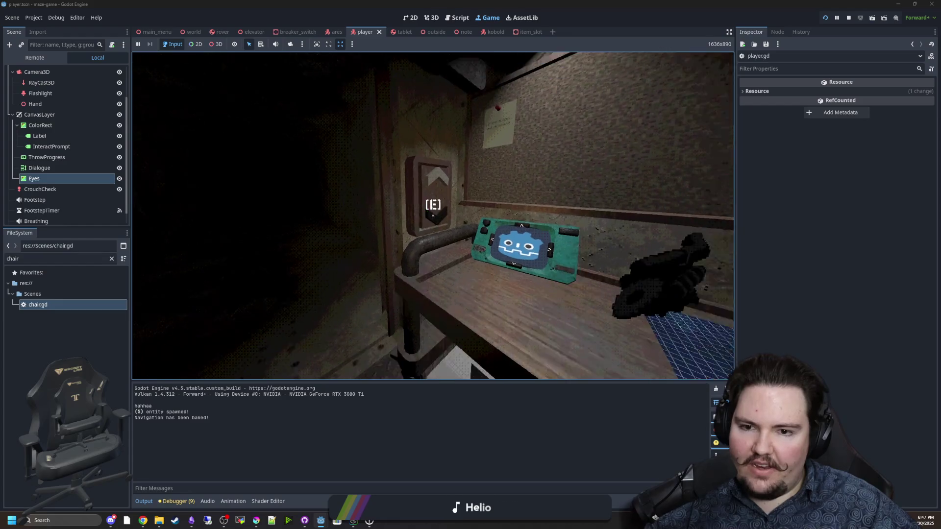
pyautogui.press('w')
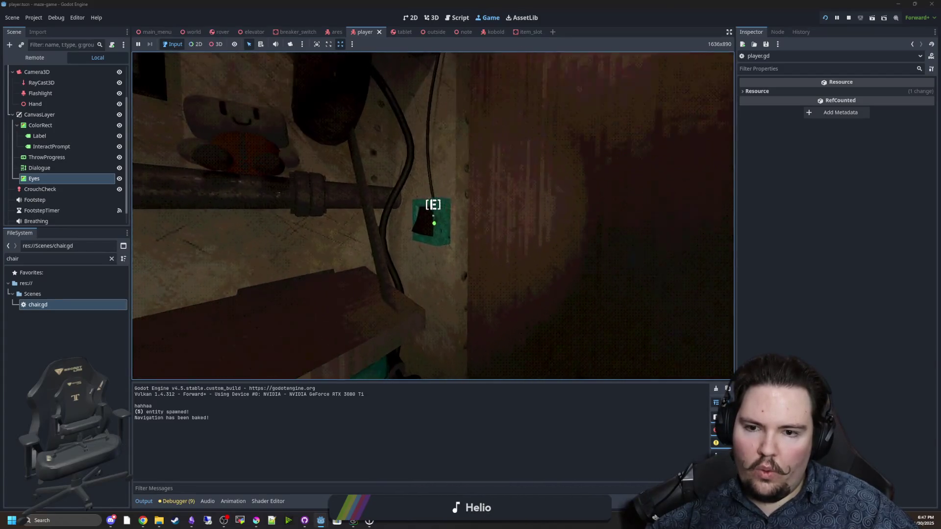
pyautogui.press('w')
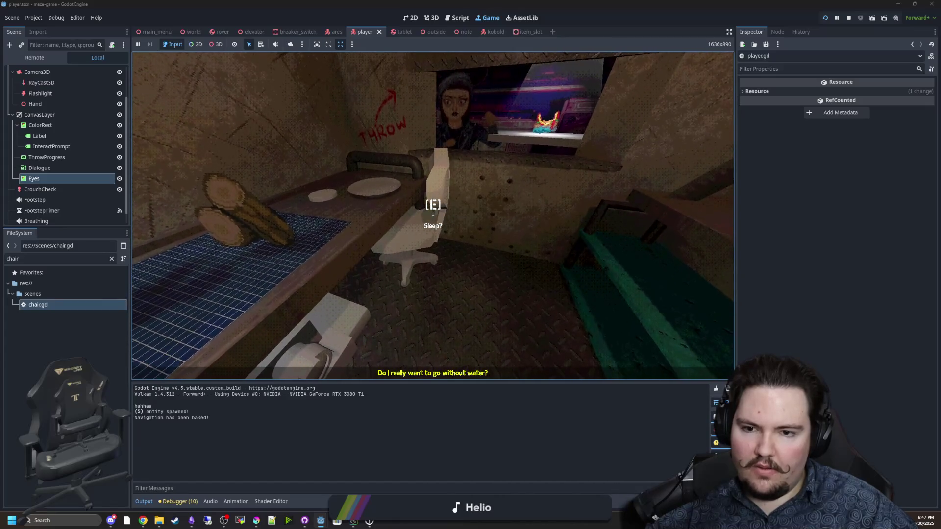
pyautogui.press('e')
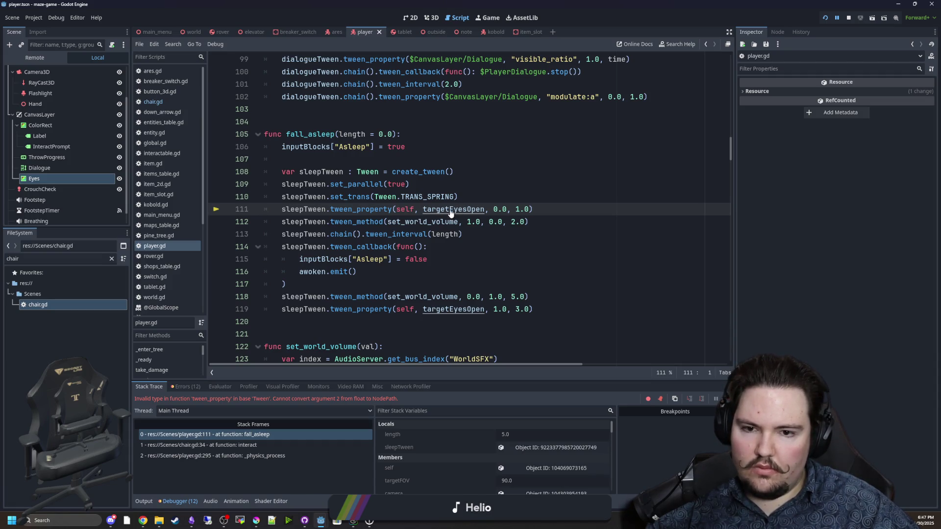
# Wrap targetEyesOpen in quotes as "targetEyesOpen" on lines 111 and 119 of player.gd
pyautogui.click(423, 210)
pyautogui.write('"')
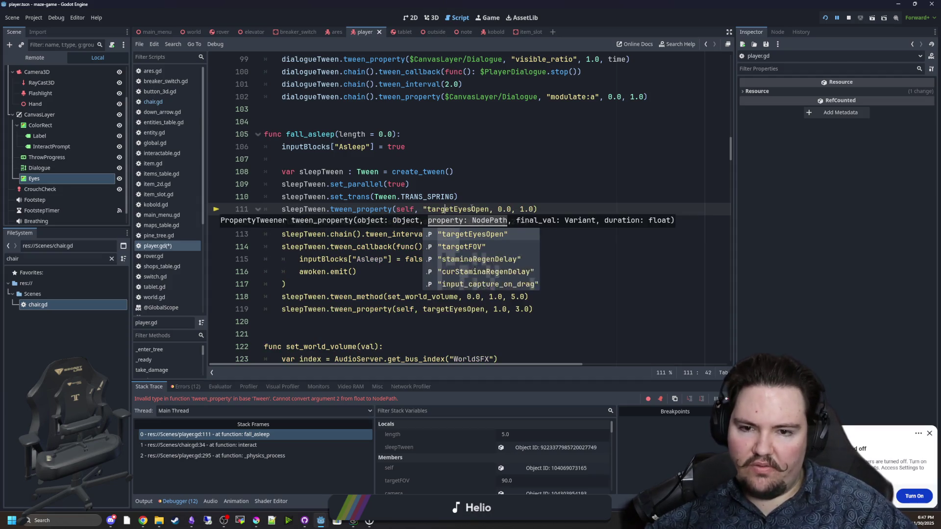
pyautogui.press('Return')
pyautogui.press('Up')
pyautogui.press('Up')
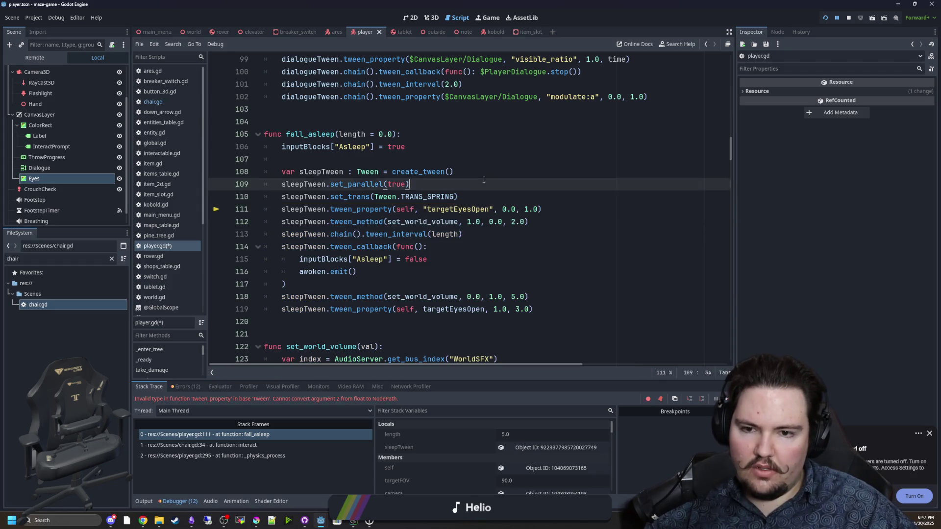
pyautogui.click(422, 310)
pyautogui.write('"targetE')
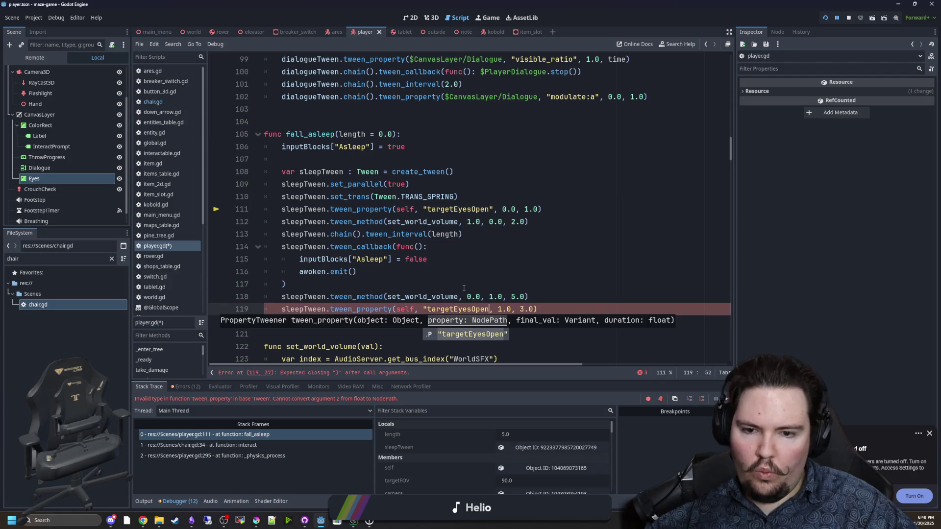
pyautogui.press('Tab')
pyautogui.click(463, 288)
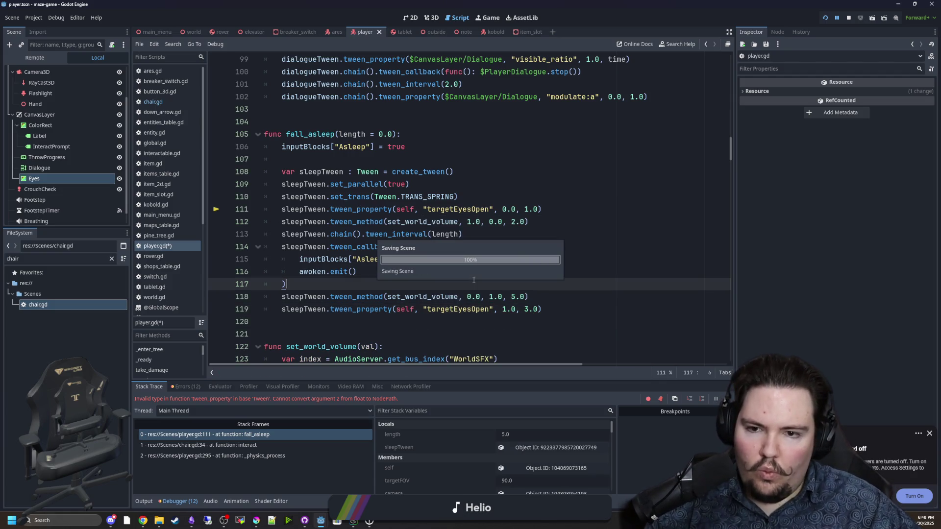
# Dismiss the notification, resume the paused game and stop it
pyautogui.click(931, 434)
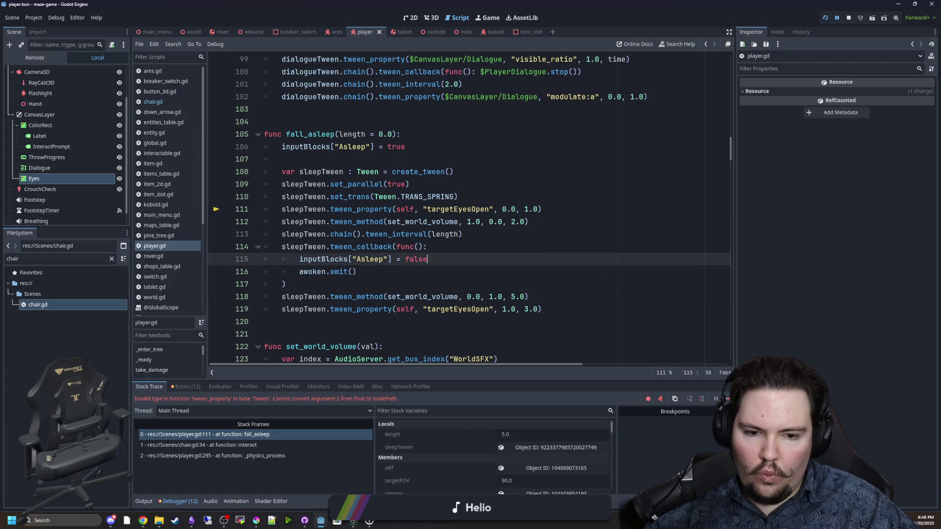
pyautogui.press('F12')
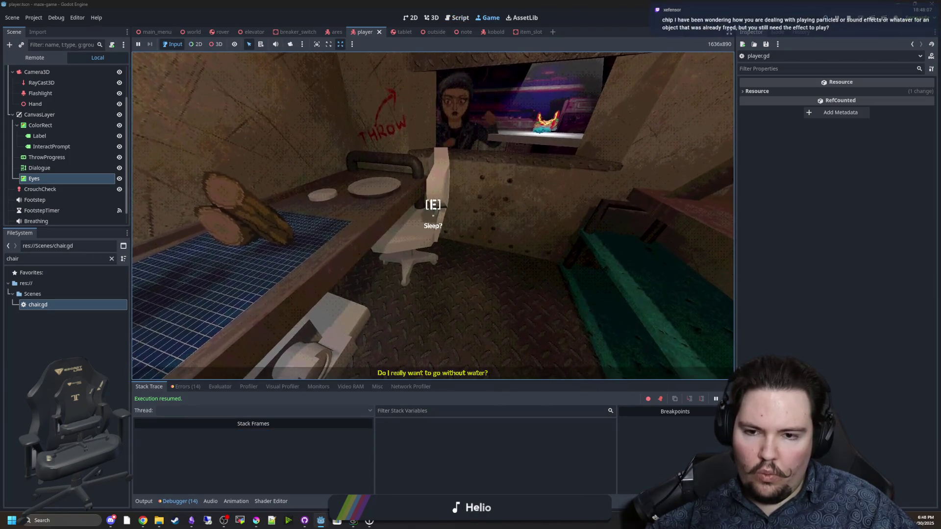
pyautogui.press('Escape')
pyautogui.press('F8')
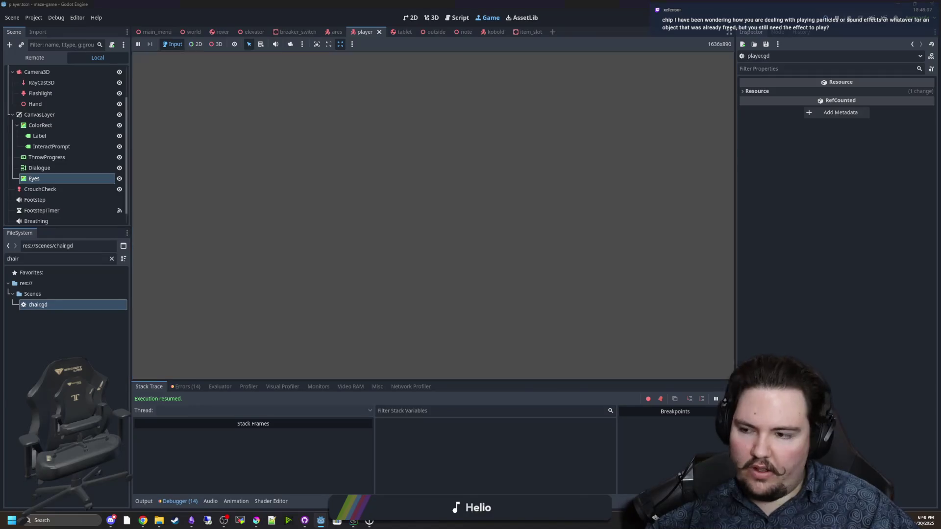
# Look around fall_asleep, then search player.gd for _PROCESS to locate the _process function
pyautogui.click(455, 140)
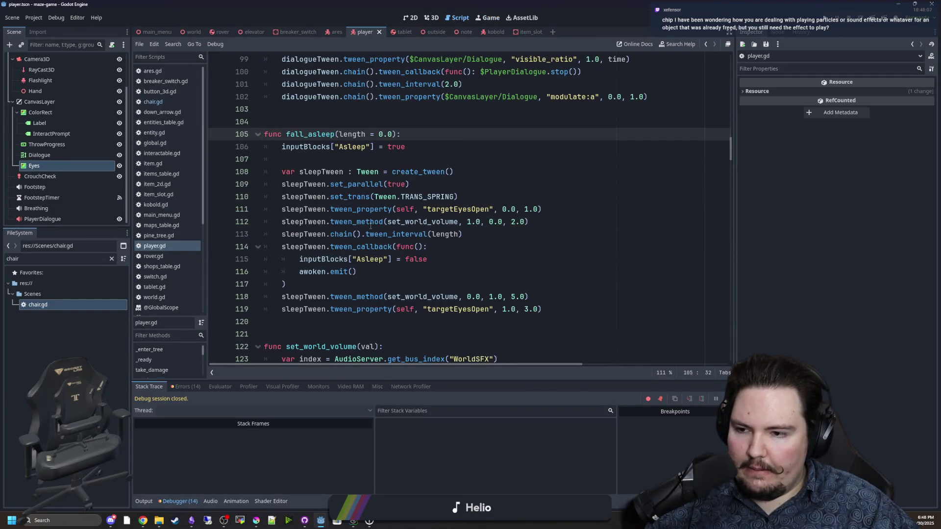
pyautogui.scroll(1, 370, 225)
pyautogui.click(330, 157)
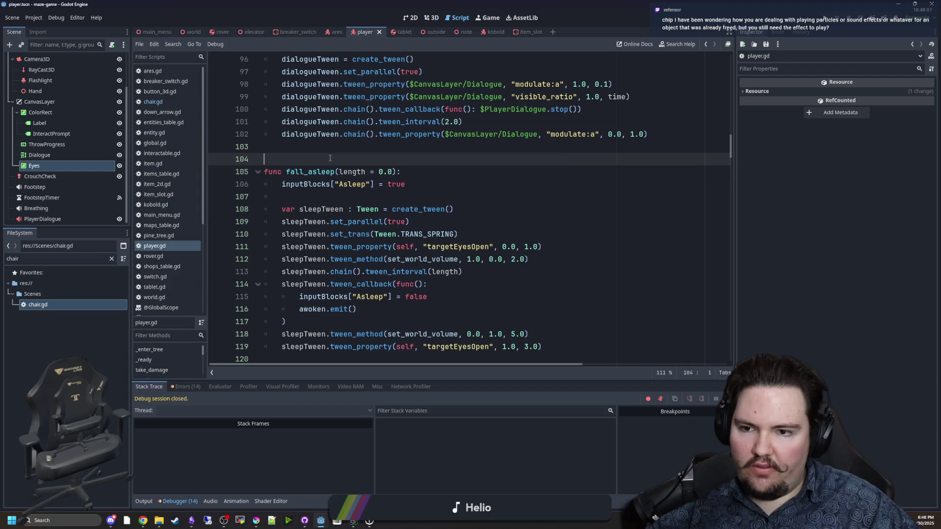
pyautogui.scroll(3, 90, 83)
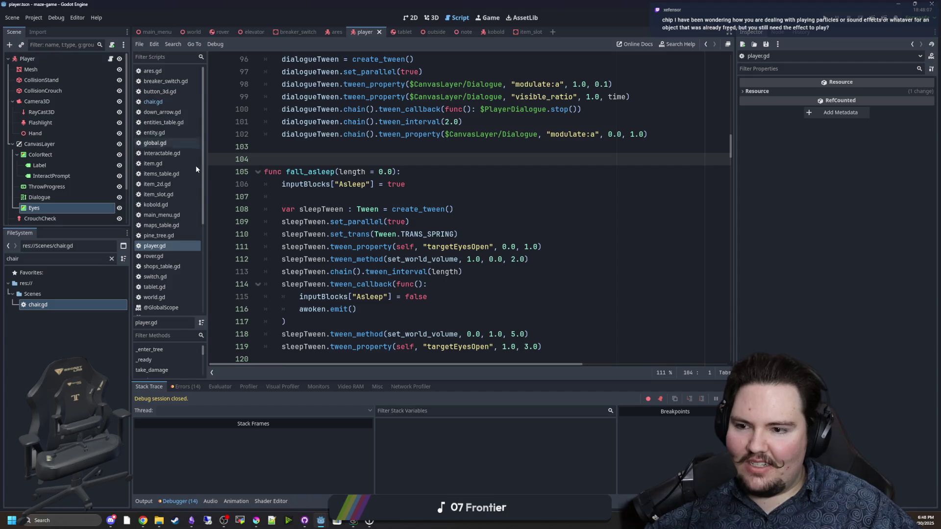
pyautogui.scroll(6, 408, 181)
pyautogui.click(408, 184)
pyautogui.hotkey('ctrl', 'f')
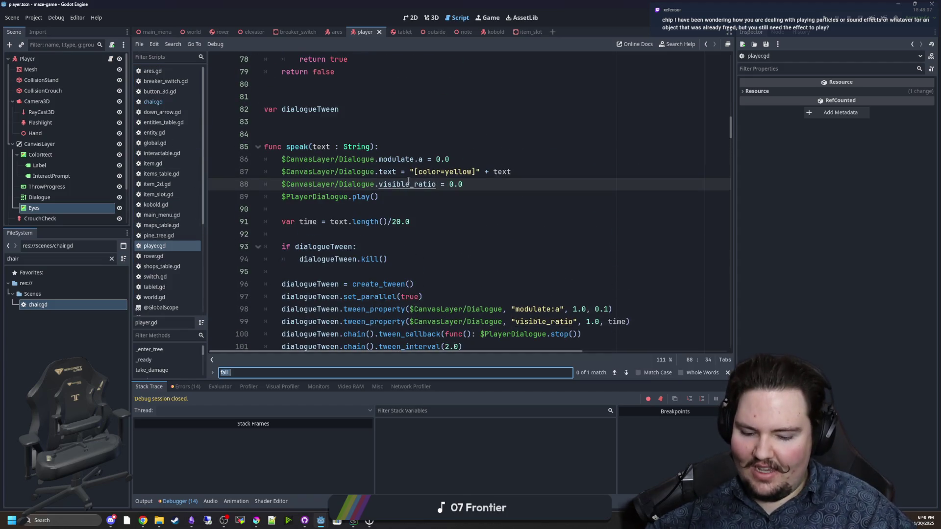
pyautogui.write('_PROCESS')
# In _process, add an Input.is_action_just_pressed("flashlight") check that calls fall_asleep
pyautogui.click(330, 157)
pyautogui.press('Return')
pyautogui.press('Return')
pyautogui.press('Up')
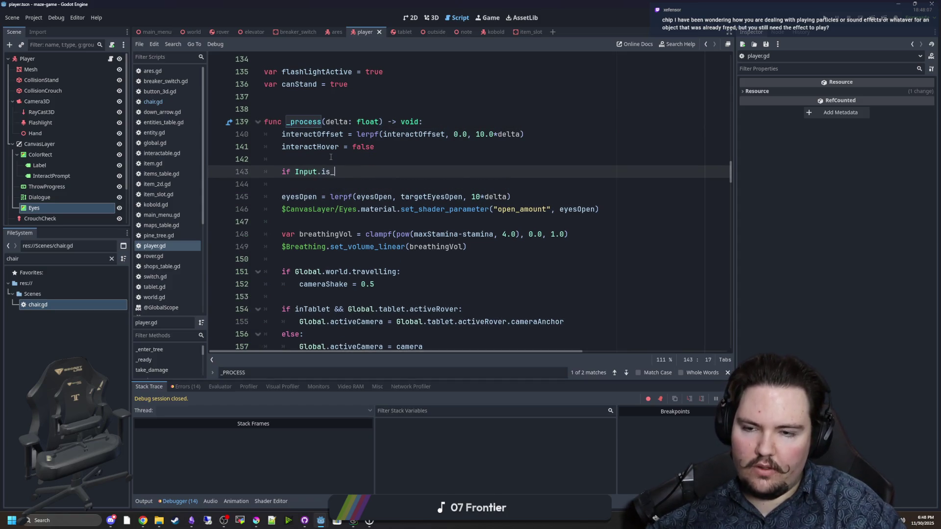
pyautogui.write('act')
pyautogui.press('Return')
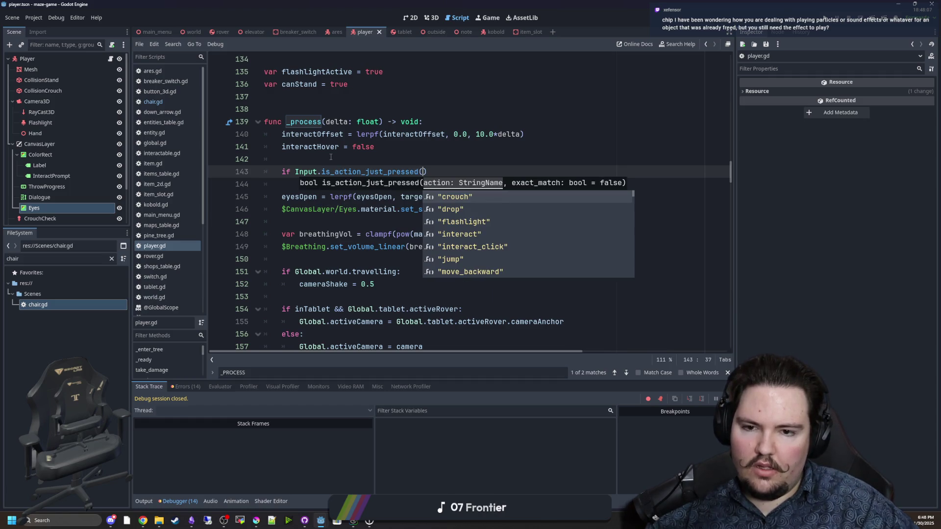
pyautogui.press('Down')
pyautogui.press('Down')
pyautogui.press('Return')
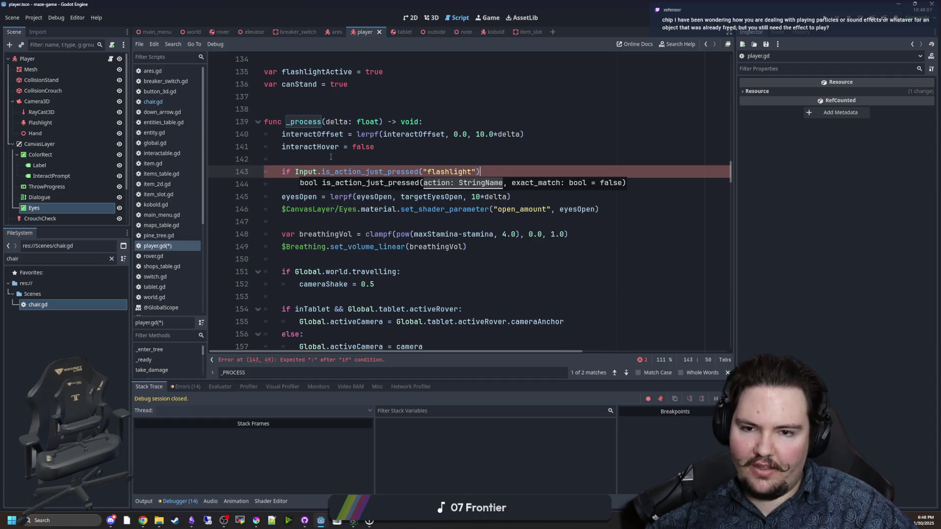
pyautogui.write(':')
pyautogui.press('Return')
pyautogui.write('f')
pyautogui.press('Return')
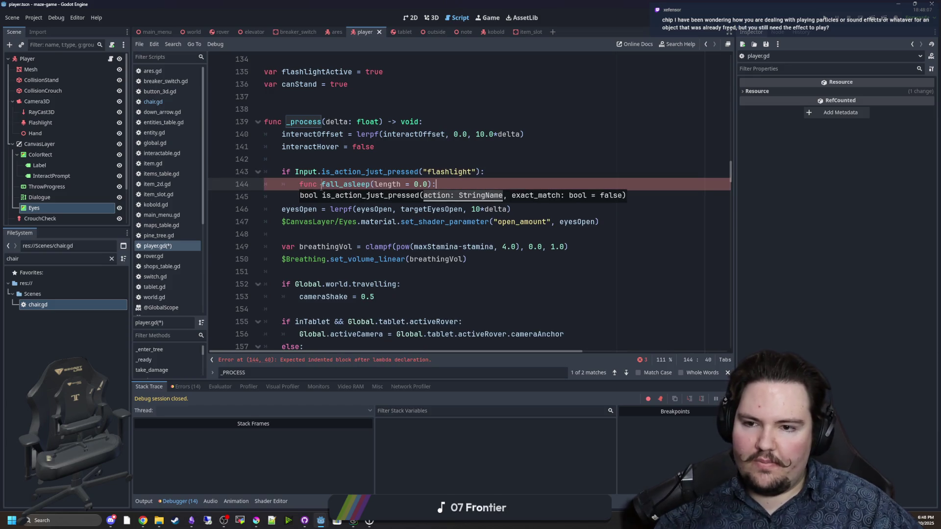
# Complete the call as fall_asleep(1.0) and run the project to test it
pyautogui.click(321, 186)
pyautogui.press('BackSpace')
pyautogui.press('BackSpace')
pyautogui.press('BackSpace')
pyautogui.press('BackSpace')
pyautogui.press('BackSpace')
pyautogui.press('BackSpace')
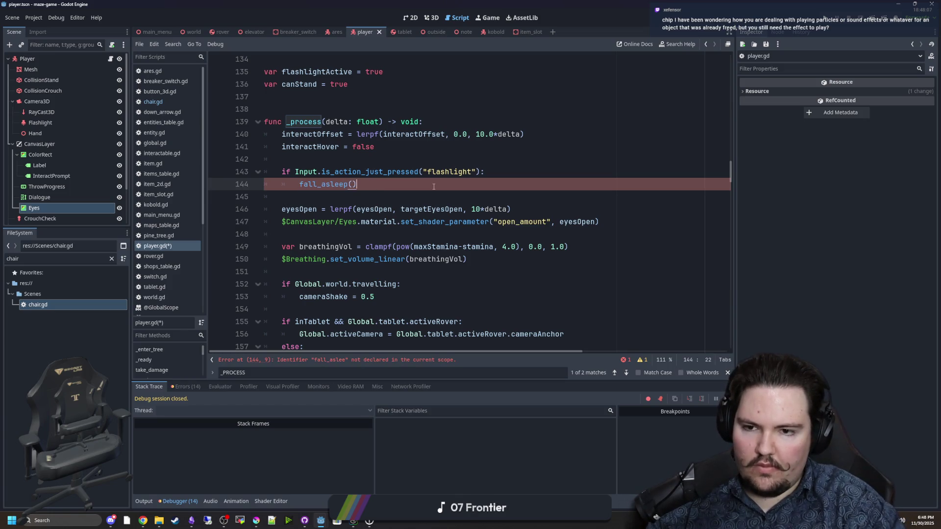
pyautogui.write('(1.0')
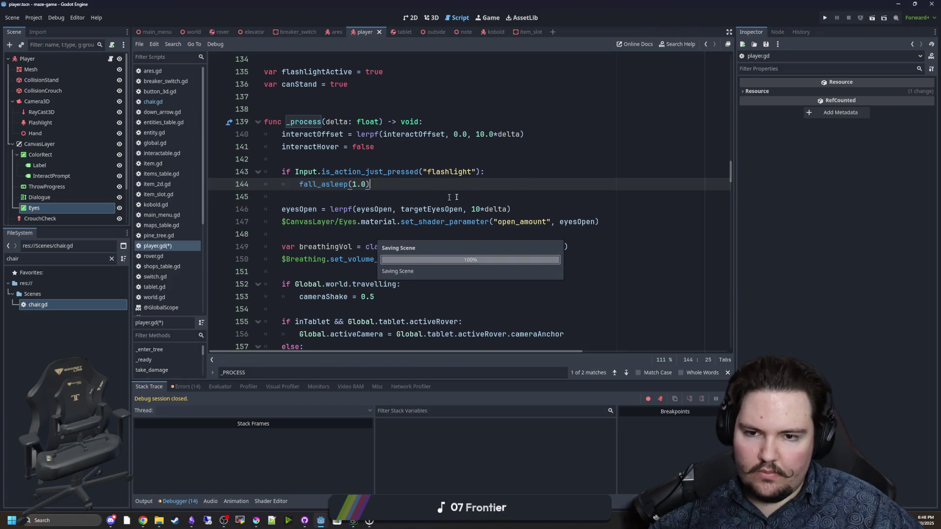
pyautogui.click(824, 18)
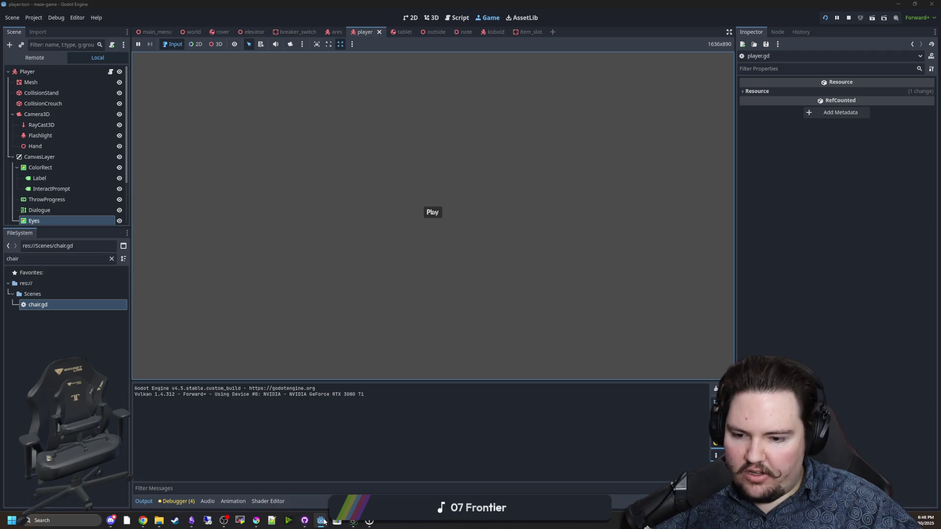
# Switch to the Starground project, maximize it, and open the break_effect scene found via 'effect'
pyautogui.moveTo(321, 522)
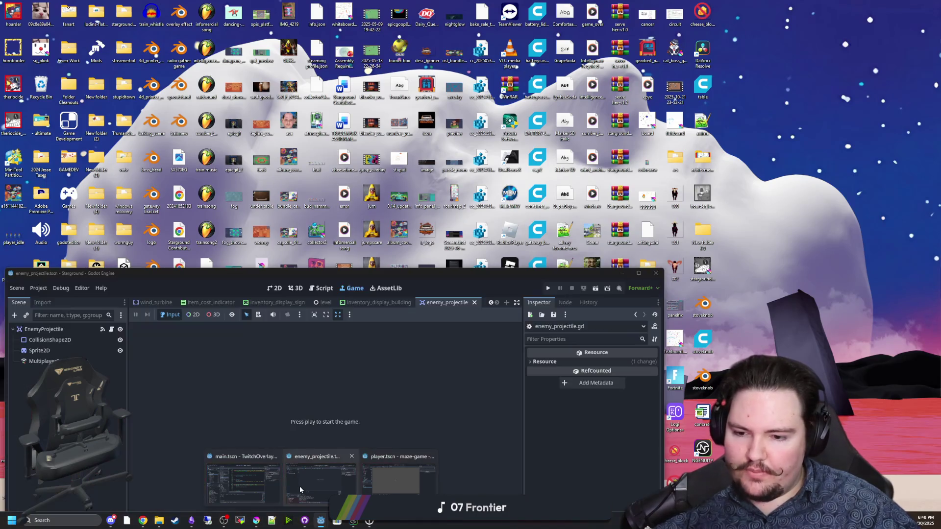
pyautogui.click(299, 486)
pyautogui.moveTo(440, 288); pyautogui.dragTo(436, 19)
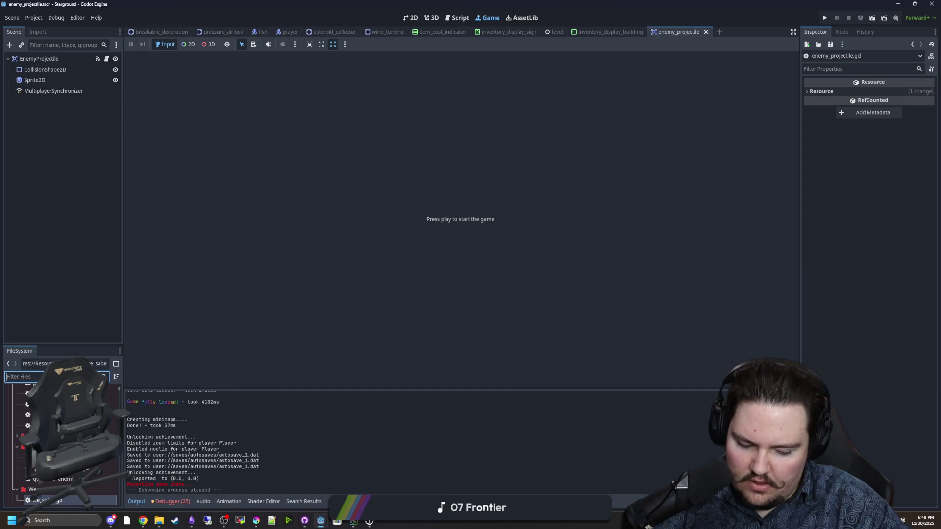
pyautogui.write('effect')
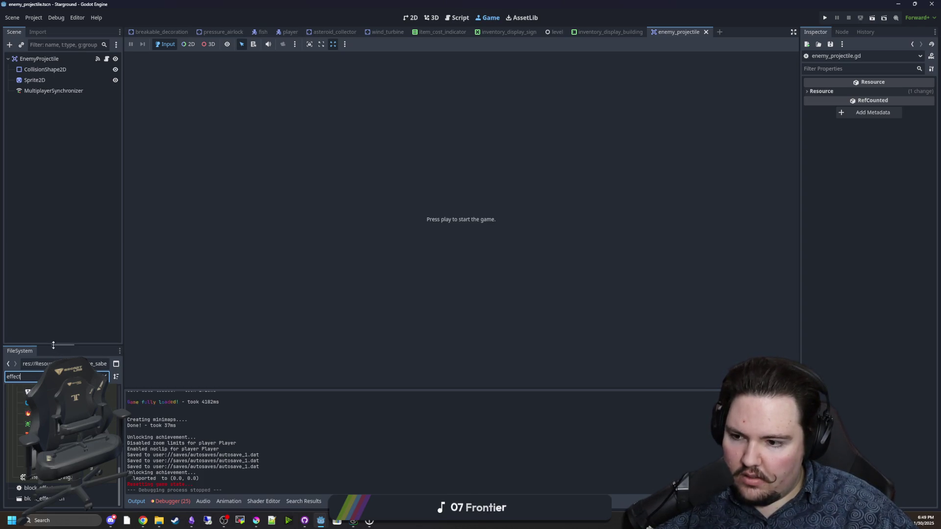
pyautogui.moveTo(58, 345); pyautogui.dragTo(65, 210)
pyautogui.doubleClick(49, 319)
# In the 2D view, turn on emitting for particle_Ceramic to preview the ceramic particles
pyautogui.click(411, 17)
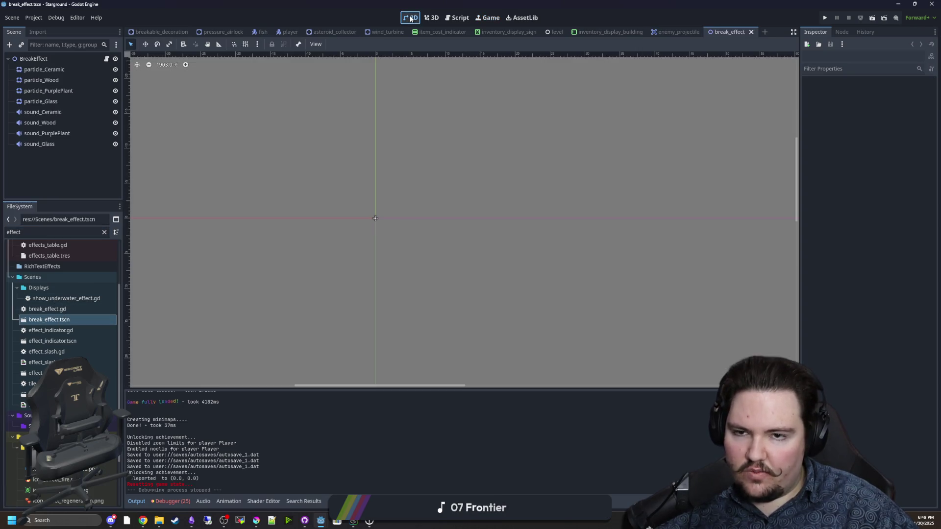
pyautogui.scroll(5, 379, 223)
pyautogui.scroll(-10, 379, 227)
pyautogui.click(49, 70)
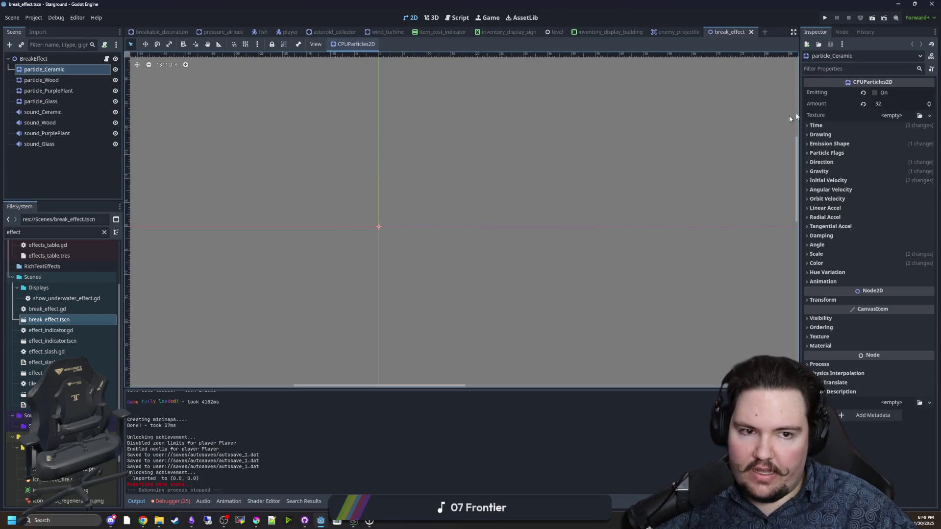
pyautogui.click(873, 93)
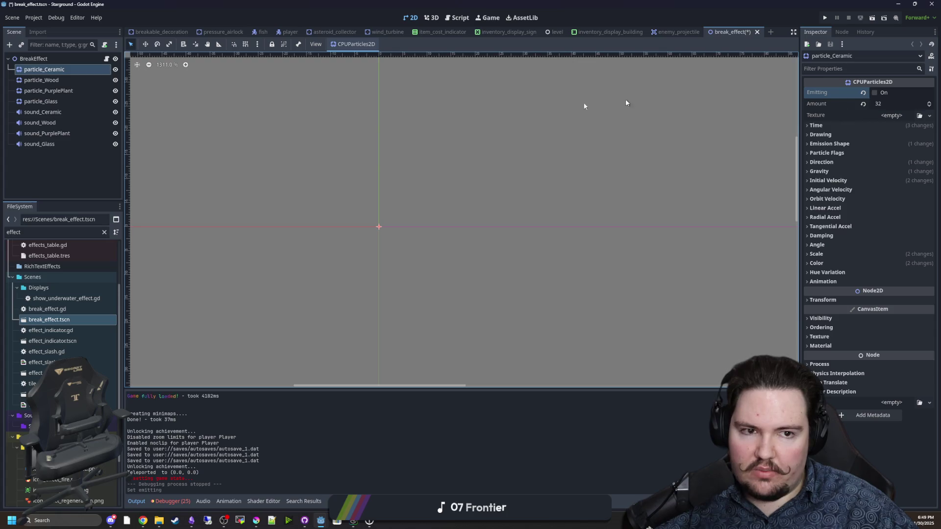
# Open break_effect.gd from the BreakEffect root node's script icon
pyautogui.click(106, 59)
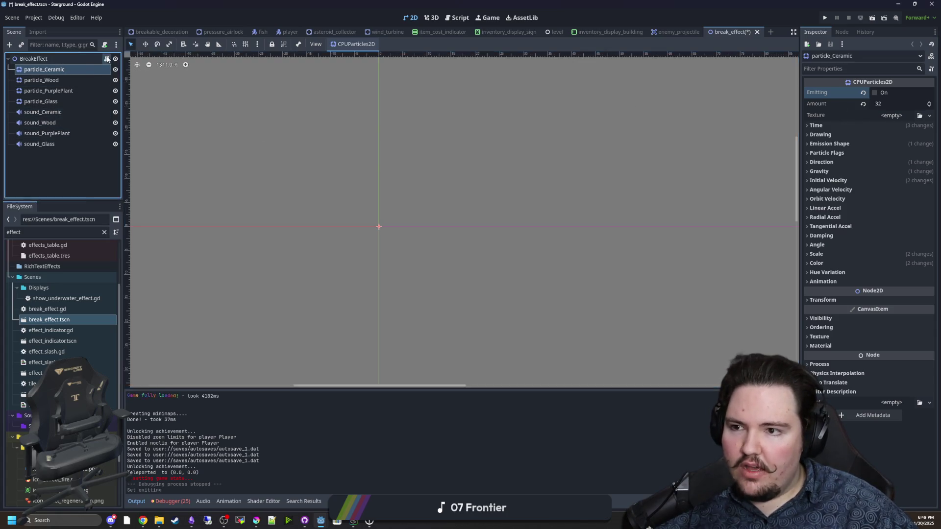
pyautogui.click(107, 59)
pyautogui.click(310, 176)
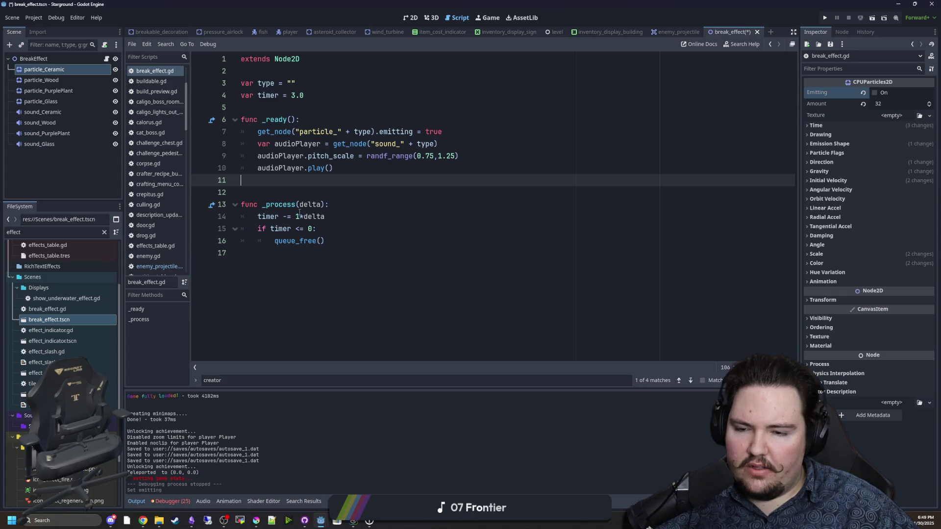
# Inspect the timer declaration, then check signals of particle_Ceramic, sound_Ceramic and particle_Wood
pyautogui.moveTo(258, 95); pyautogui.dragTo(313, 93)
pyautogui.click(317, 91)
pyautogui.click(303, 108)
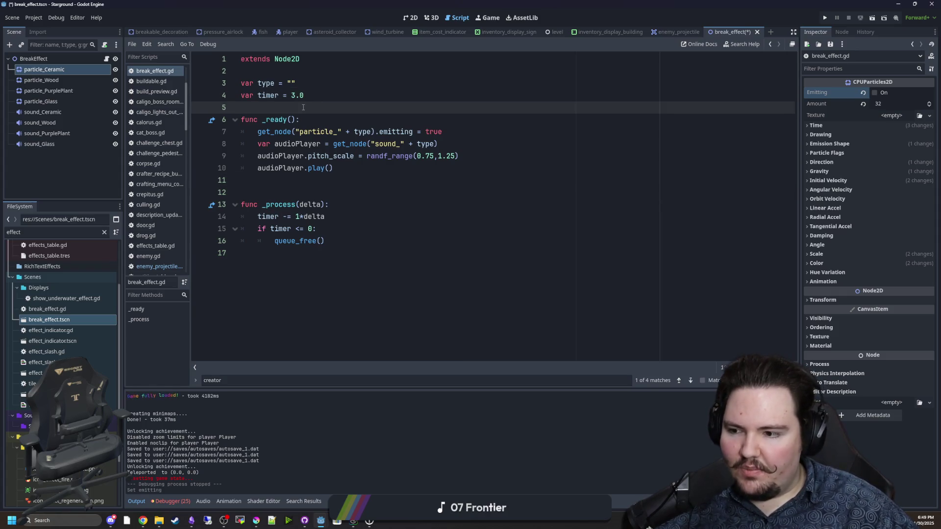
pyautogui.click(44, 58)
pyautogui.click(56, 71)
pyautogui.click(841, 32)
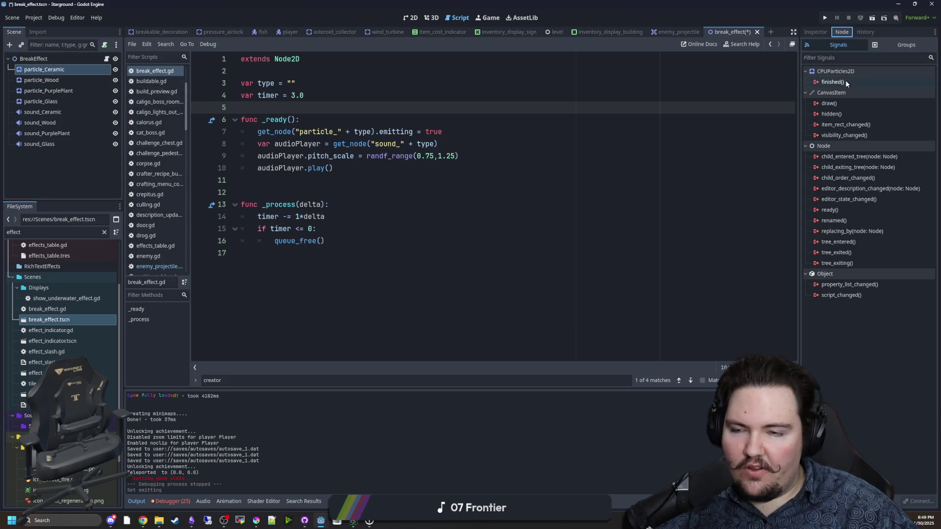
pyautogui.click(49, 114)
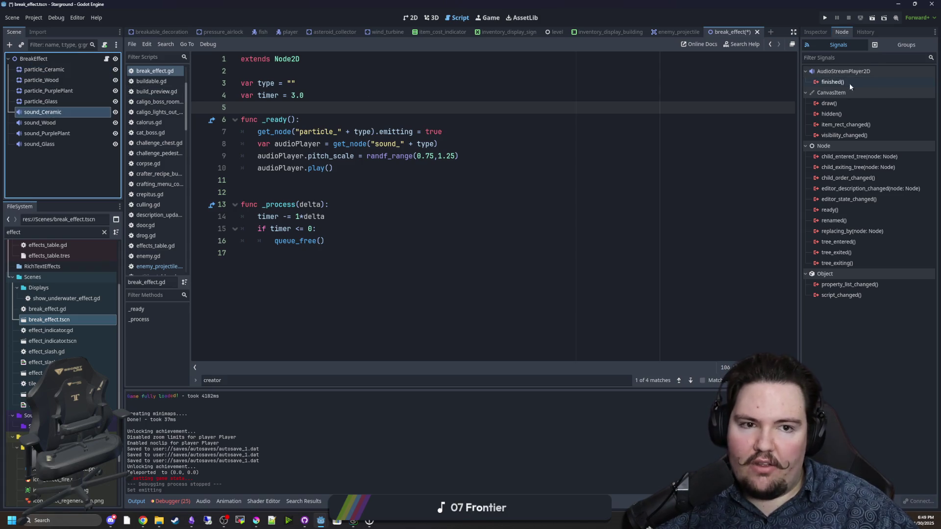
pyautogui.click(41, 79)
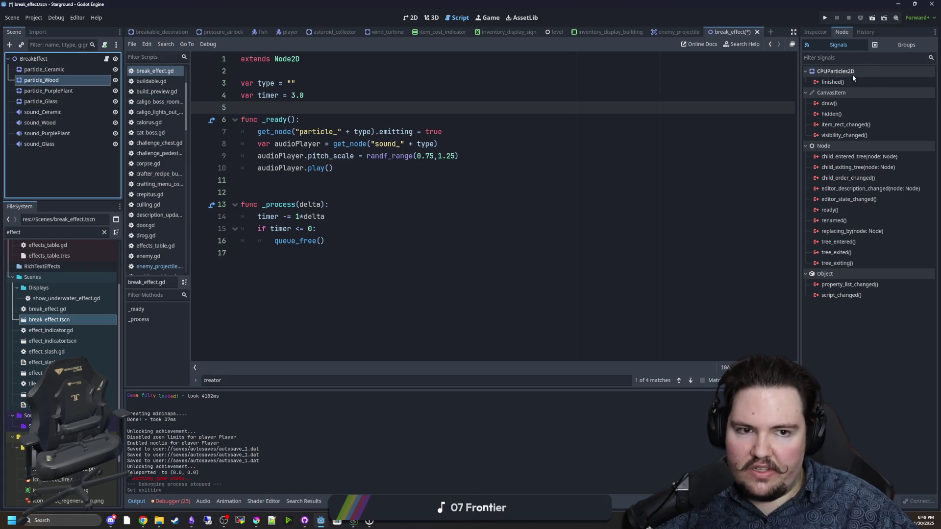
# Review the _ready function and queue_free() call, then save the break_effect scene
pyautogui.click(449, 120)
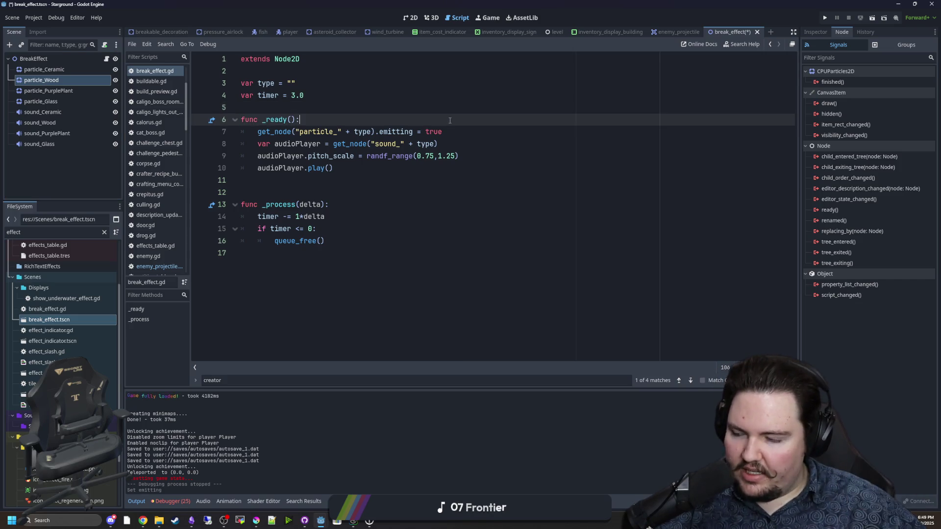
pyautogui.moveTo(325, 240); pyautogui.dragTo(274, 240)
pyautogui.click(284, 267)
pyautogui.click(292, 192)
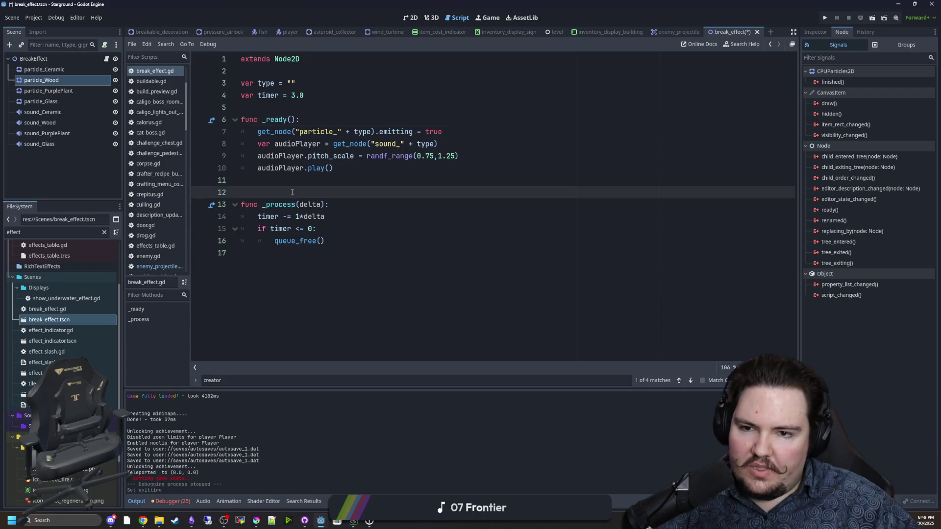
pyautogui.hotkey('ctrl', 's')
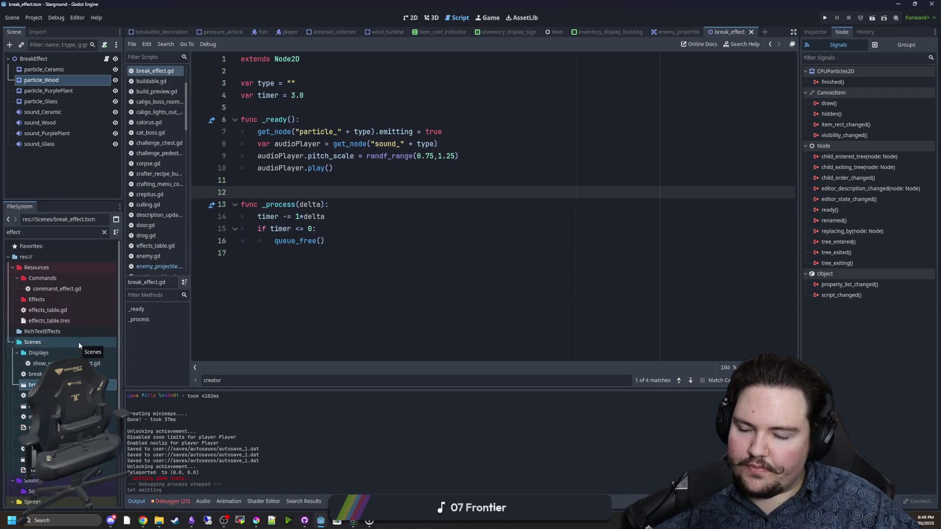
# Look over the script once more, then move through the Game view to the 3D workspace
pyautogui.scroll(-3, 79, 342)
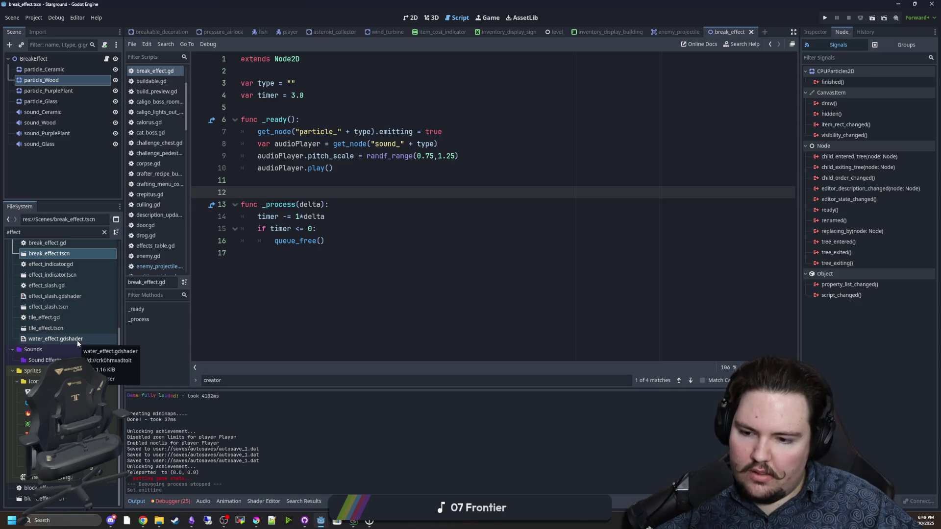
pyautogui.scroll(6, 77, 340)
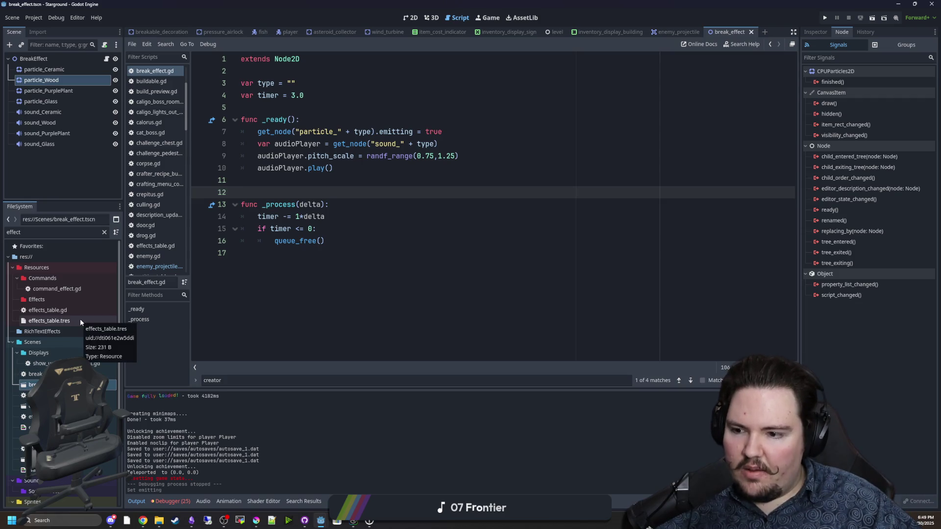
pyautogui.click(301, 241)
pyautogui.click(297, 193)
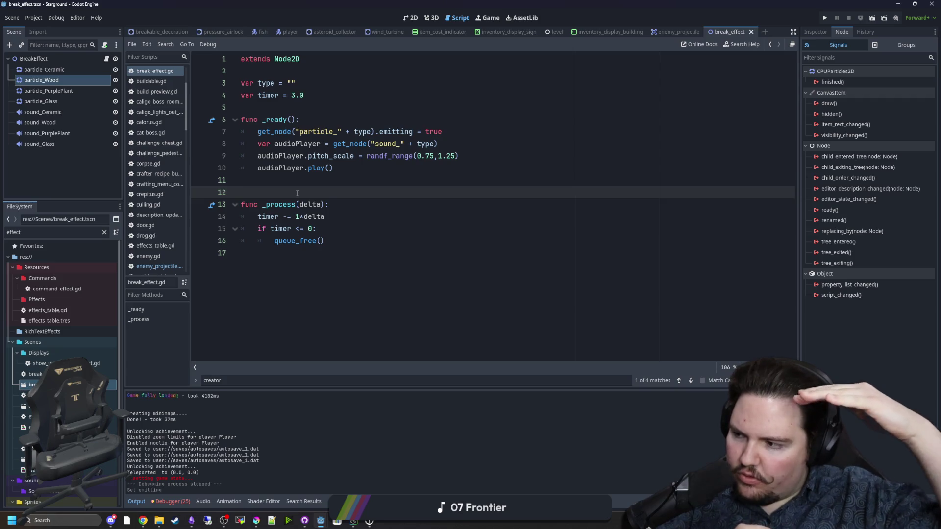
pyautogui.click(488, 18)
pyautogui.click(432, 18)
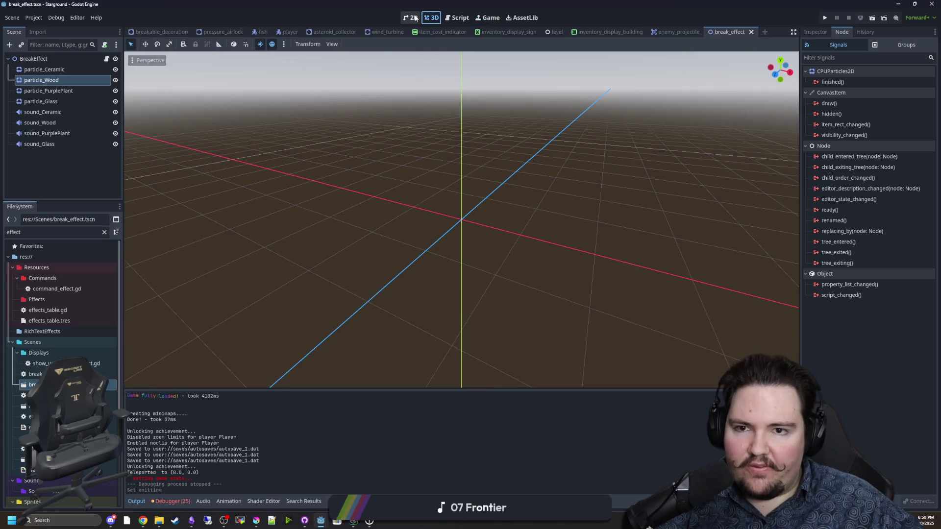
# Test-run the maze game twice from its project window, pausing and stopping each run
pyautogui.click(412, 19)
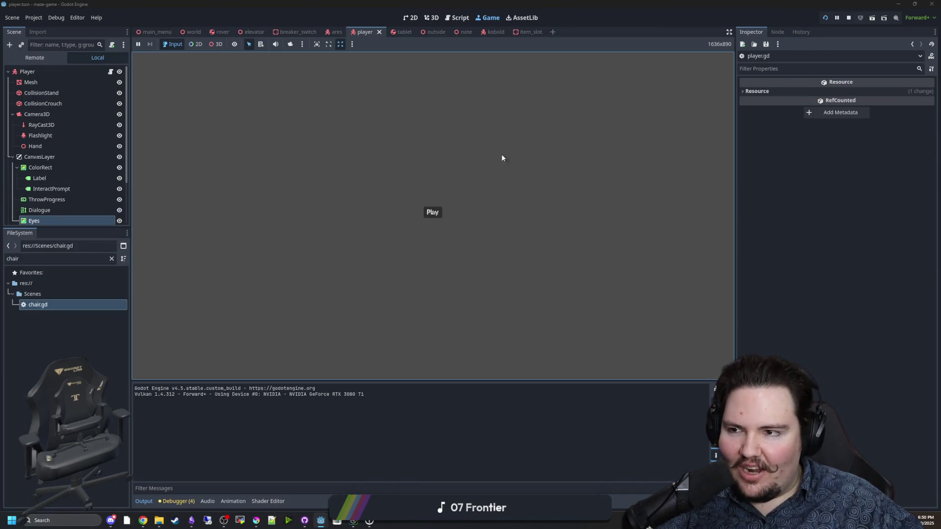
pyautogui.click(433, 212)
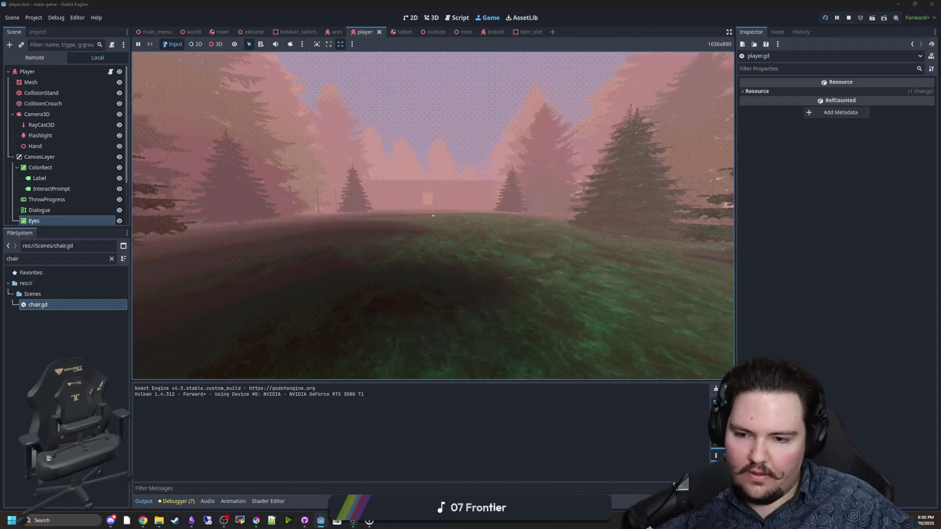
pyautogui.press('Escape')
pyautogui.click(849, 18)
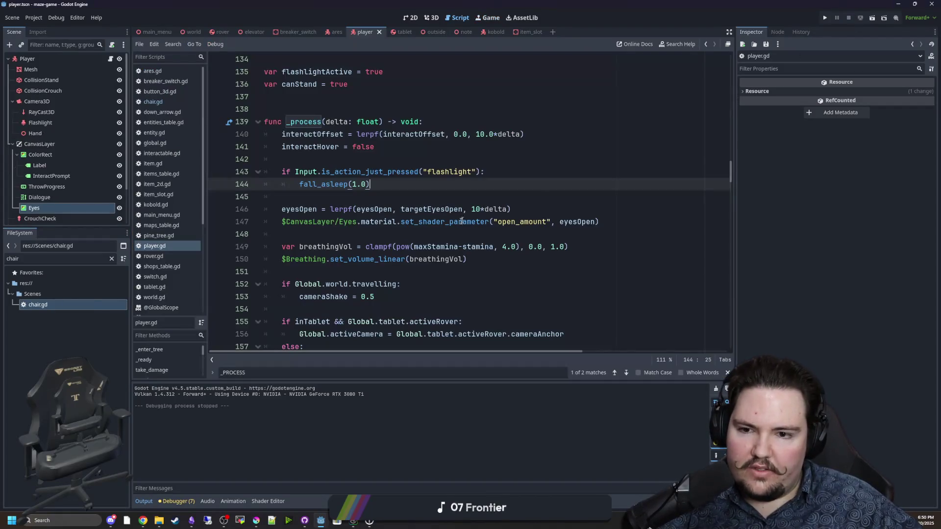
pyautogui.click(392, 197)
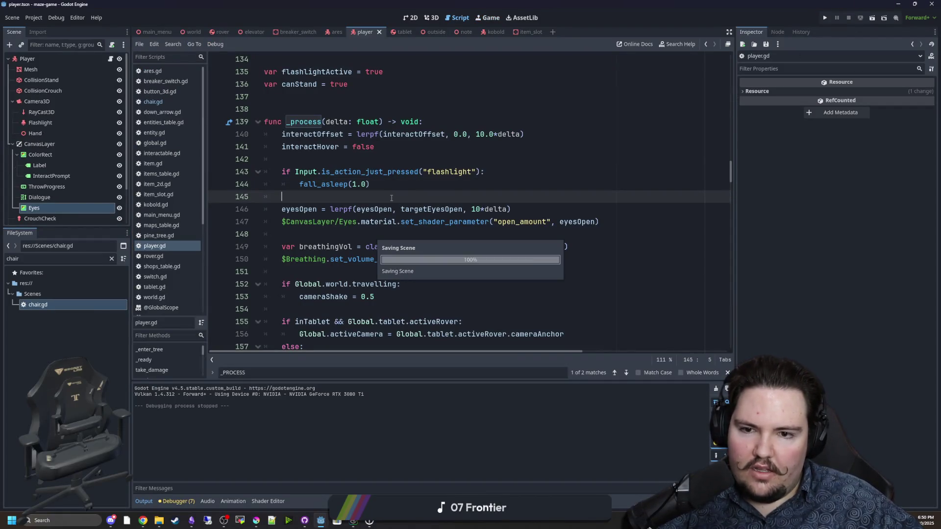
pyautogui.click(824, 18)
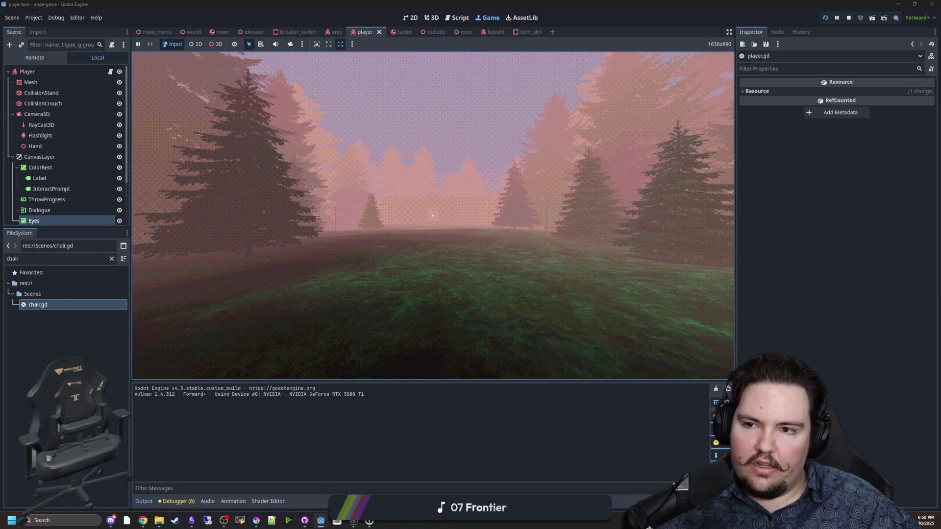
pyautogui.press('super')
pyautogui.click(848, 19)
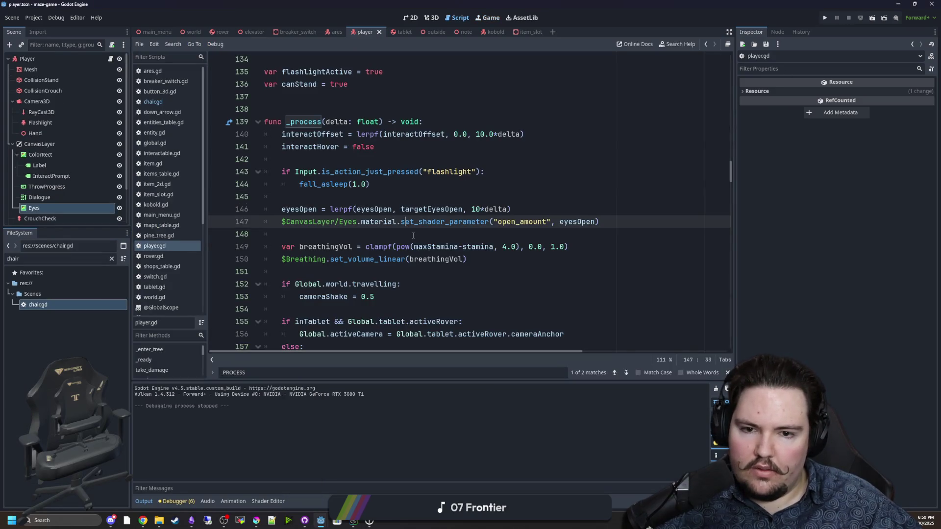
# Scroll through player.gd and begin a search for fall_asleep
pyautogui.click(464, 184)
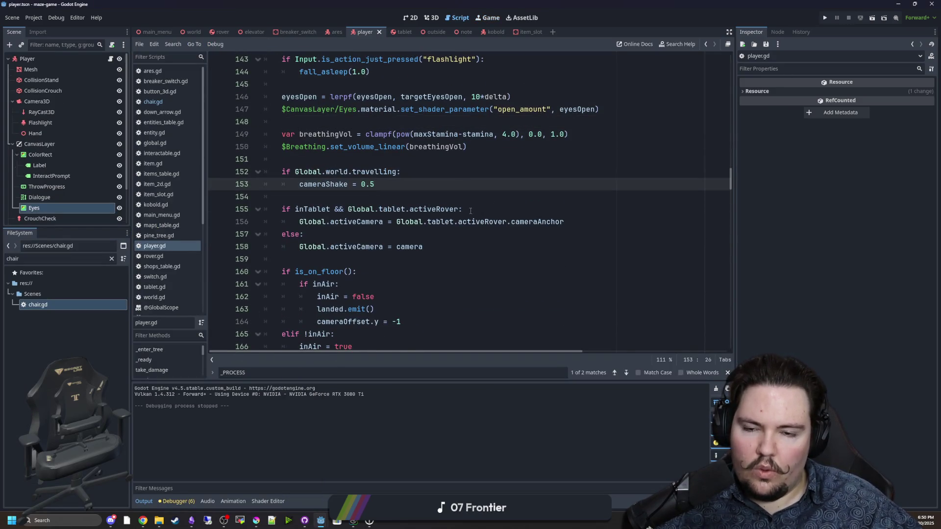
pyautogui.scroll(-10, 471, 210)
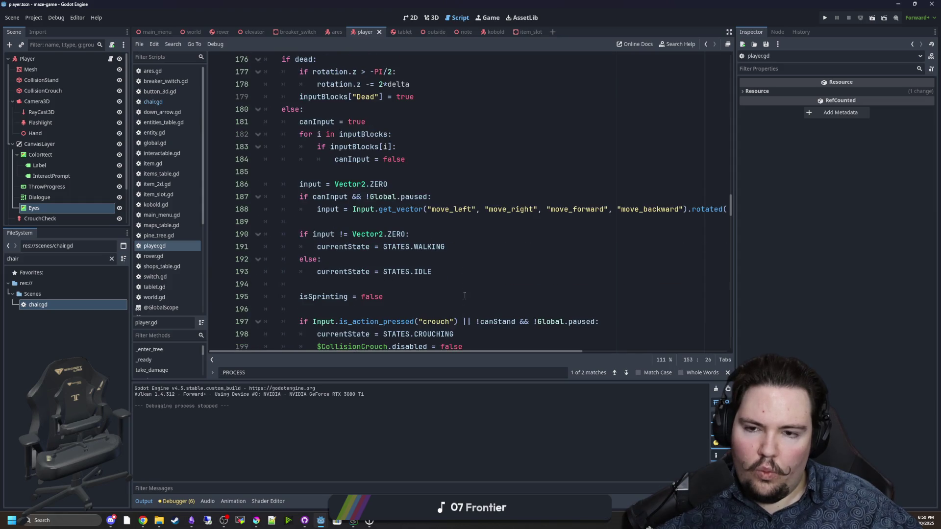
pyautogui.scroll(-11, 465, 319)
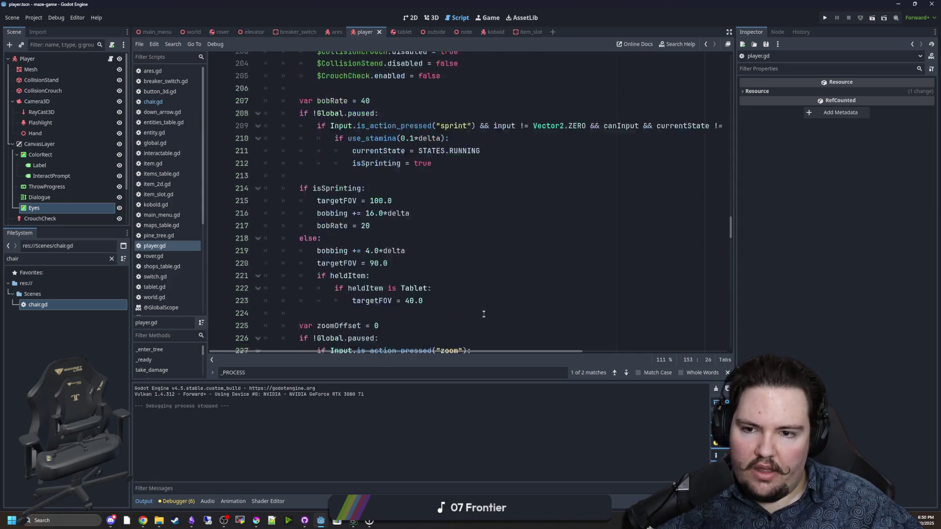
pyautogui.click(509, 222)
pyautogui.hotkey('ctrl', 'f')
# Search for 'fall_' and scroll to the fall_asleep function in player.gd
pyautogui.write('fall_aslee')
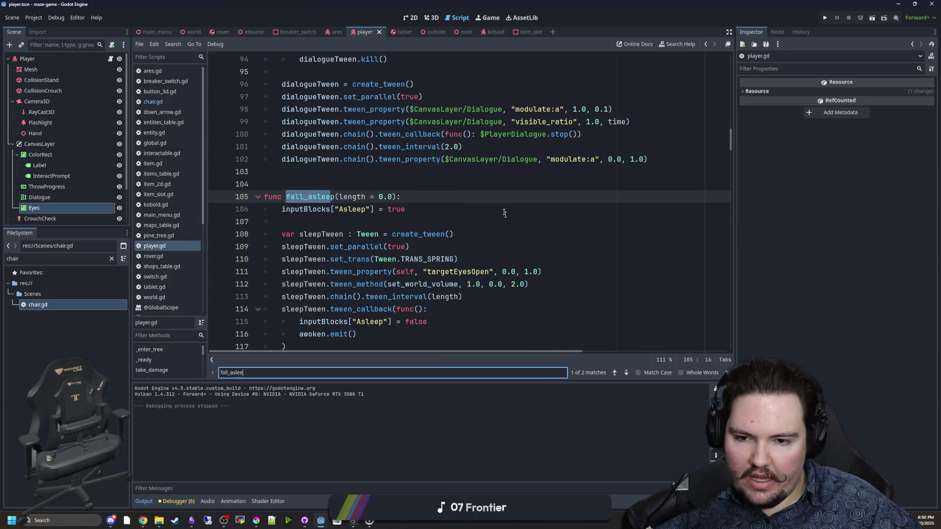
pyautogui.scroll(-2, 504, 213)
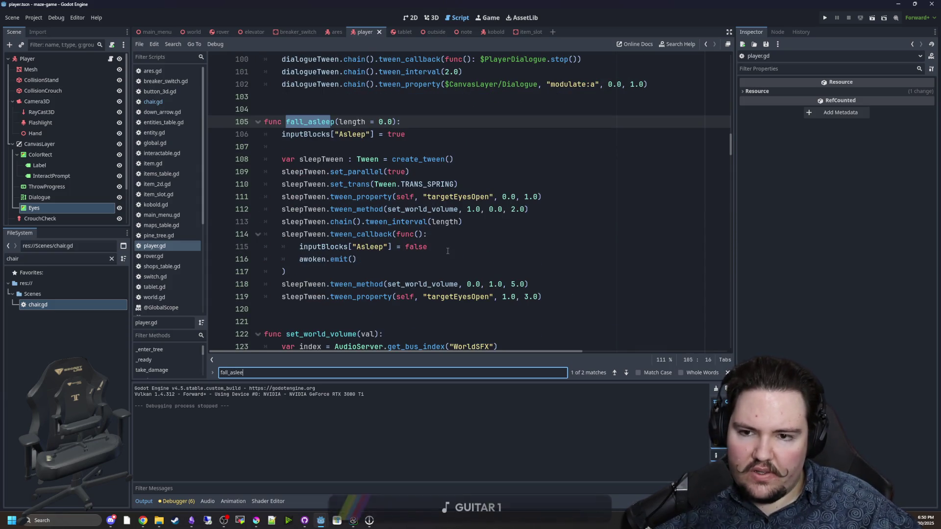
pyautogui.scroll(-2, 426, 231)
pyautogui.scroll(3, 427, 231)
pyautogui.click(329, 171)
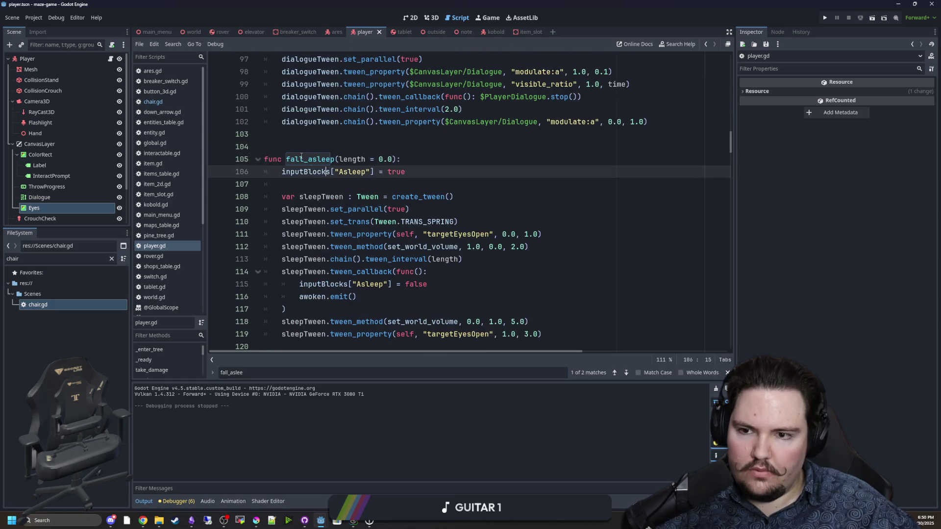
pyautogui.scroll(-2, 322, 174)
pyautogui.click(323, 222)
# Change the tween transition on line 110 from TRANS_SPRING to TRANS_BOUNCE
pyautogui.click(447, 147)
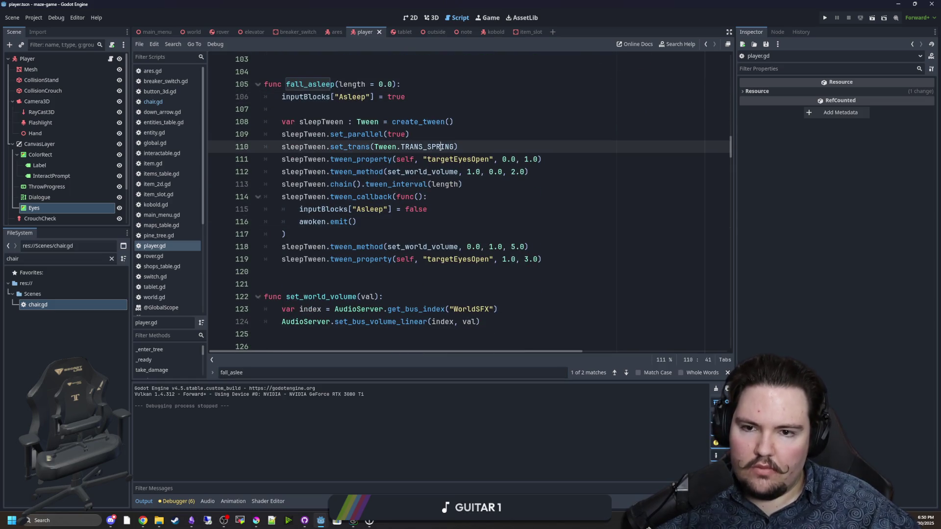
pyautogui.moveTo(455, 147); pyautogui.dragTo(427, 147)
pyautogui.write('BO')
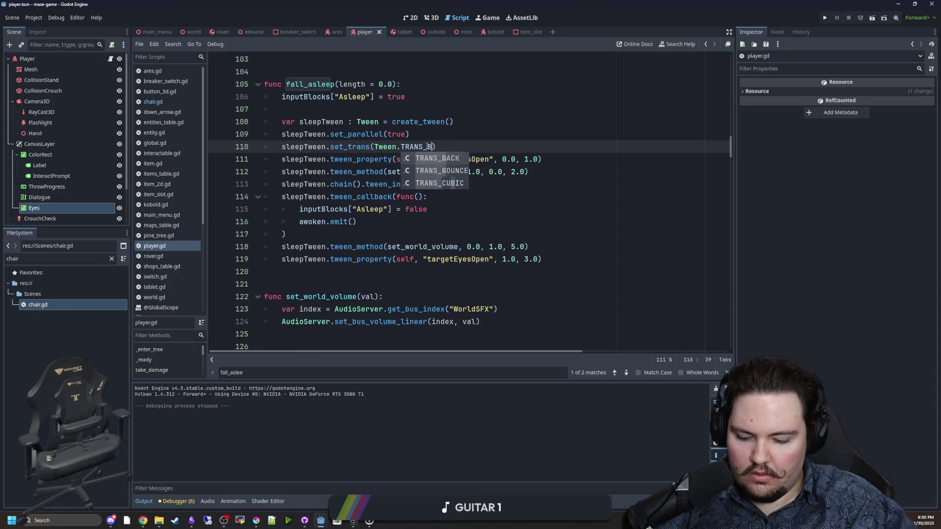
pyautogui.press('Return')
pyautogui.press('Up')
pyautogui.press('Up')
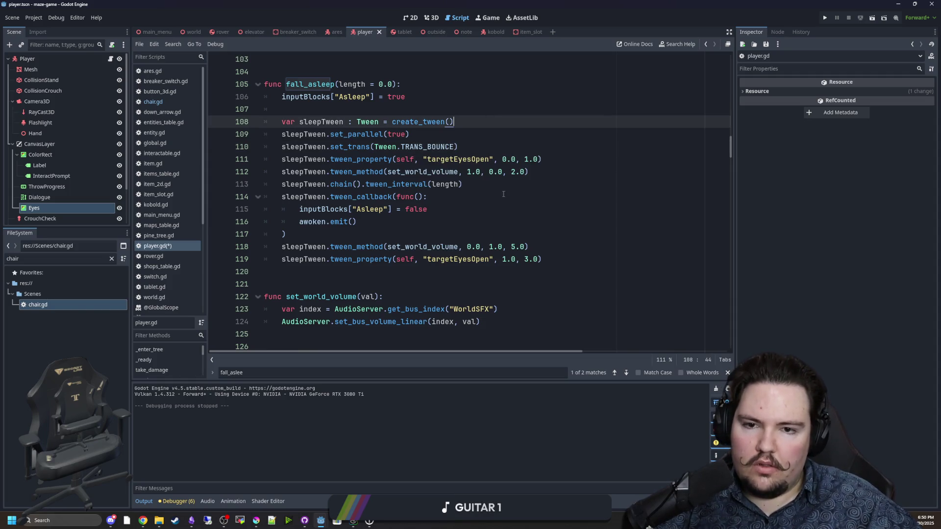
# Set the wake-up volume fade duration on line 118 to 10.0 and save
pyautogui.click(531, 259)
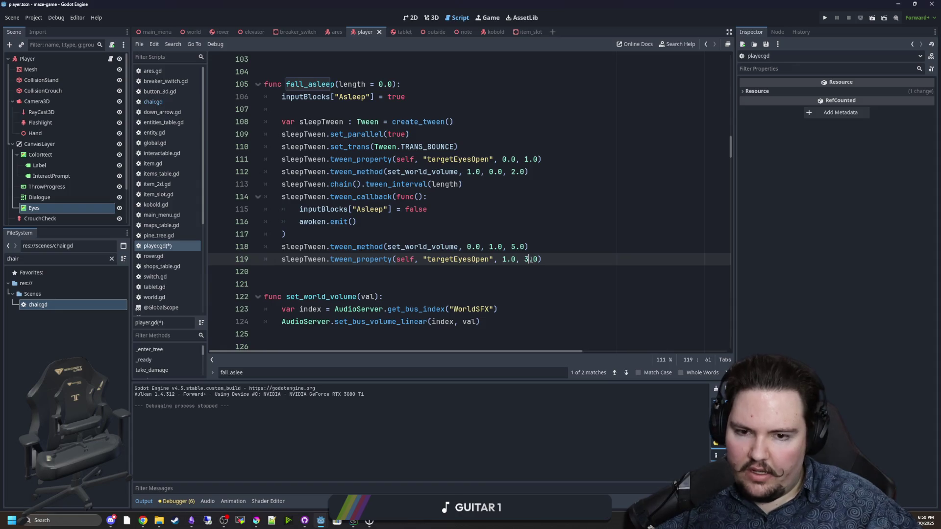
pyautogui.write('6')
pyautogui.press('Up')
pyautogui.press('Left')
pyautogui.press('Left')
pyautogui.write('10')
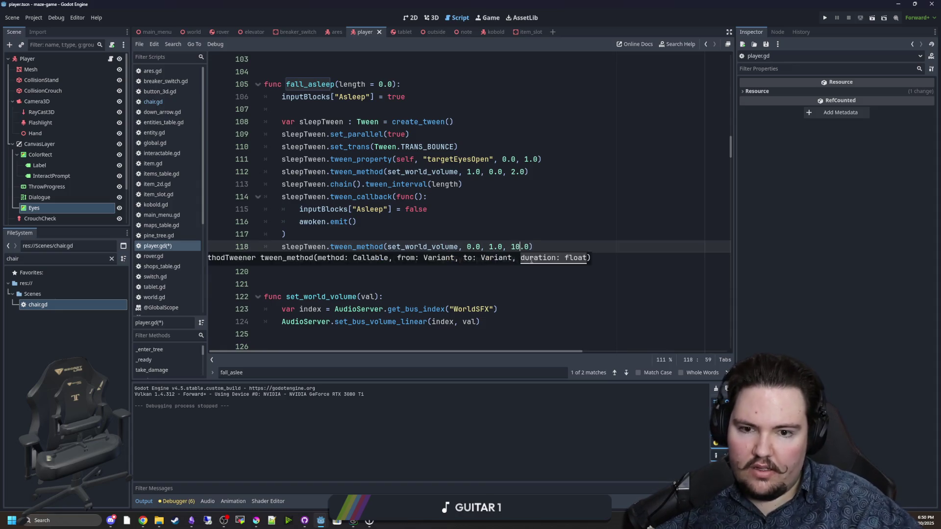
pyautogui.press('Up')
pyautogui.press('Up')
pyautogui.press('Up')
pyautogui.hotkey('ctrl', 's')
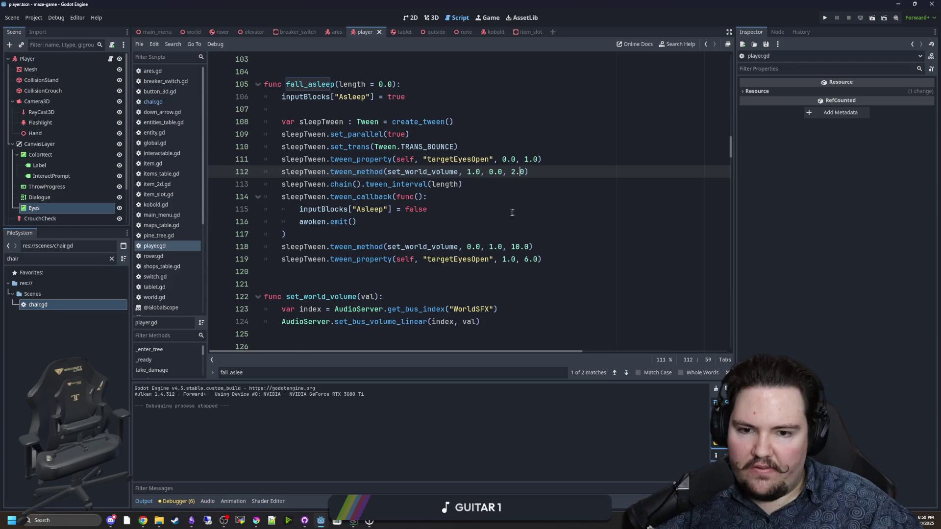
# Recheck the fade values, save player.gd again, and switch to the Game workspace
pyautogui.click(512, 212)
pyautogui.moveTo(479, 340); pyautogui.dragTo(282, 309)
pyautogui.click(343, 284)
pyautogui.hotkey('ctrl', 's')
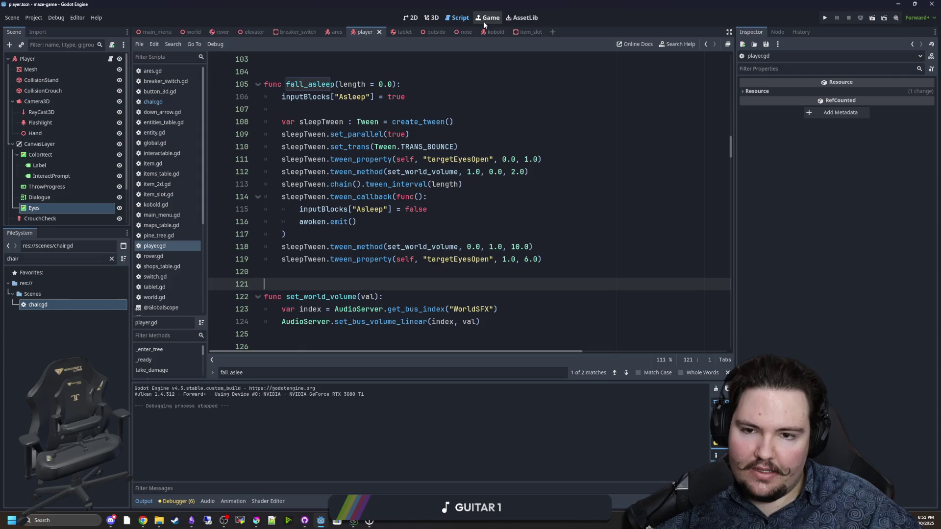
pyautogui.click(508, 172)
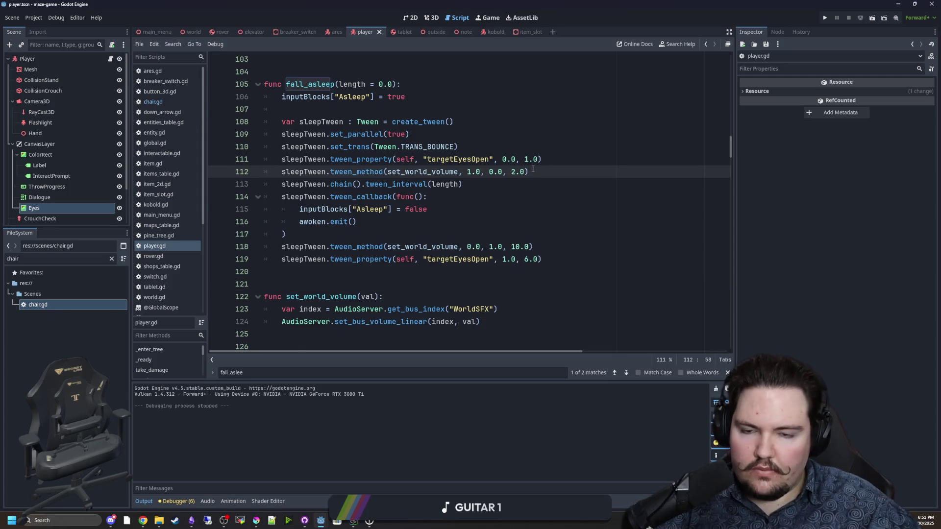
pyautogui.write('1')
pyautogui.click(529, 109)
pyautogui.click(484, 18)
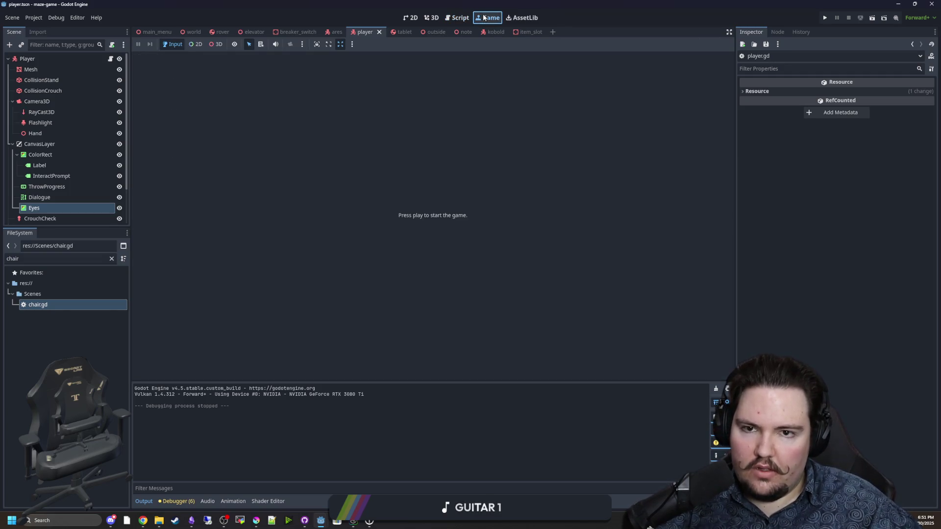
# Run the project, start the game, and walk through the fog to the building's door
pyautogui.click(825, 18)
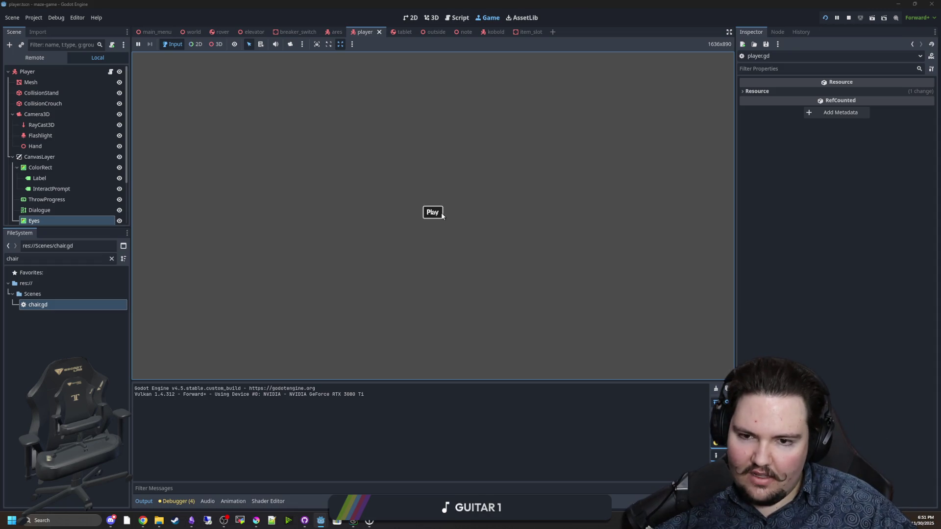
pyautogui.click(441, 215)
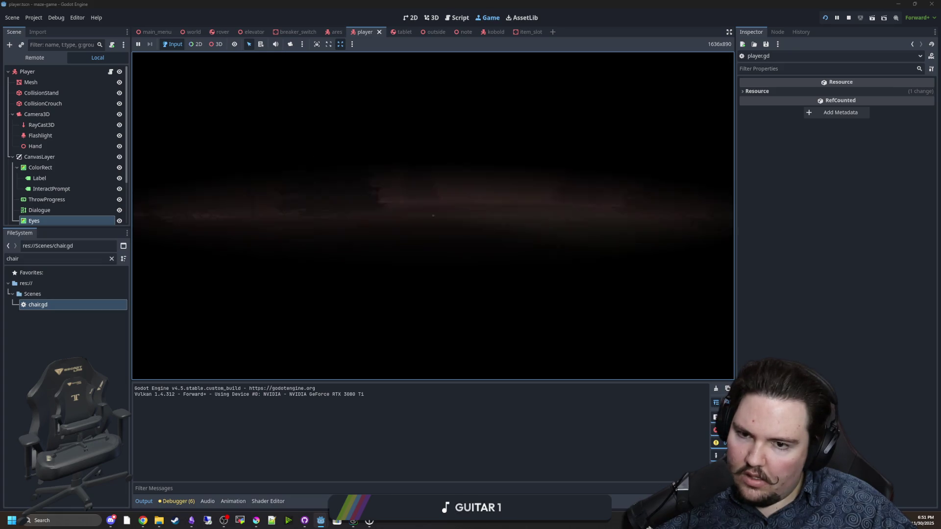
pyautogui.press('w')
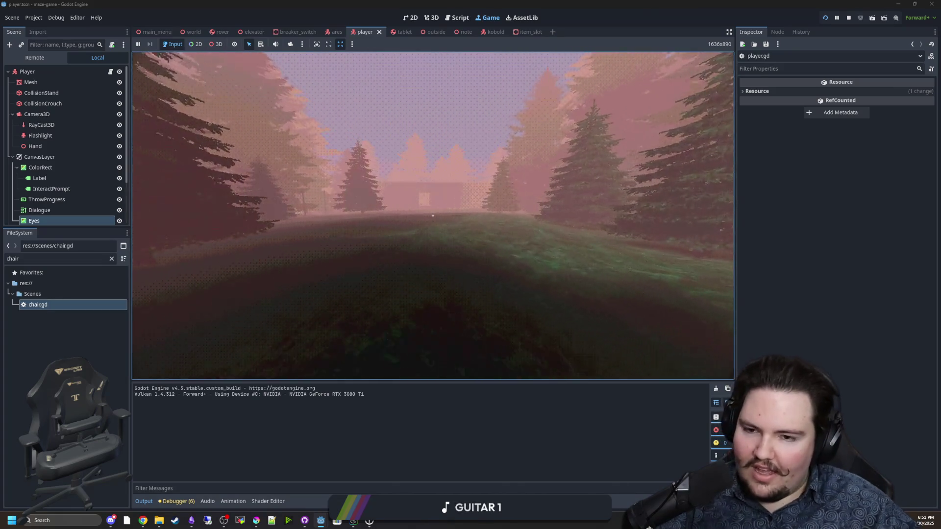
pyautogui.press('w')
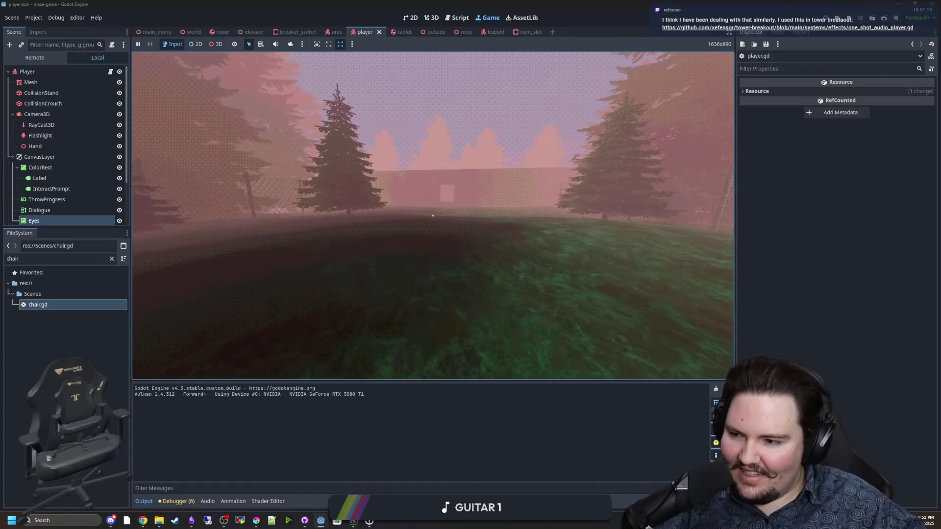
pyautogui.press('w')
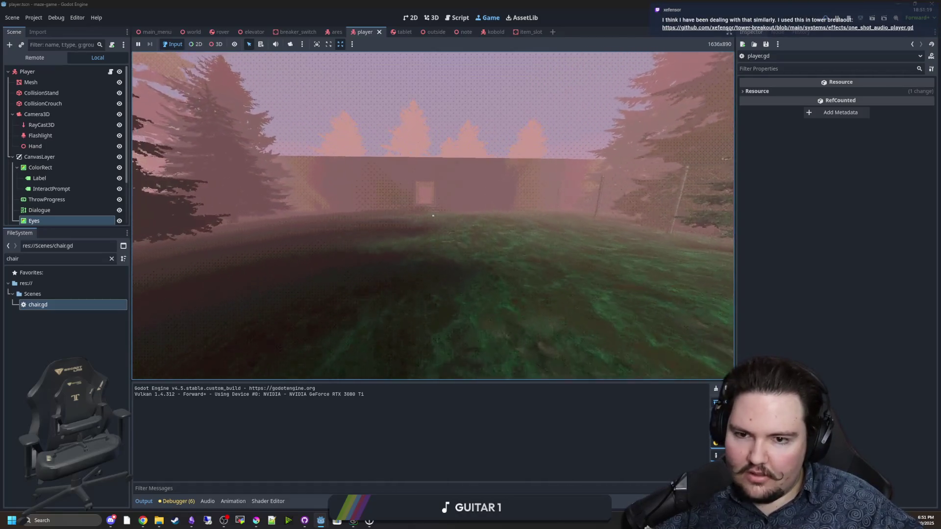
pyautogui.press('w')
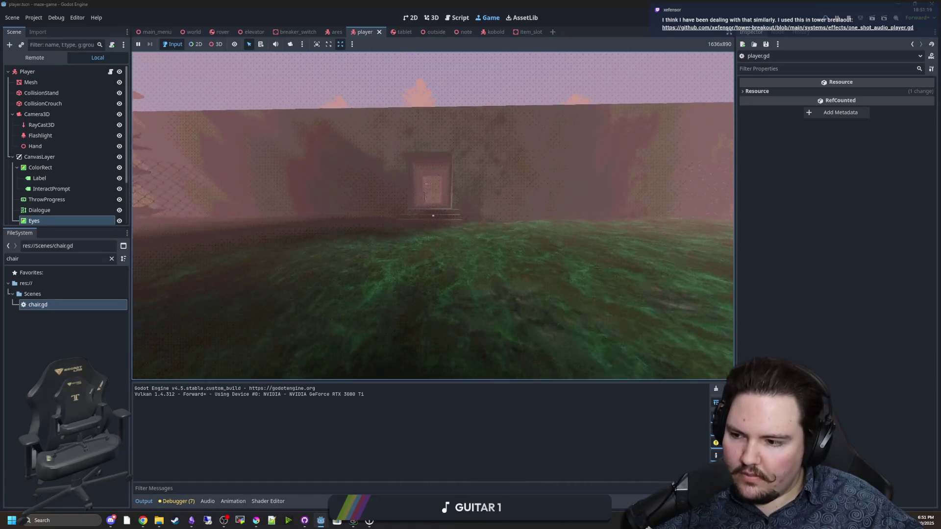
# Enter the building, walk to the desk, pause, and open the shared one_shot_audio_player.gd GitHub link
pyautogui.press('e')
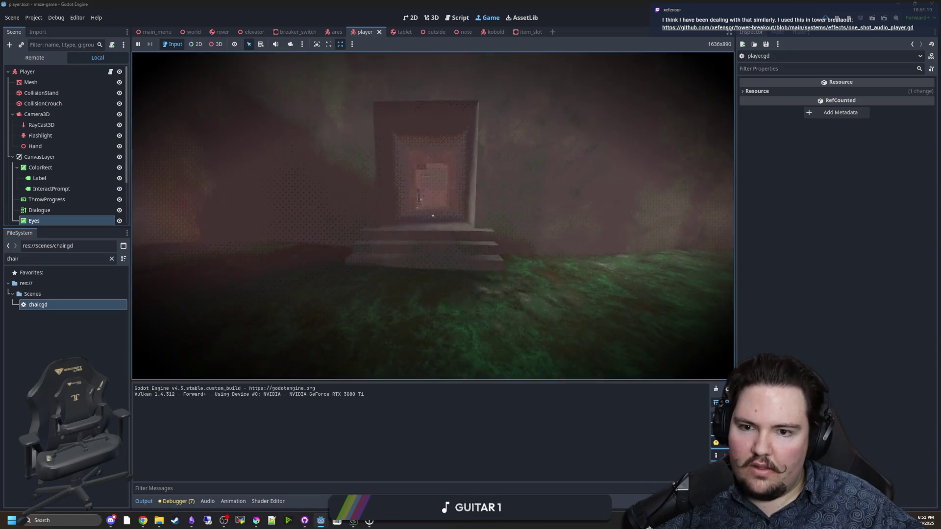
pyautogui.press('w')
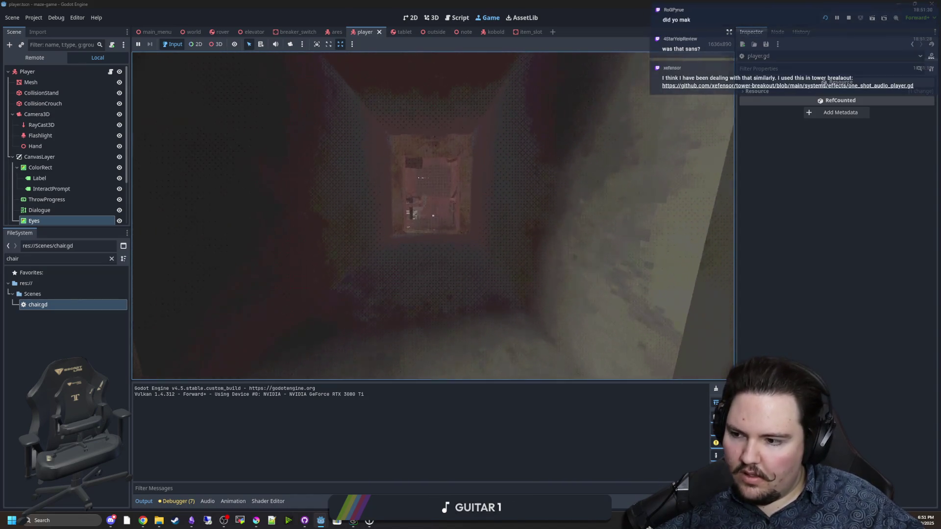
pyautogui.press('w')
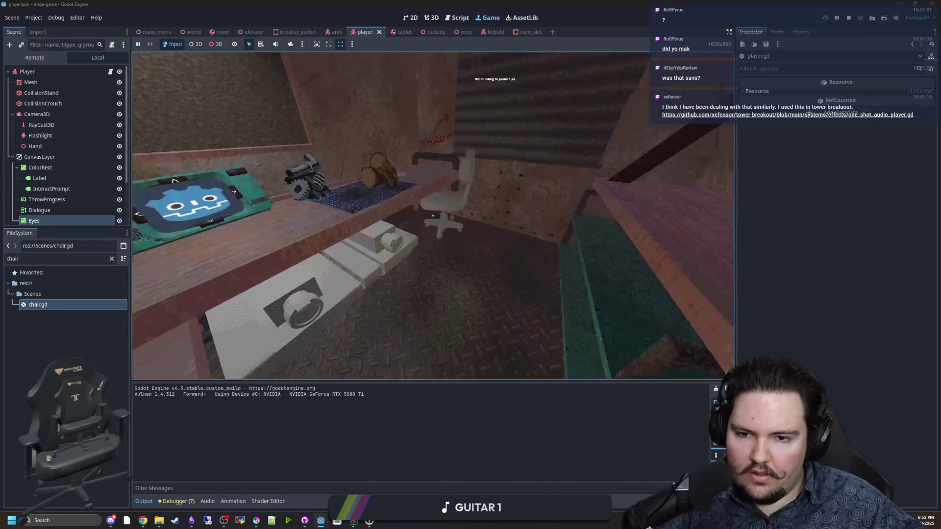
pyautogui.press('w')
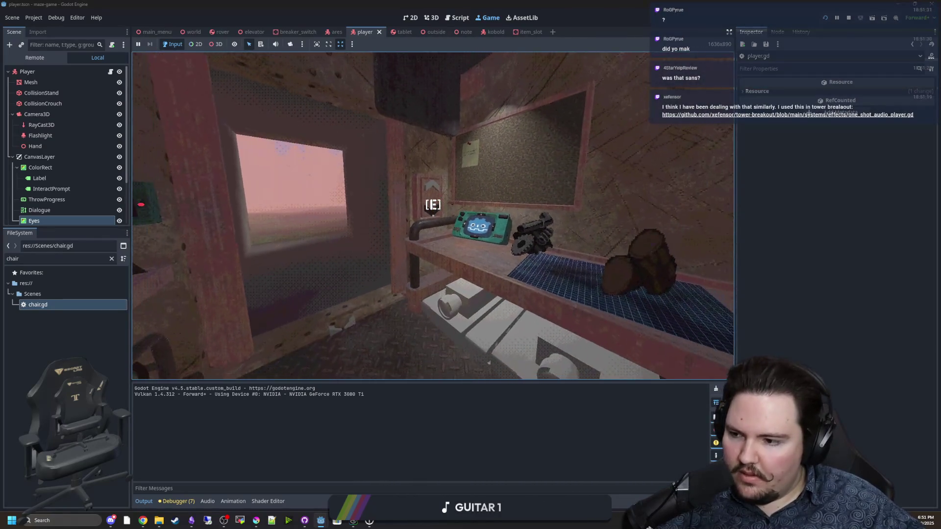
pyautogui.press('a')
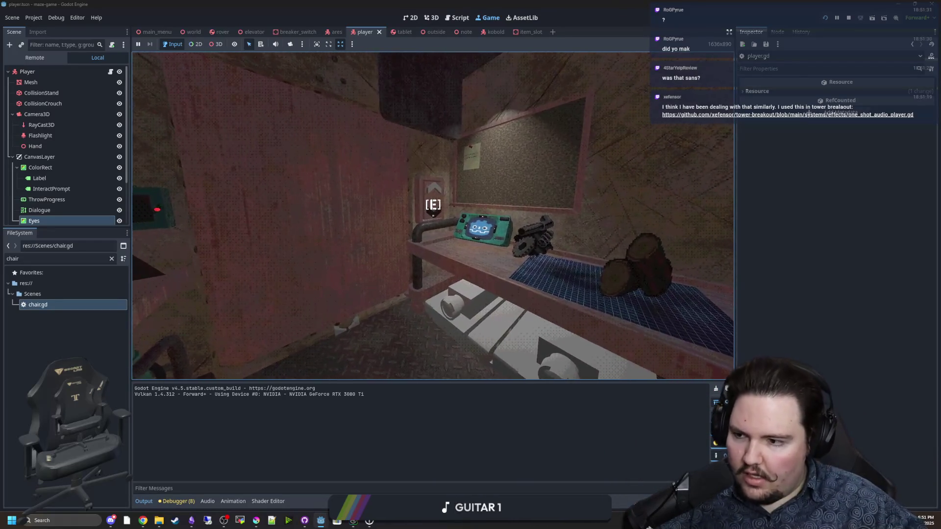
pyautogui.press('super')
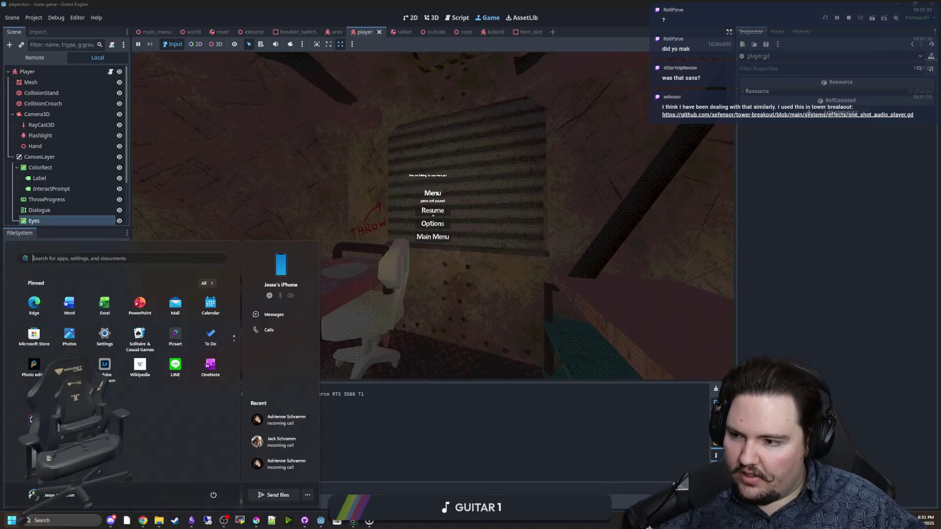
pyautogui.press('super')
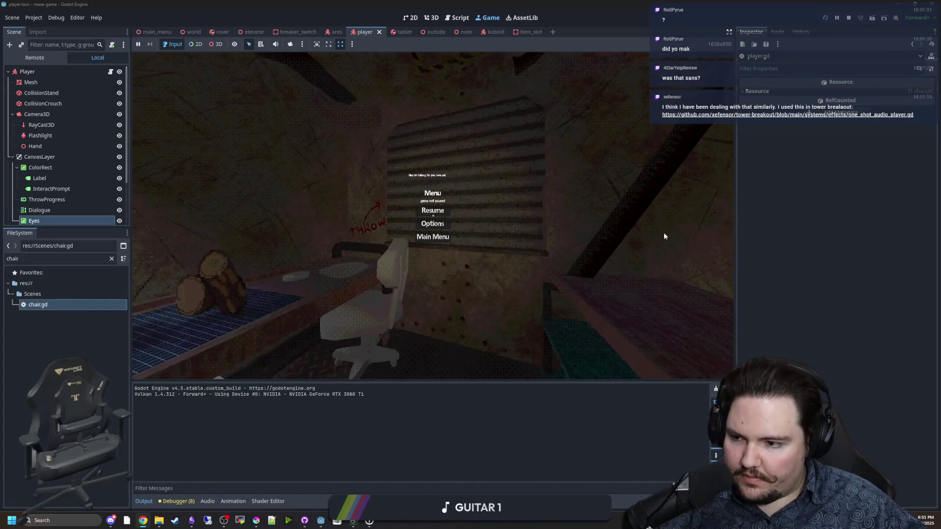
pyautogui.click(787, 114)
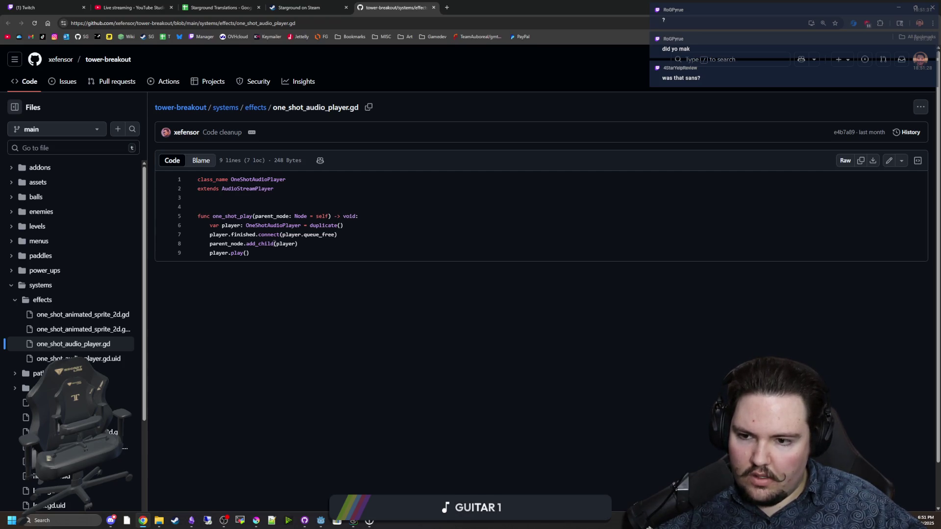
# Review player references in one_shot_audio_player.gd, browse the effects folder, then return to Godot
pyautogui.click(295, 243)
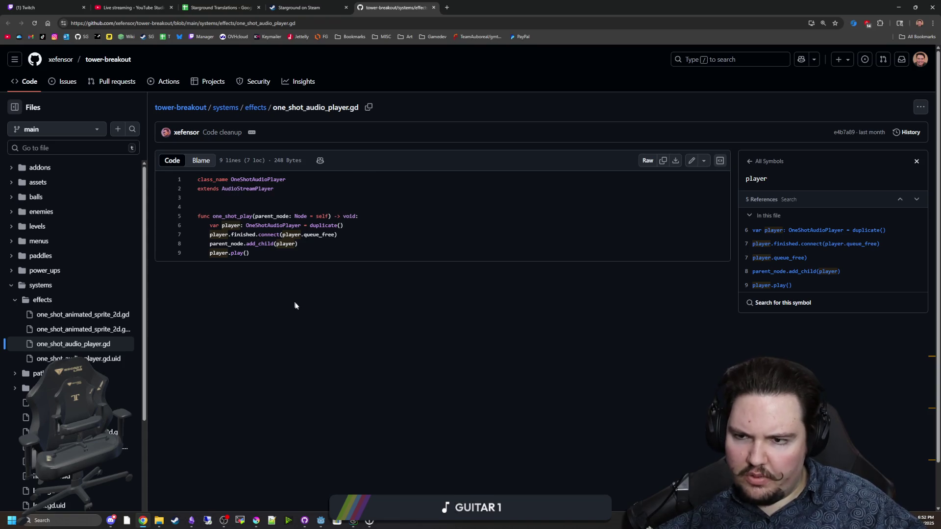
pyautogui.click(255, 107)
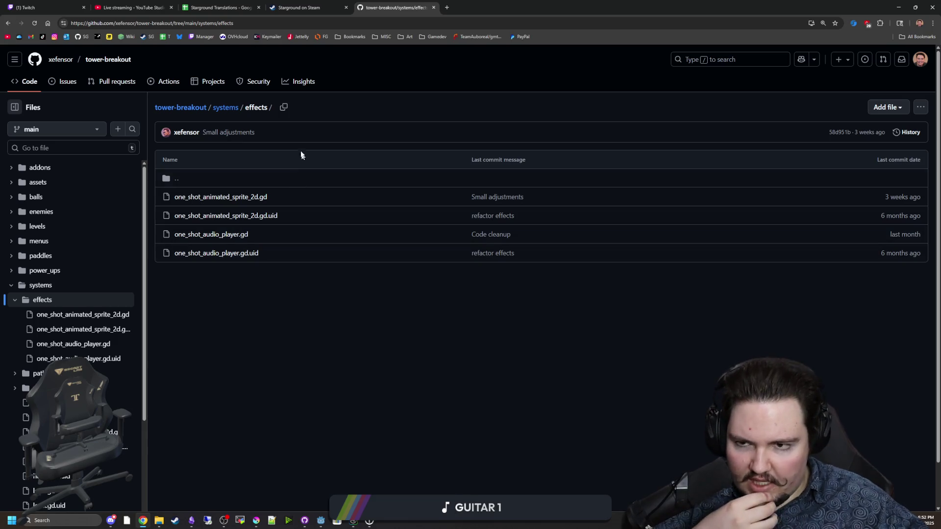
pyautogui.click(245, 234)
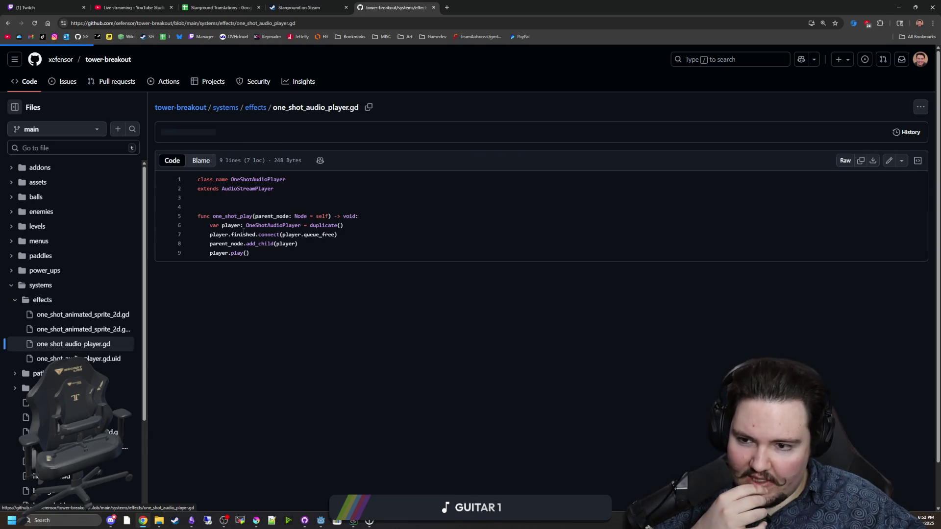
pyautogui.moveTo(272, 254); pyautogui.dragTo(197, 177)
pyautogui.click(280, 248)
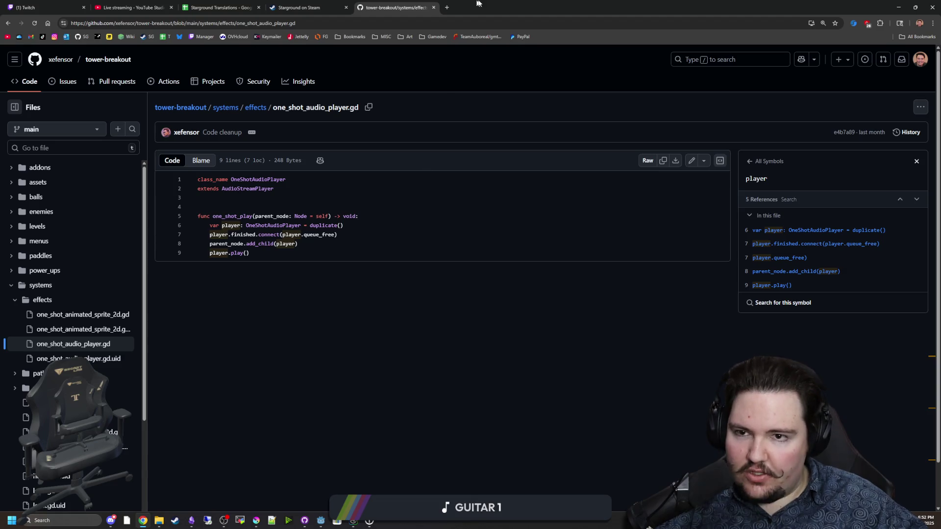
pyautogui.hotkey('alt', 'Tab')
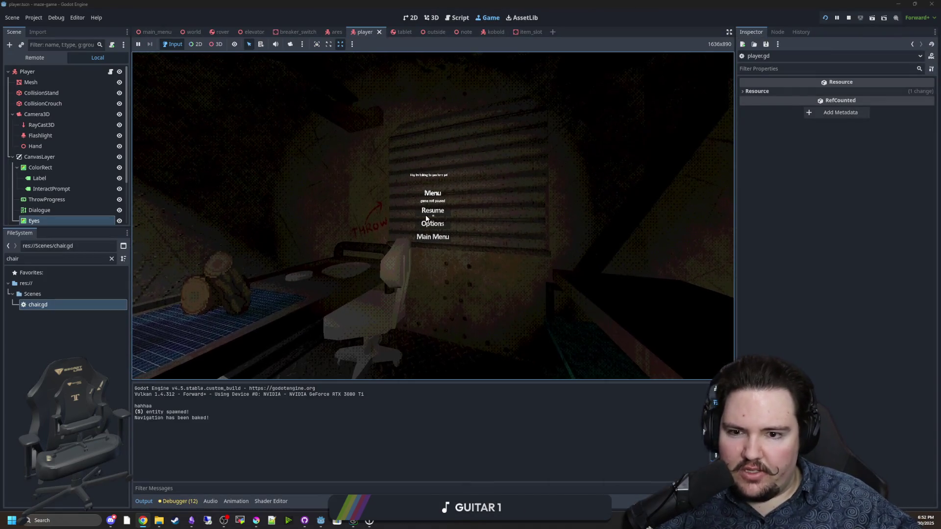
# Resume the game, walk toward the room's door, pause, and open the Player node's player.gd script
pyautogui.click(432, 211)
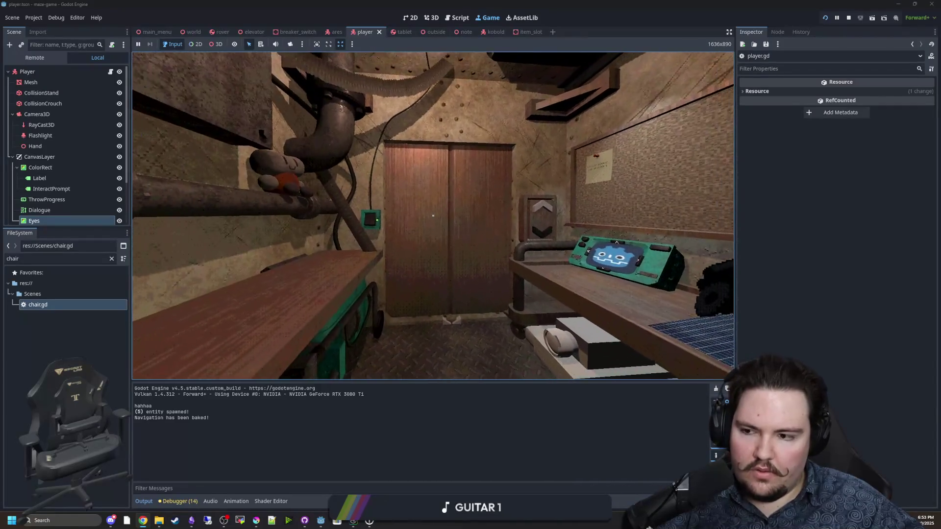
pyautogui.press('w')
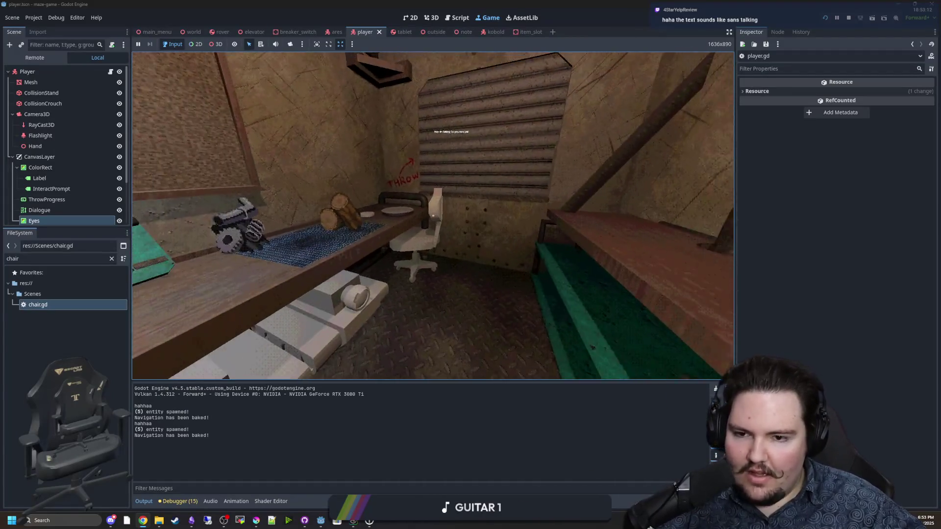
pyautogui.press('Escape')
pyautogui.press('super')
pyautogui.press('Escape')
pyautogui.click(110, 72)
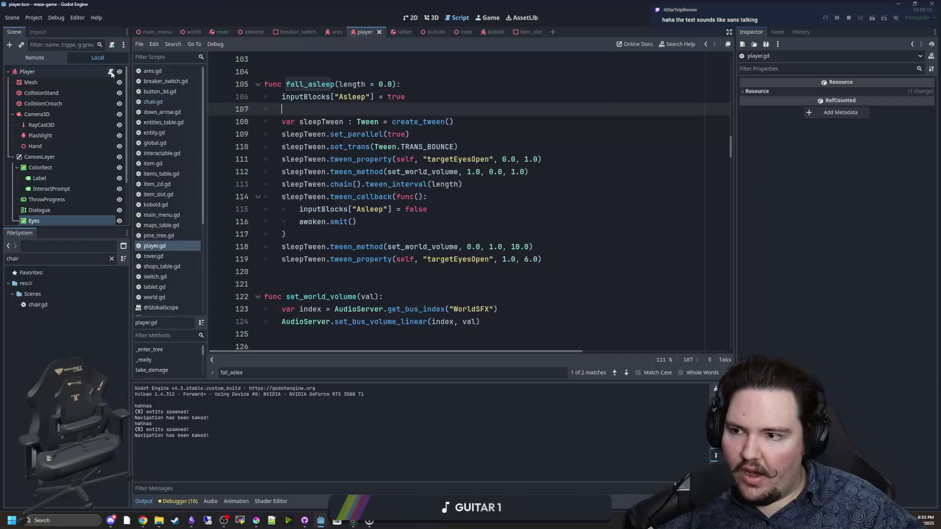
# Change the volume fade tween_method duration on line 118 of fall_asleep to 3.0
pyautogui.click(528, 267)
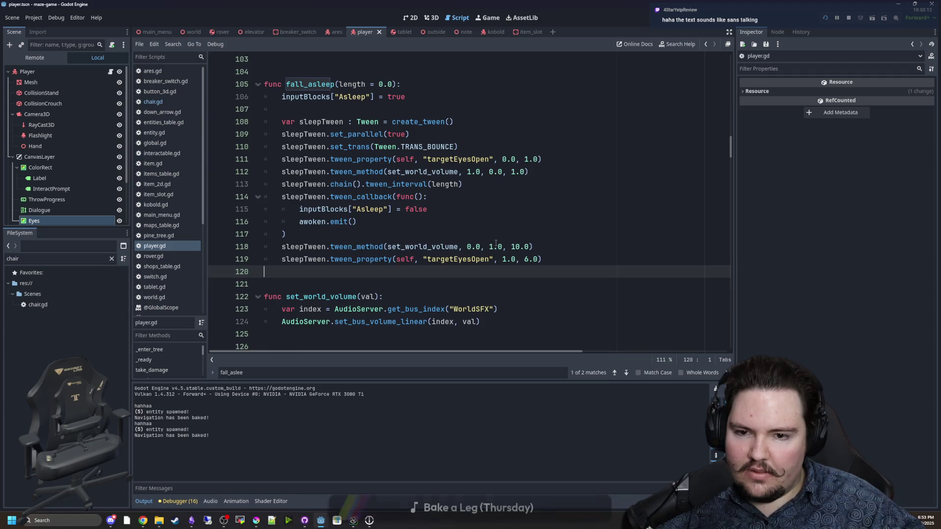
pyautogui.click(493, 234)
pyautogui.click(518, 246)
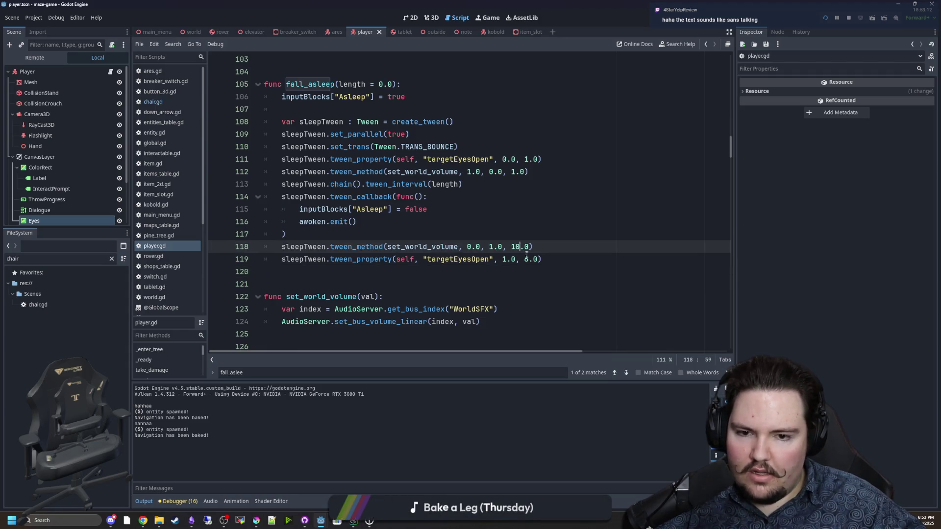
pyautogui.click(528, 258)
pyautogui.click(515, 247)
pyautogui.write('3')
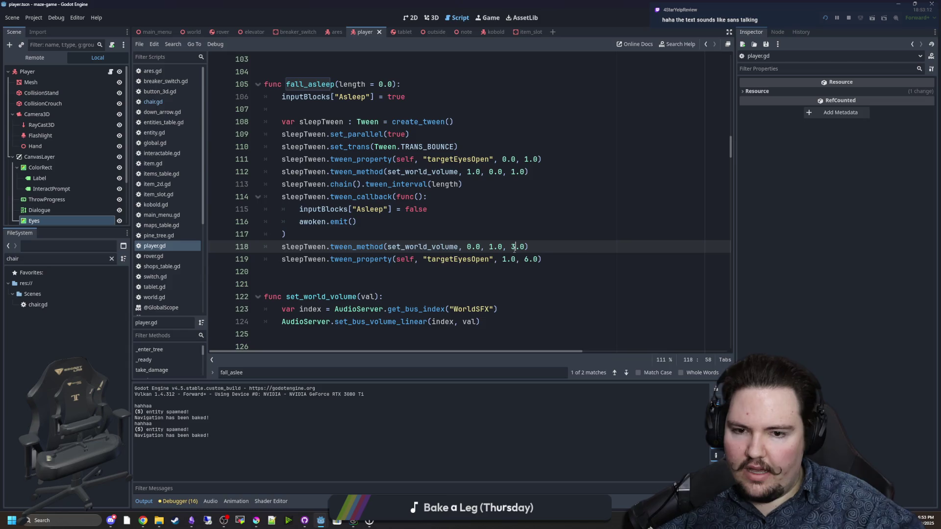
pyautogui.press('Up')
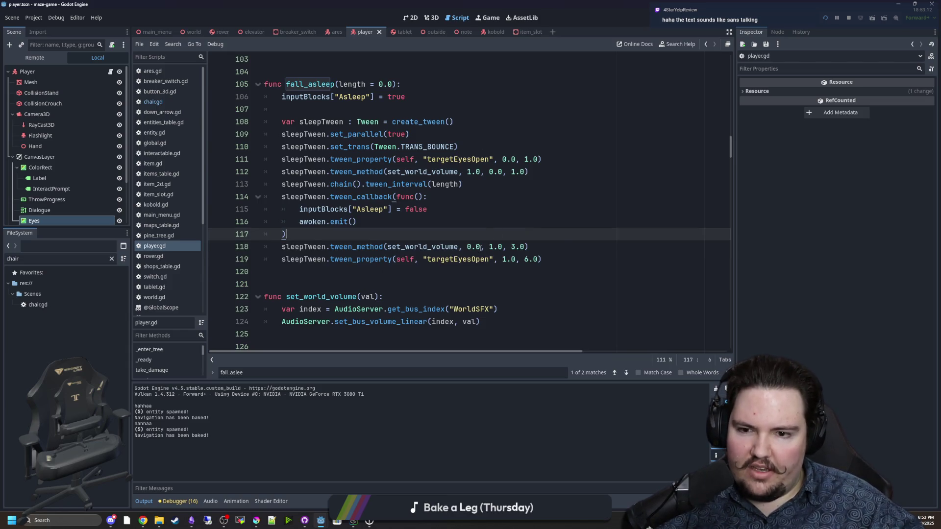
# Test sleeping in the chair in the running game, then return to player.gd
pyautogui.click(488, 17)
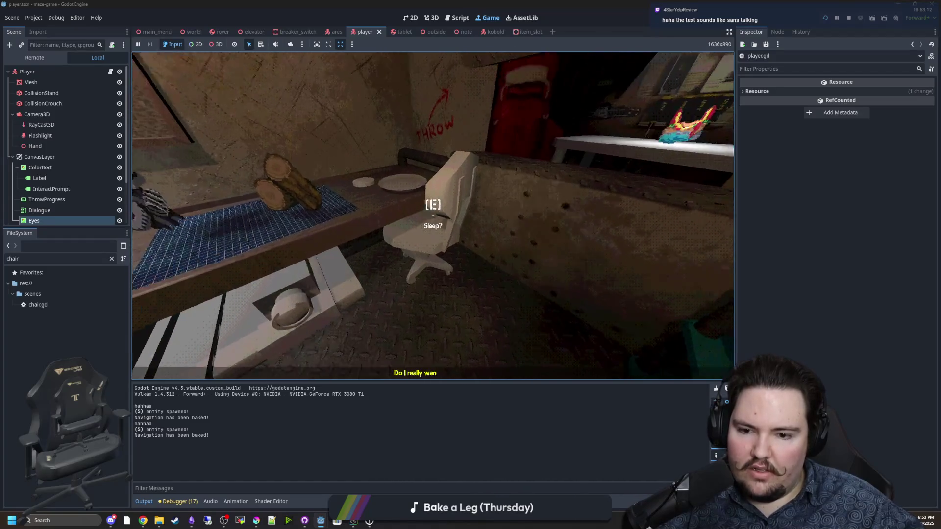
pyautogui.press('e')
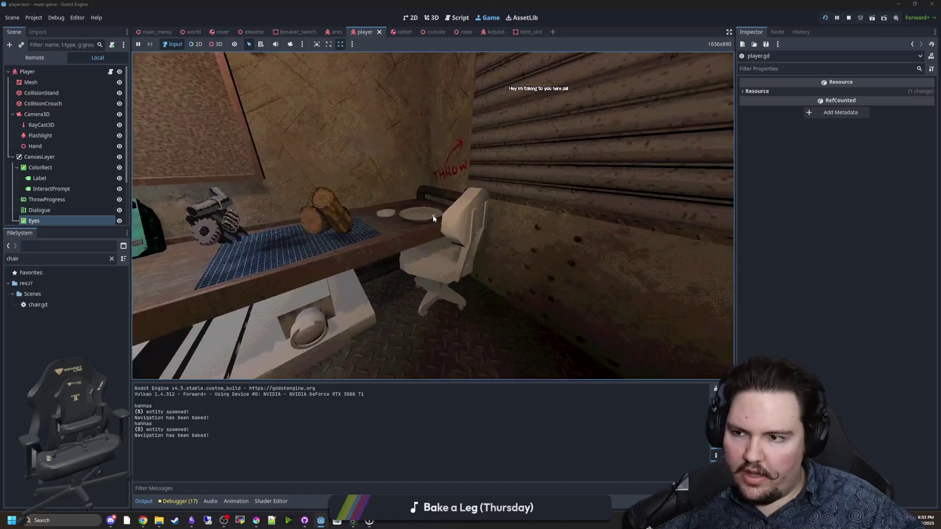
pyautogui.press('super')
pyautogui.click(457, 18)
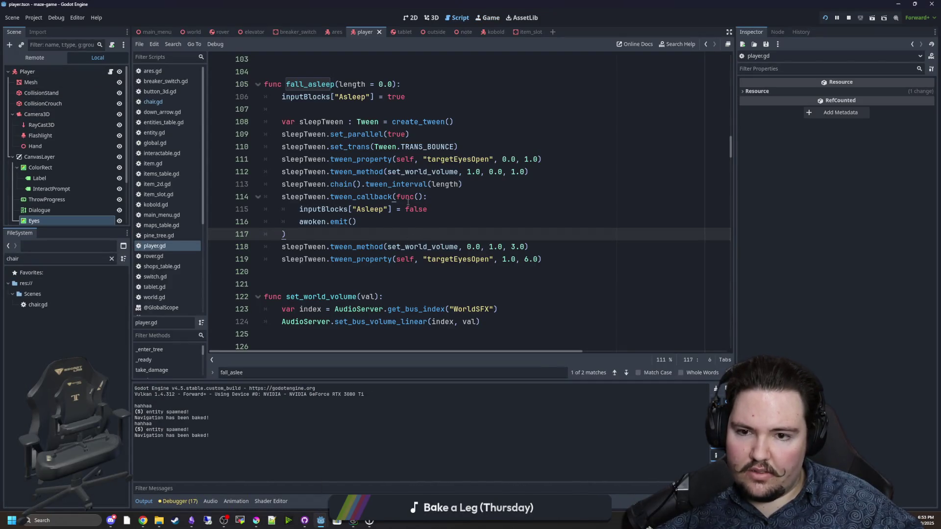
# Search player.gd for 'asleep' and check the fall_asleep call in chair.gd
pyautogui.scroll(1, 429, 229)
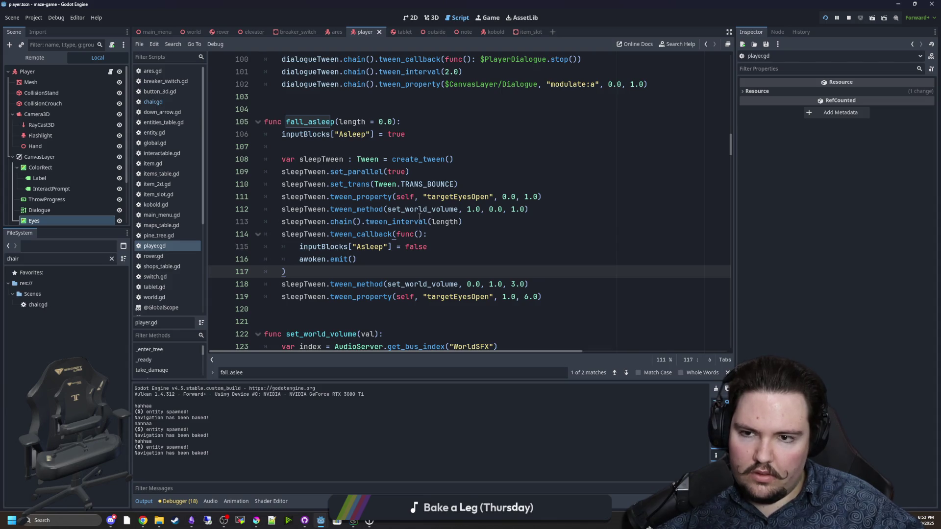
pyautogui.scroll(4, 418, 216)
pyautogui.scroll(-5, 419, 216)
pyautogui.click(486, 209)
pyautogui.hotkey('ctrl', 'f')
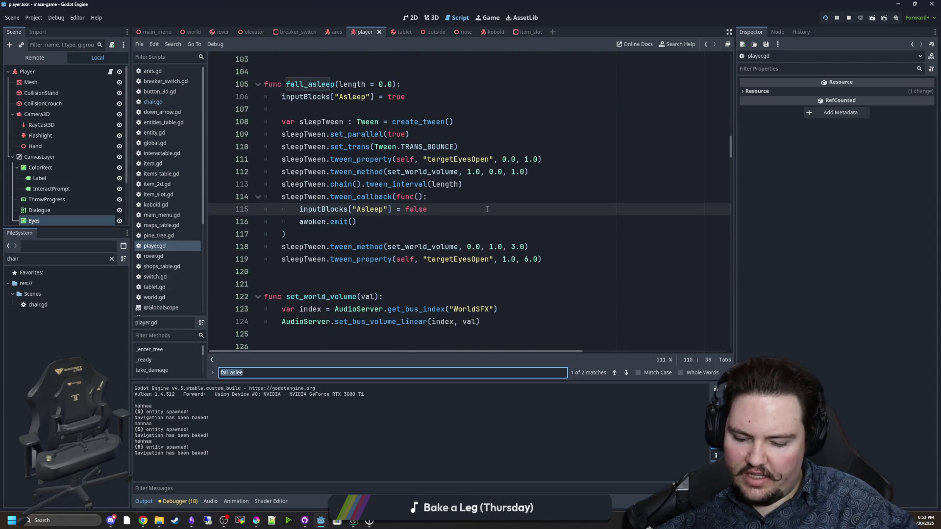
pyautogui.write('asleep')
pyautogui.click(487, 210)
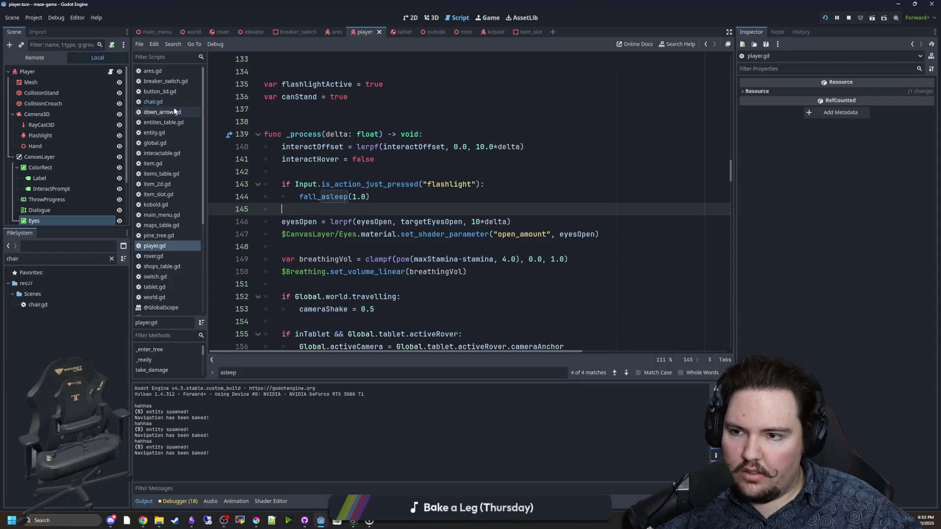
pyautogui.click(169, 102)
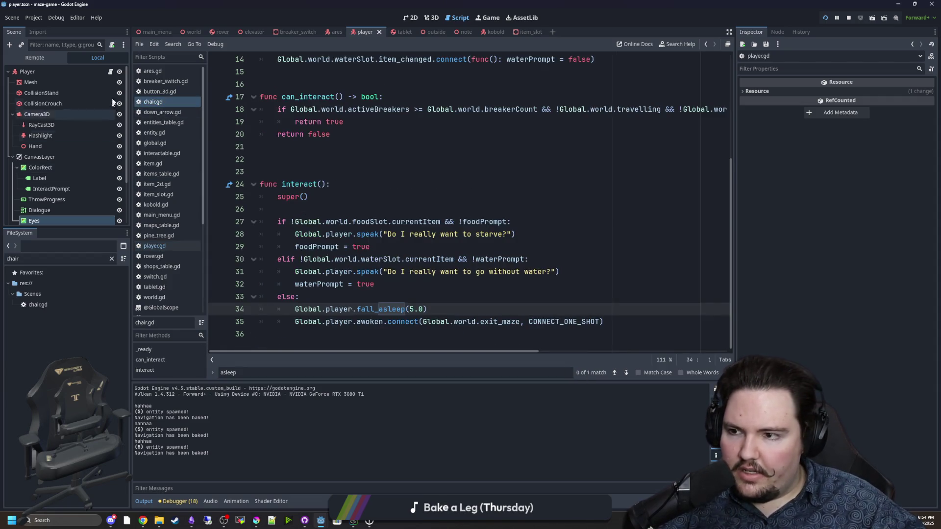
pyautogui.click(112, 70)
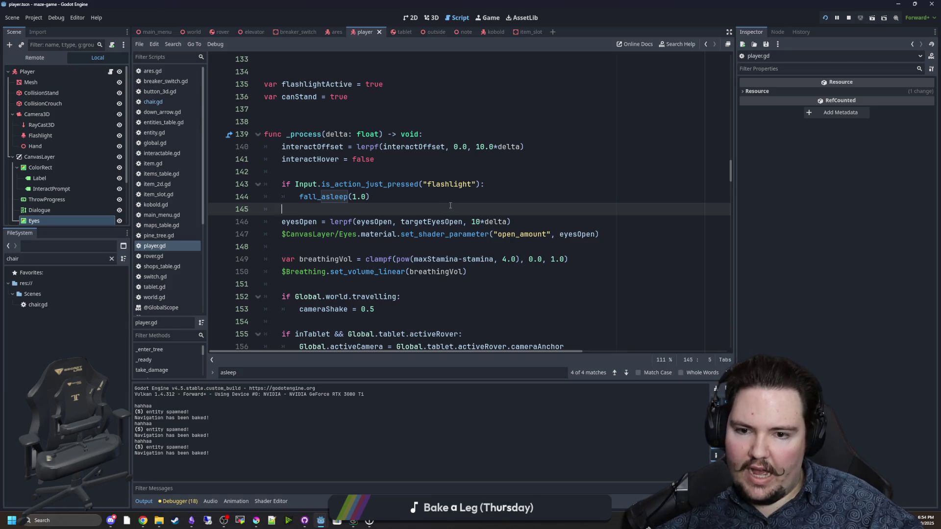
# Insert chain() before the wake-up tween_callback on line 114 of fall_asleep
pyautogui.keyDown('ctrl'); pyautogui.click(326, 197); pyautogui.keyUp('ctrl')
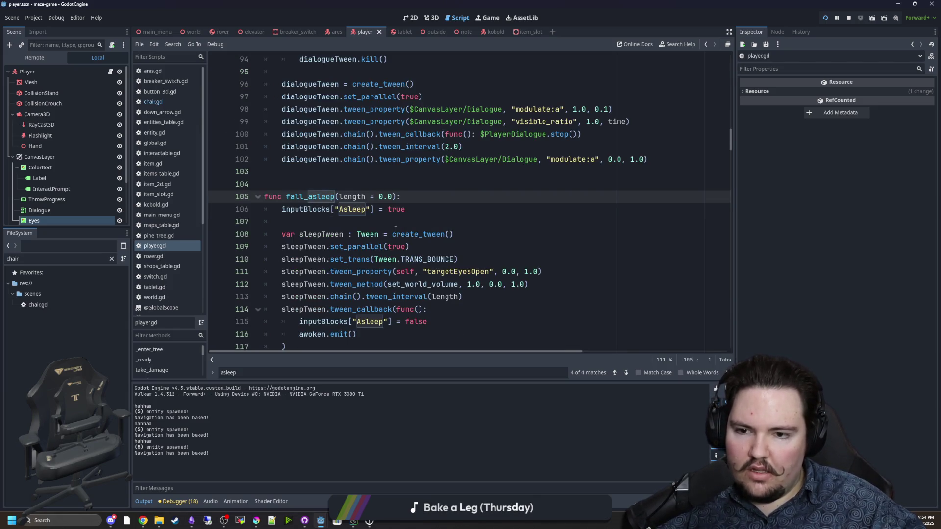
pyautogui.scroll(-2, 395, 229)
pyautogui.click(375, 222)
pyautogui.moveTo(485, 222); pyautogui.dragTo(282, 221)
pyautogui.click(386, 247)
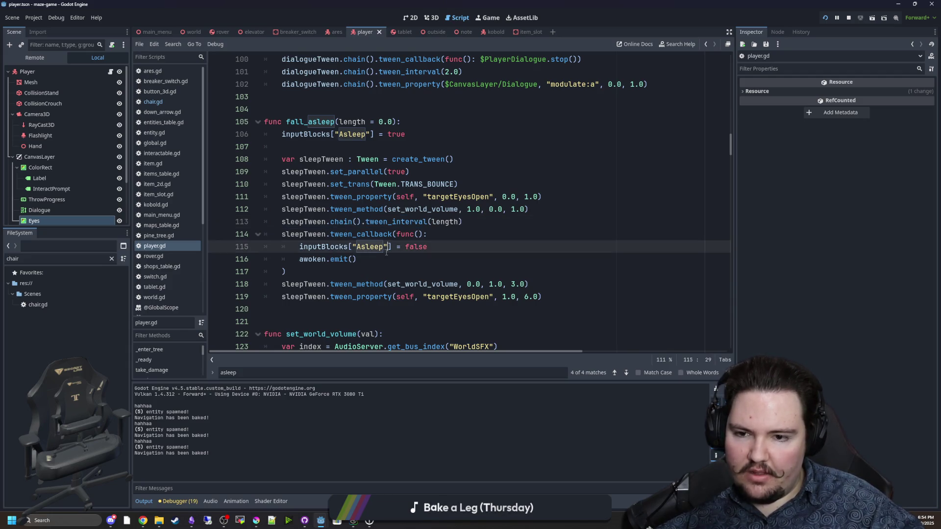
pyautogui.click(330, 236)
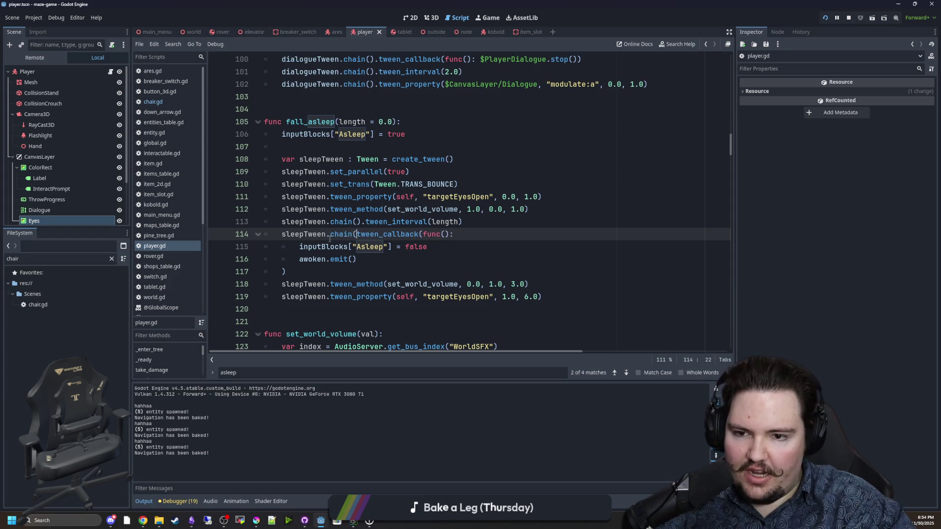
pyautogui.hotkey('ctrl', 'space')
# Save player.gd and run the game with F5
pyautogui.click(337, 273)
pyautogui.hotkey('ctrl', 's')
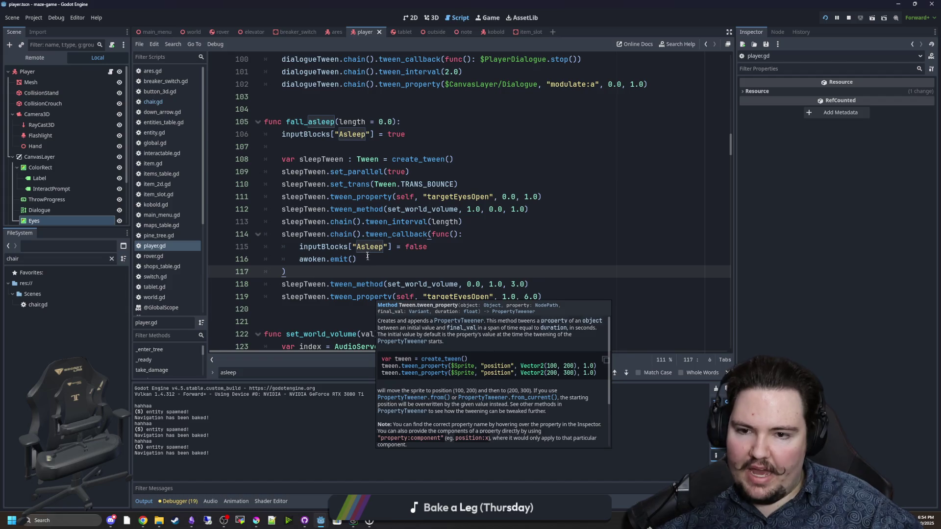
pyautogui.press('F5')
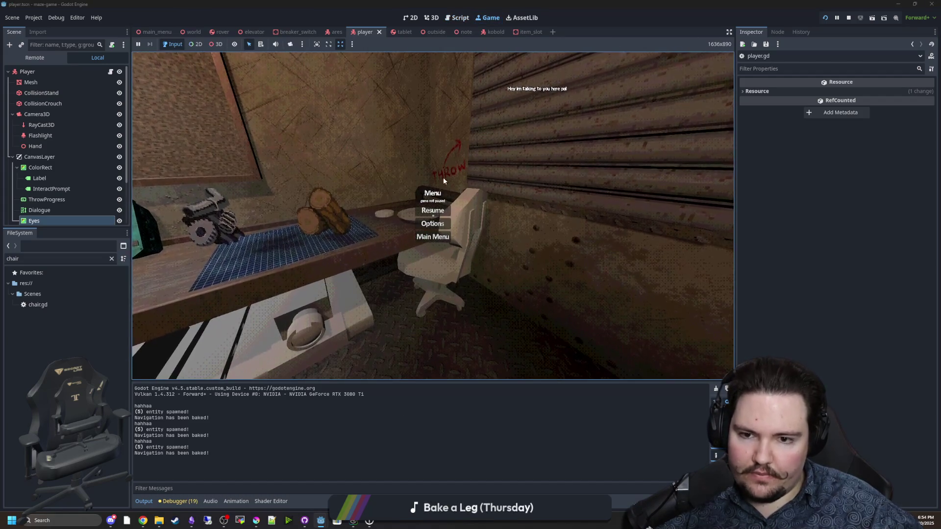
# Resume the game, walk the player away from the workbench, then stop the run
pyautogui.press('Escape')
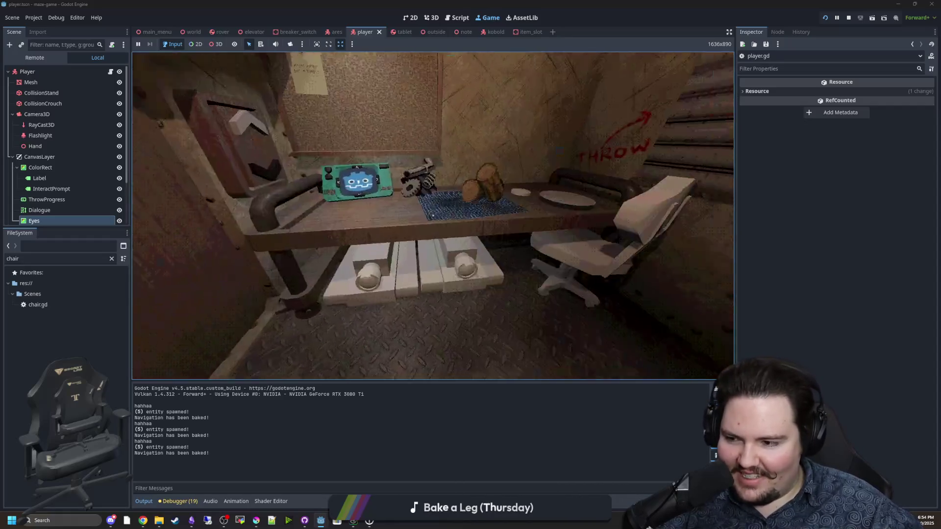
pyautogui.press('s')
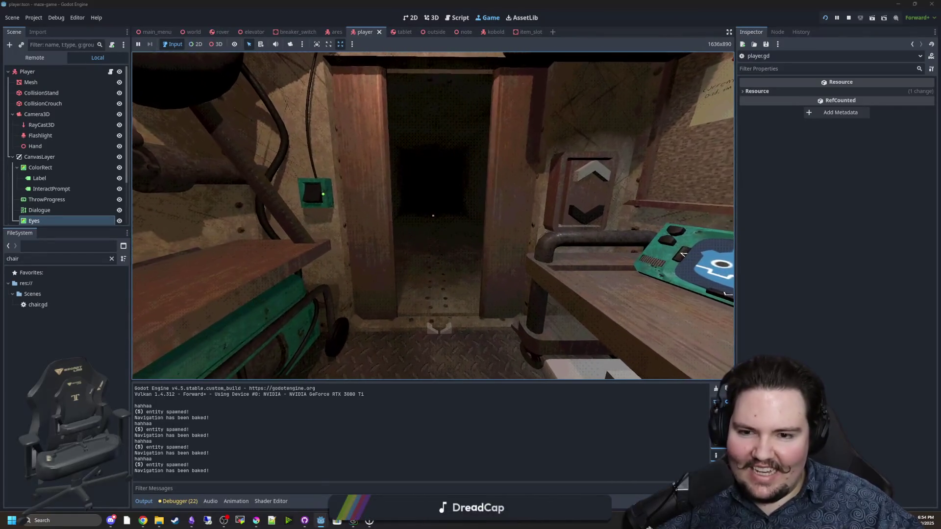
pyautogui.press('super')
pyautogui.click(848, 18)
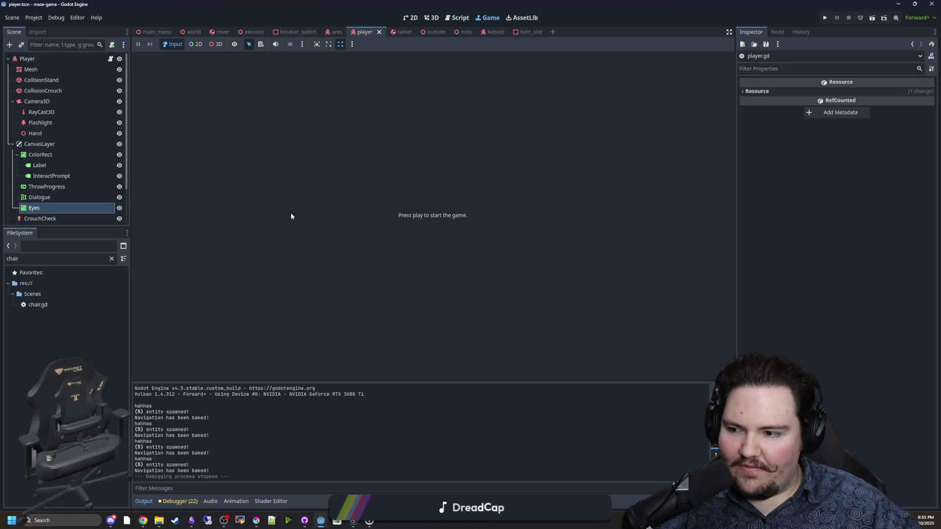
# Review the fall_asleep function in player.gd and save the project
pyautogui.click(111, 59)
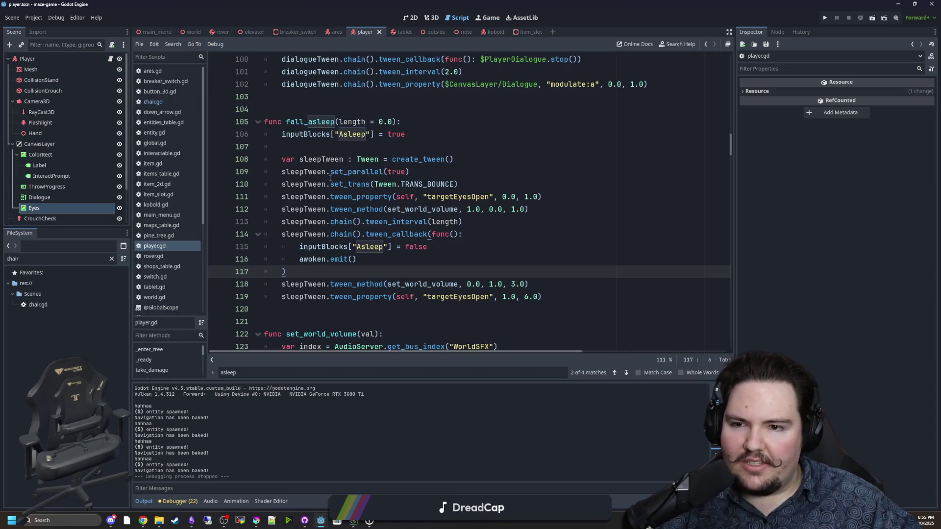
pyautogui.moveTo(539, 296); pyautogui.dragTo(294, 98)
pyautogui.click(292, 100)
pyautogui.hotkey('ctrl', 's')
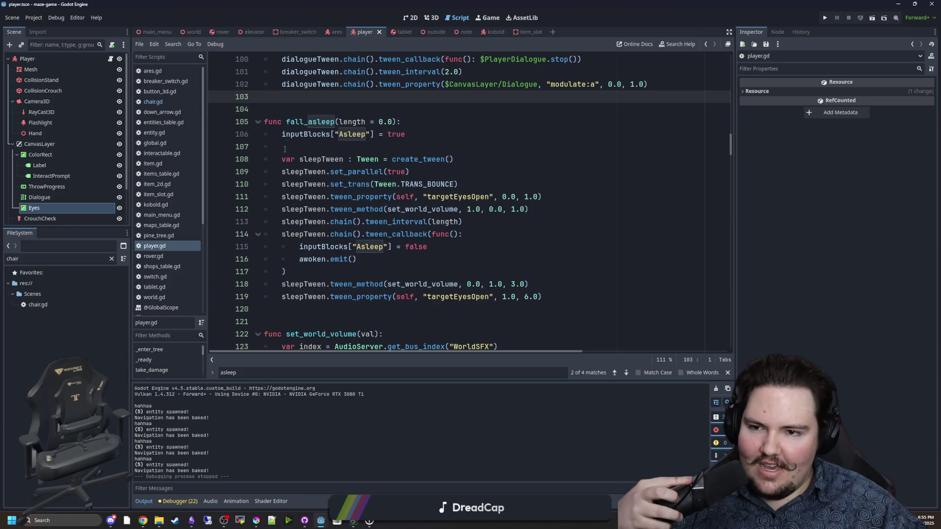
pyautogui.click(302, 110)
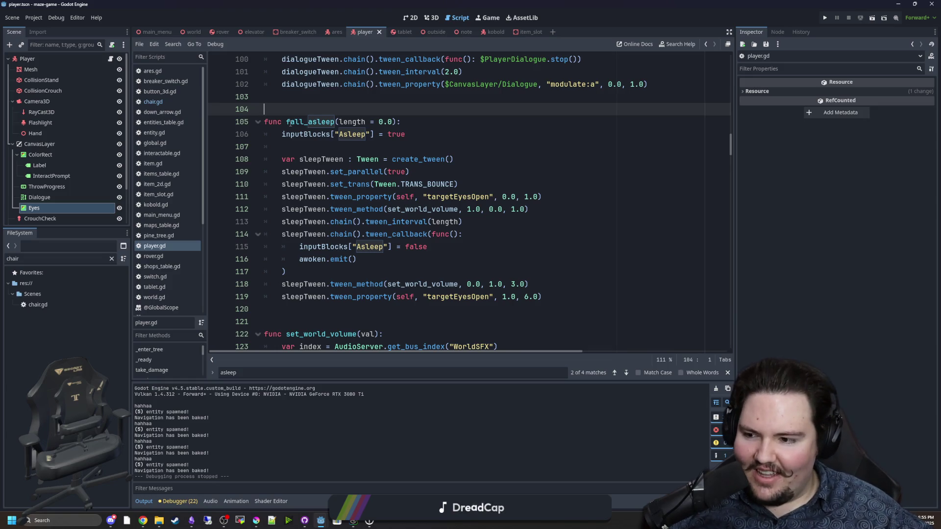
pyautogui.click(430, 271)
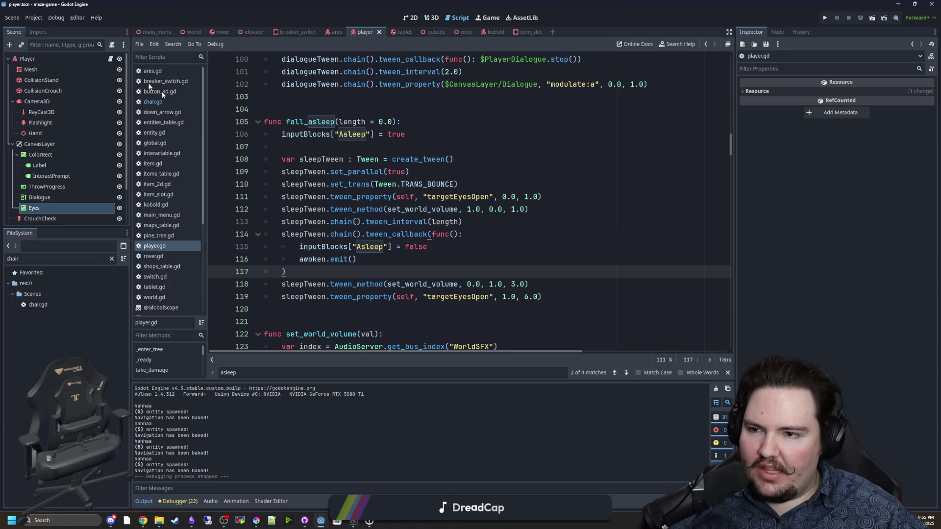
# Change chair.gd's call from fall_asleep(5.0) to fall_asleep(3.0)
pyautogui.click(153, 101)
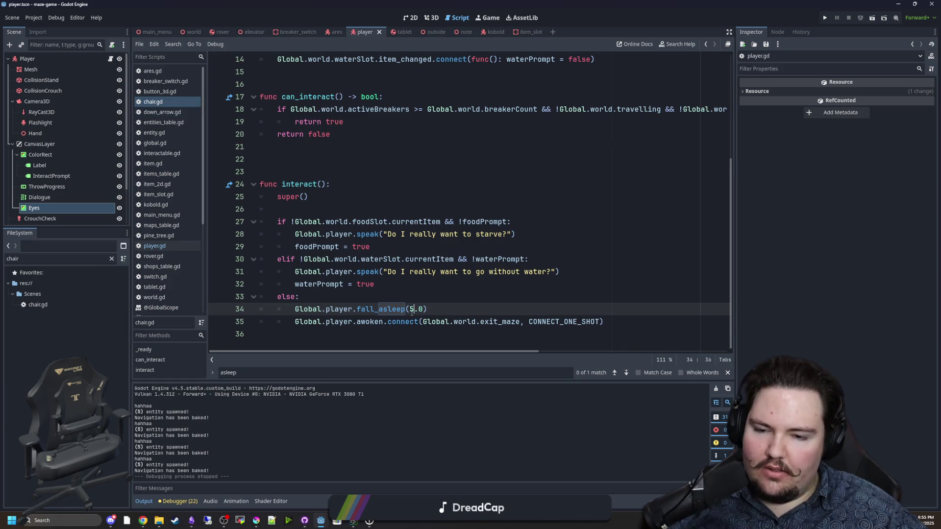
pyautogui.press('BackSpace')
pyautogui.write('3')
pyautogui.press('Up')
pyautogui.press('Up')
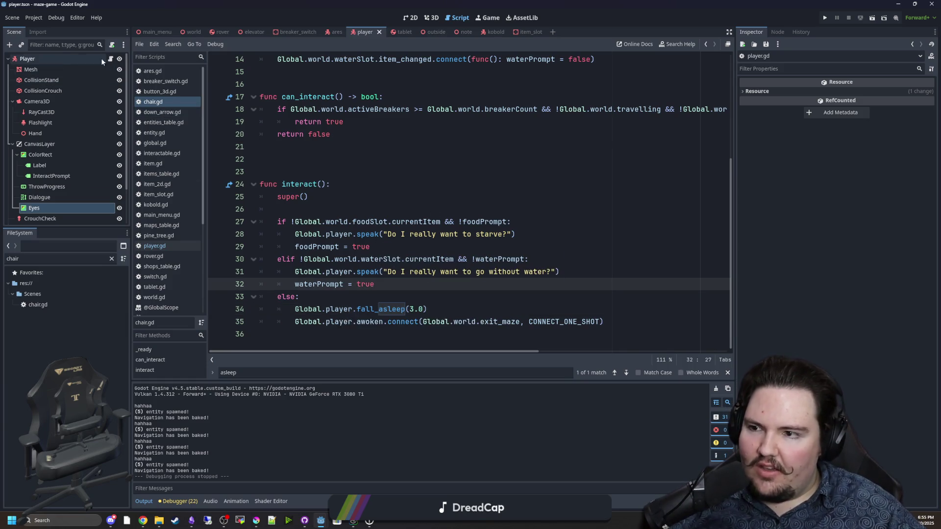
# Back in player.gd, select the flashlight fall_asleep test lines 143–144 in _process
pyautogui.click(155, 245)
pyautogui.scroll(8, 416, 237)
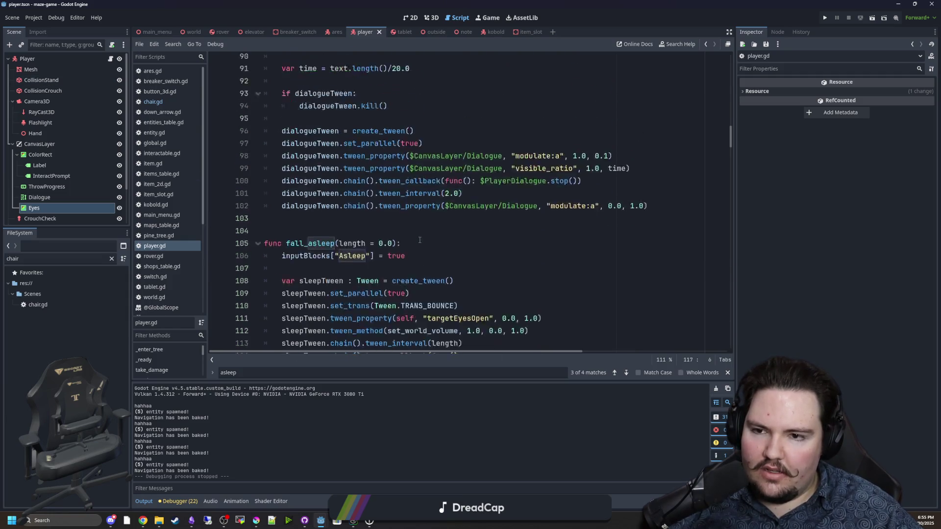
pyautogui.scroll(-17, 416, 237)
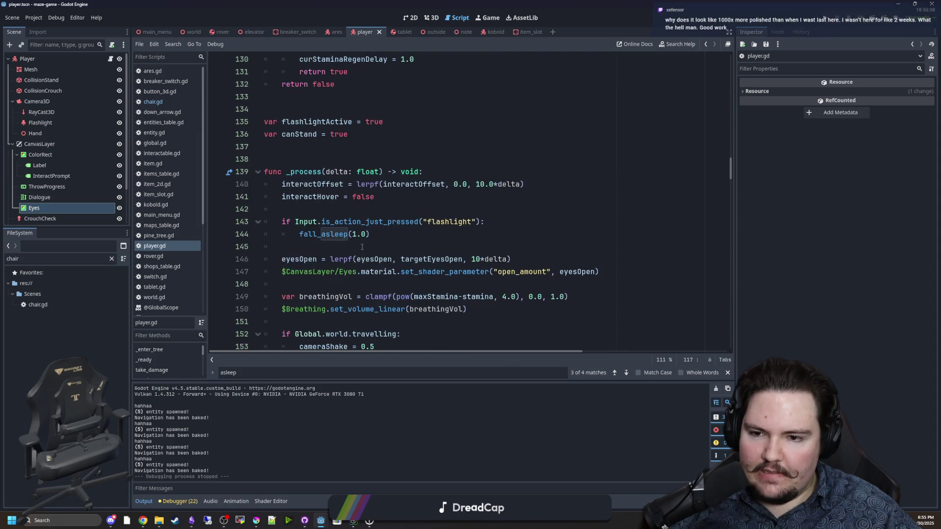
pyautogui.moveTo(267, 246)
pyautogui.mouseDown()
pyautogui.moveTo(343, 234)
pyautogui.moveTo(240, 222)
pyautogui.mouseUp()
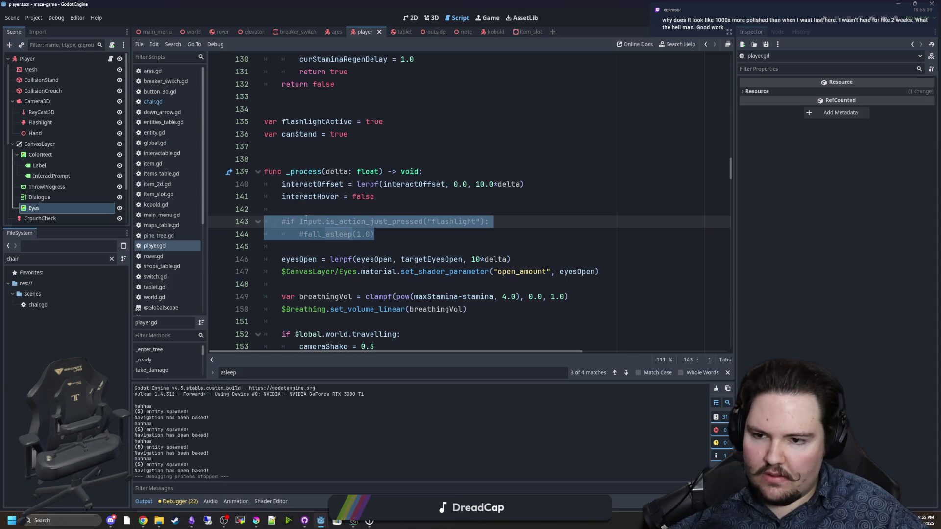
pyautogui.hotkey('ctrl', 'k')
pyautogui.click(323, 209)
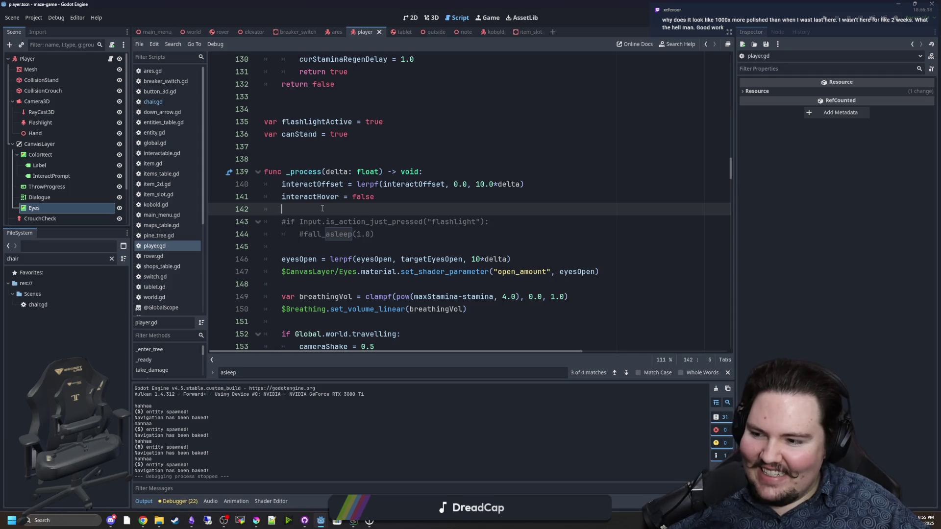
pyautogui.click(312, 156)
pyautogui.click(372, 204)
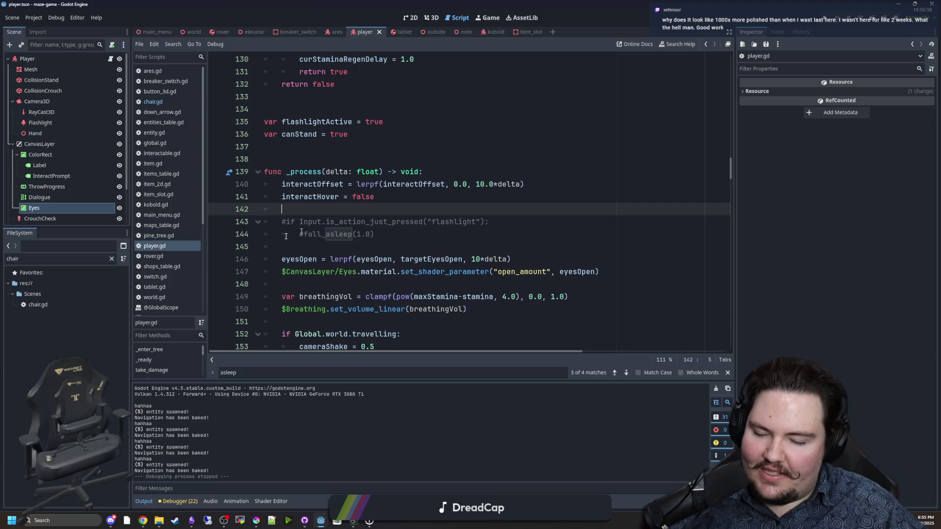
pyautogui.click(341, 243)
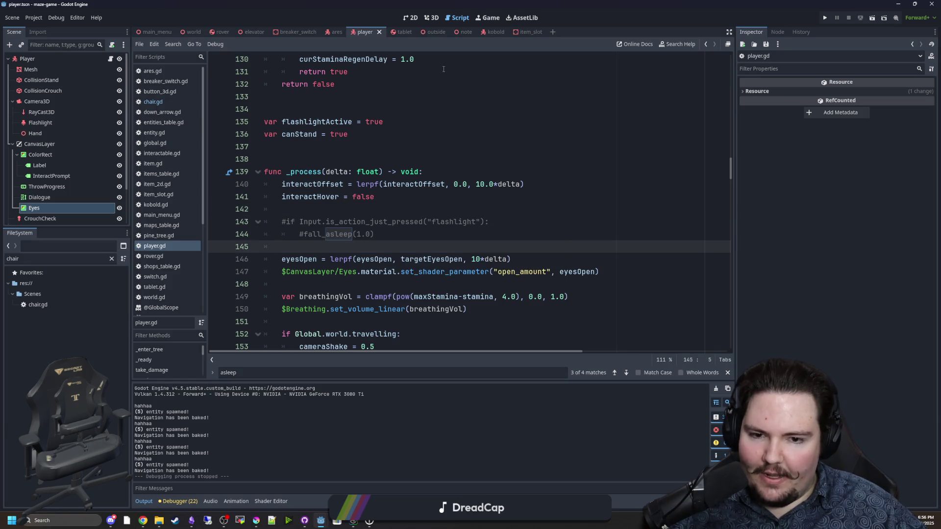
pyautogui.click(487, 18)
# Switch to the 3D workspace and open the world scene tab
pyautogui.click(411, 18)
pyautogui.click(429, 19)
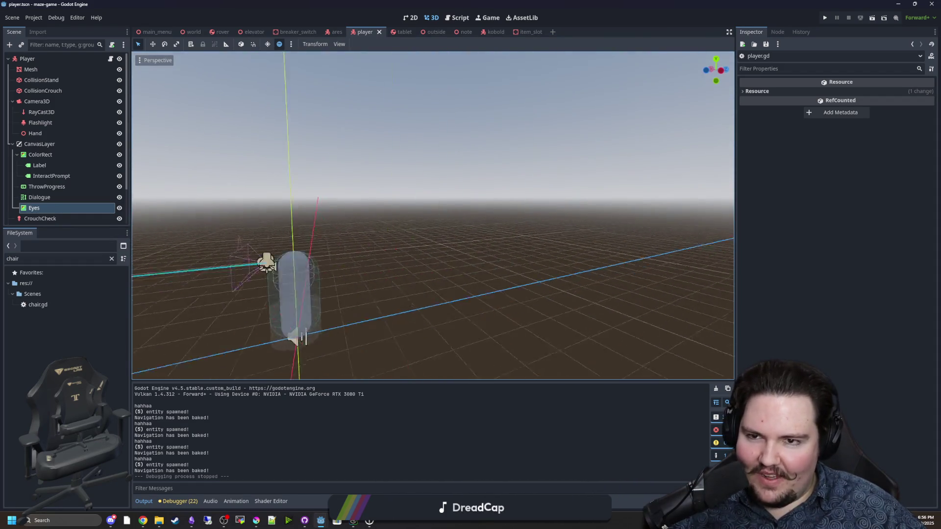
pyautogui.click(193, 31)
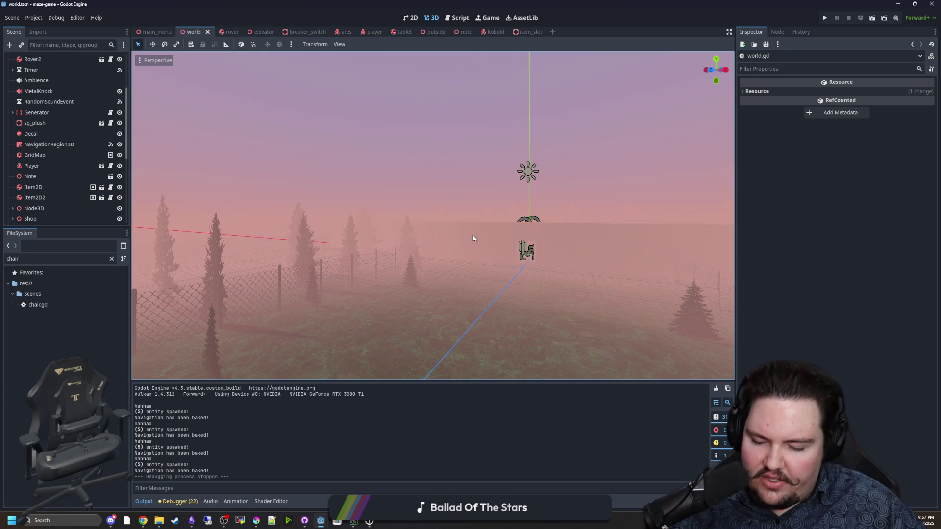
# Freelook-fly the camera around the fence, building and rooms, ending above the foggy field
pyautogui.press('w')
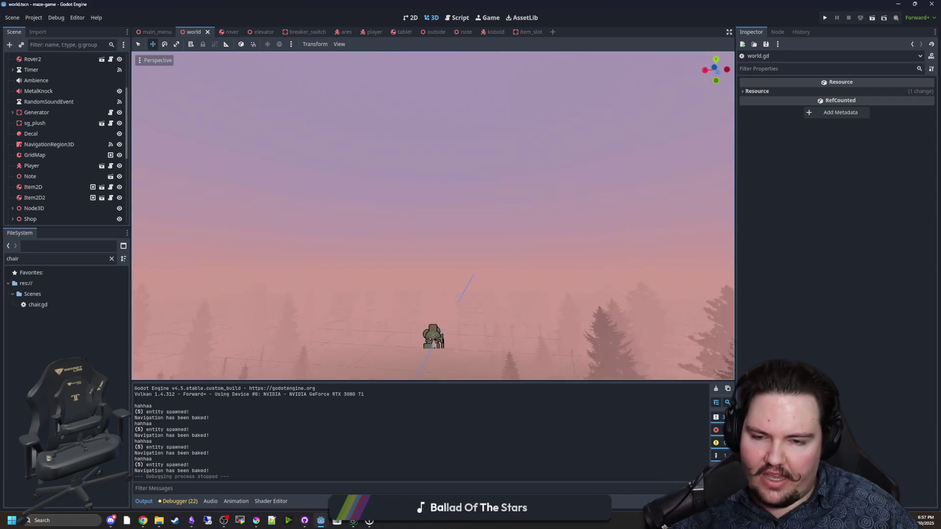
pyautogui.press('w')
pyautogui.press('w')
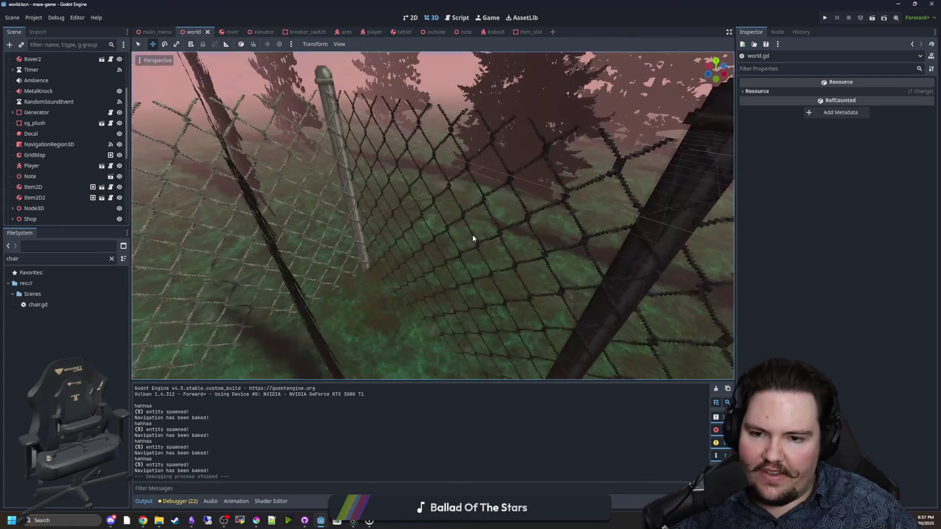
pyautogui.press('s')
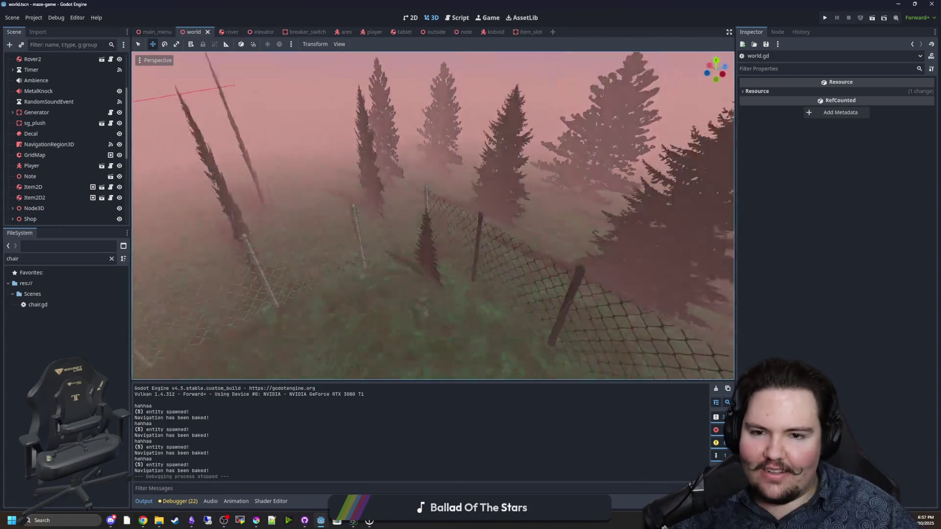
pyautogui.press('w')
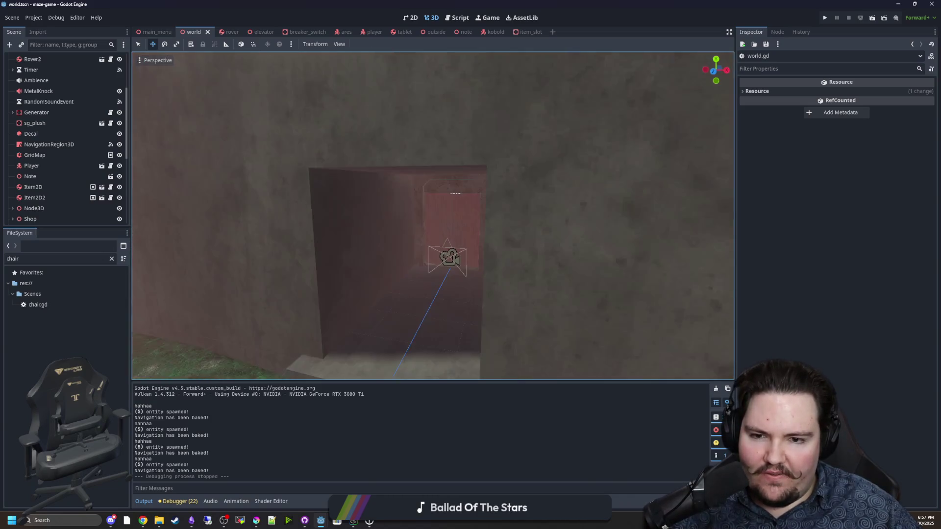
pyautogui.press('s')
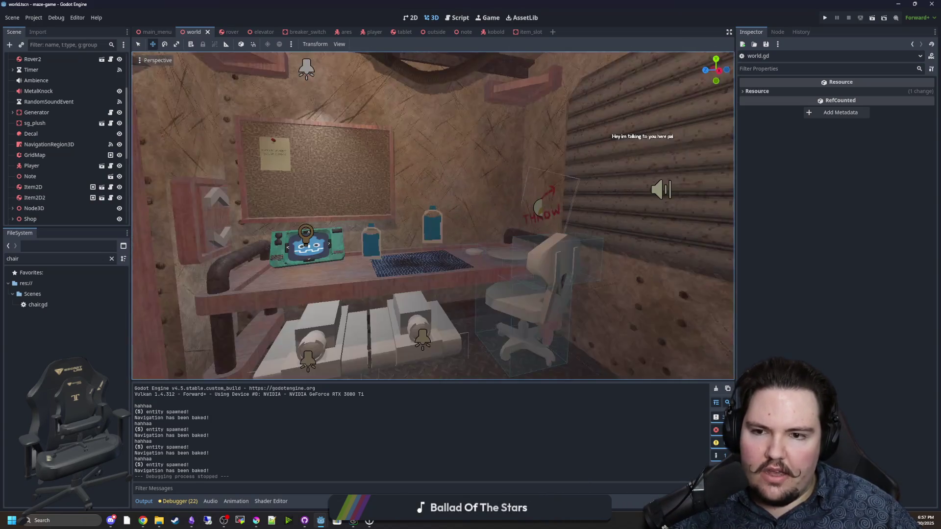
pyautogui.press('s')
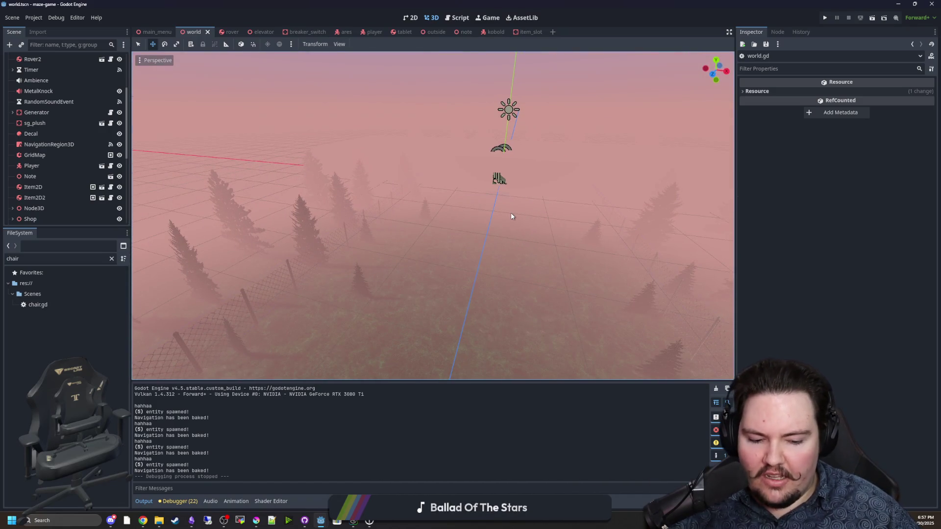
pyautogui.press('w')
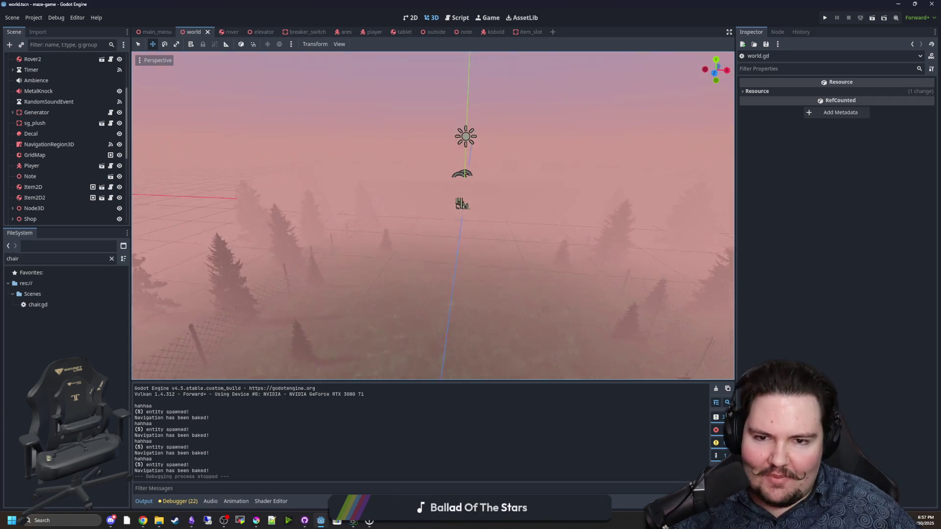
pyautogui.press('s')
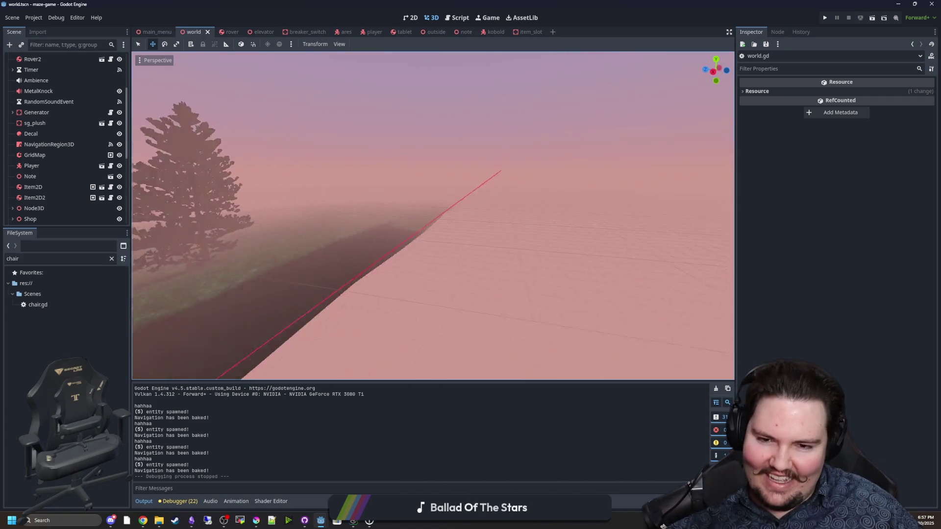
pyautogui.press('w')
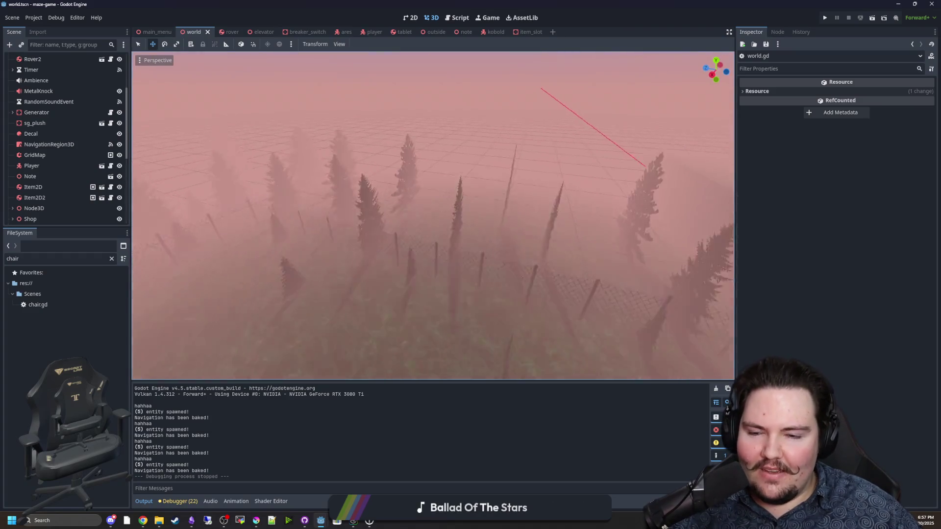
pyautogui.press('w')
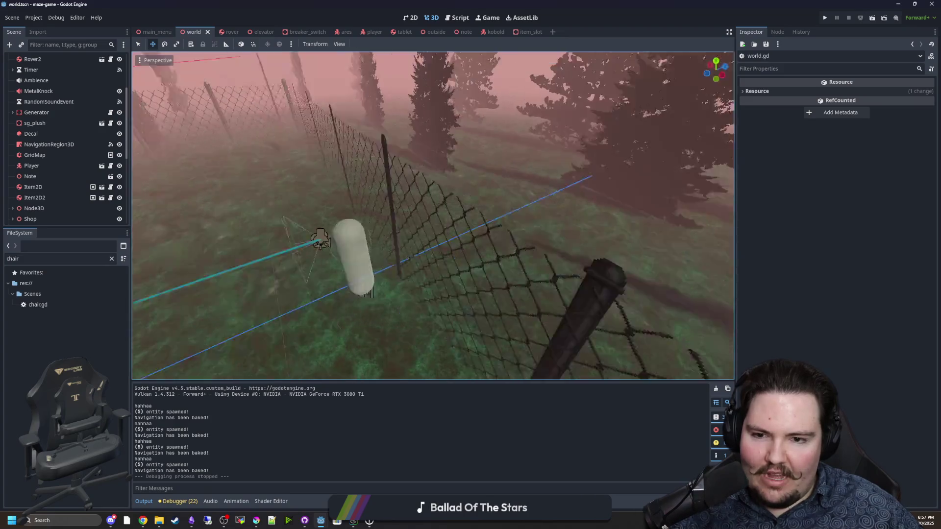
pyautogui.press('w')
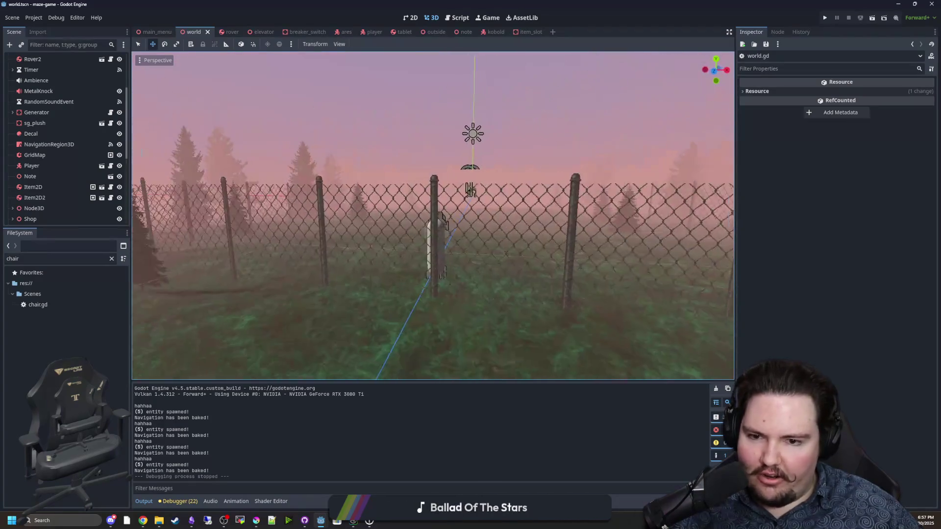
pyautogui.press('s')
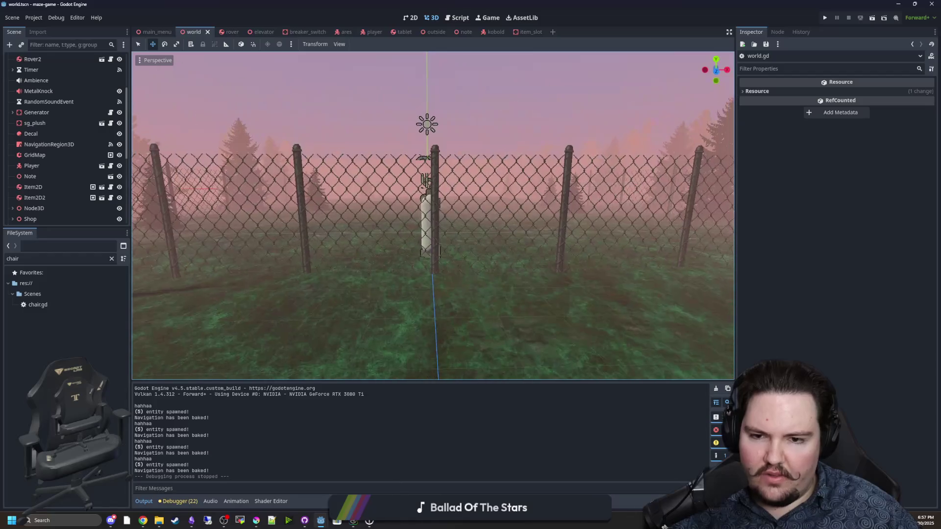
pyautogui.press('w')
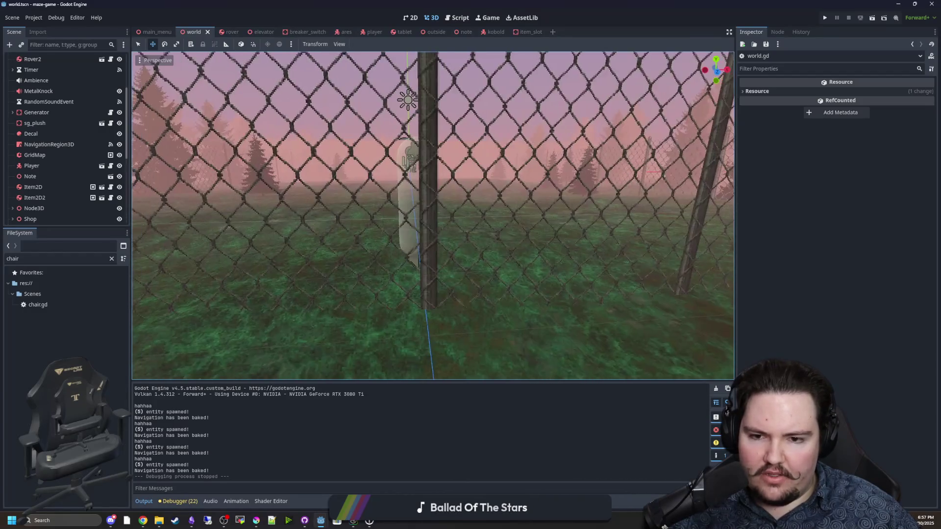
pyautogui.press('s')
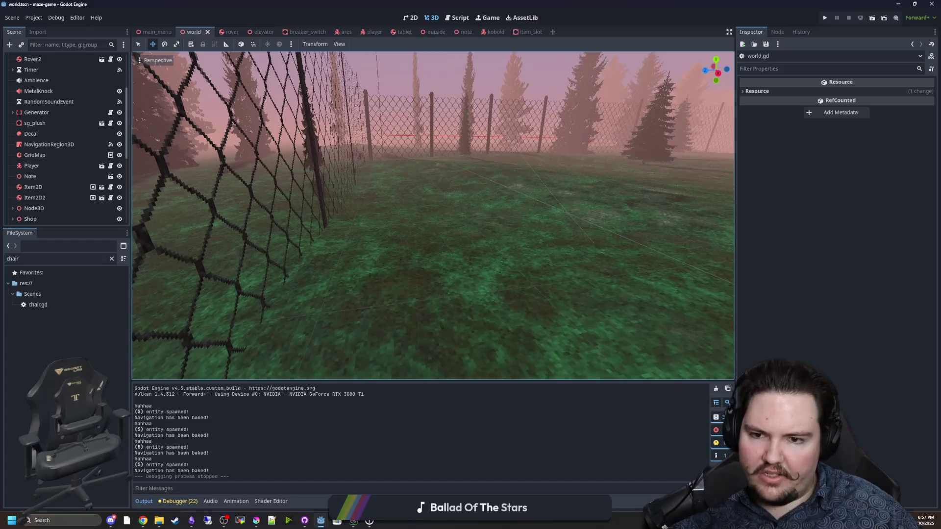
pyautogui.press('w')
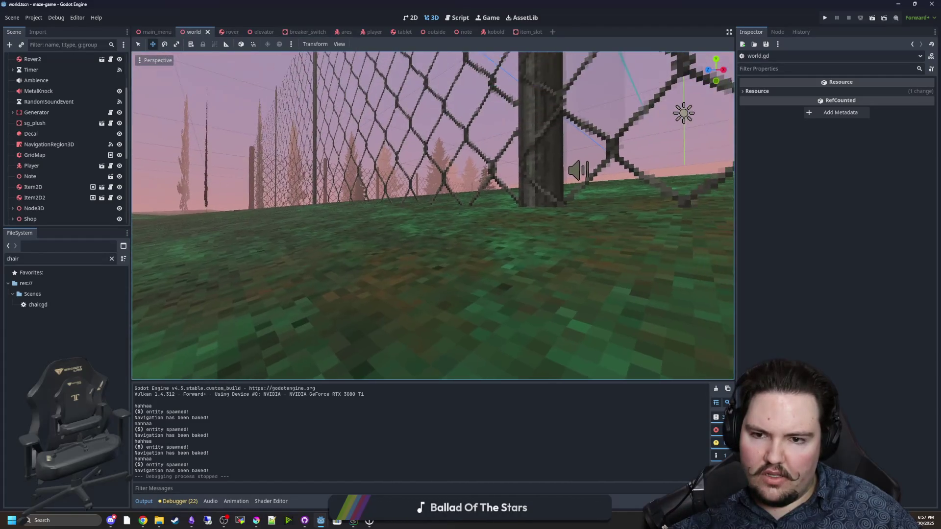
pyautogui.press('s')
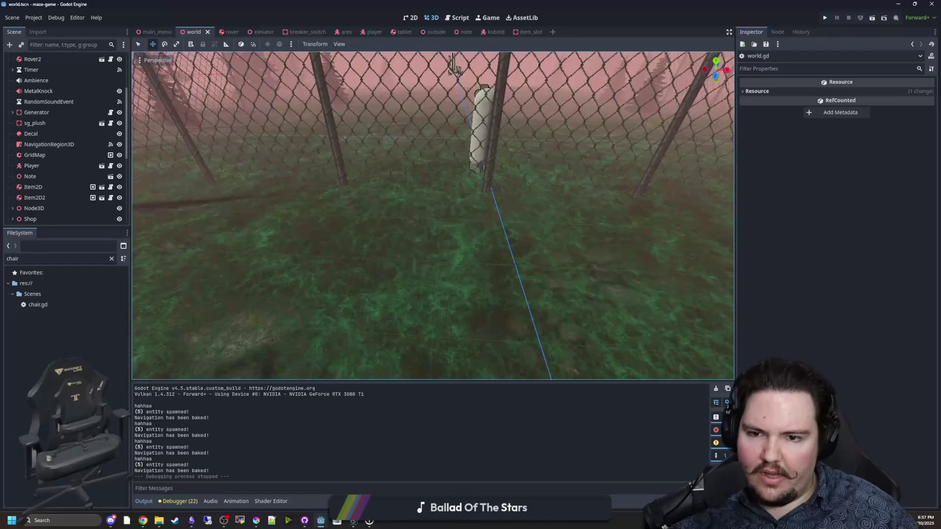
pyautogui.press('w')
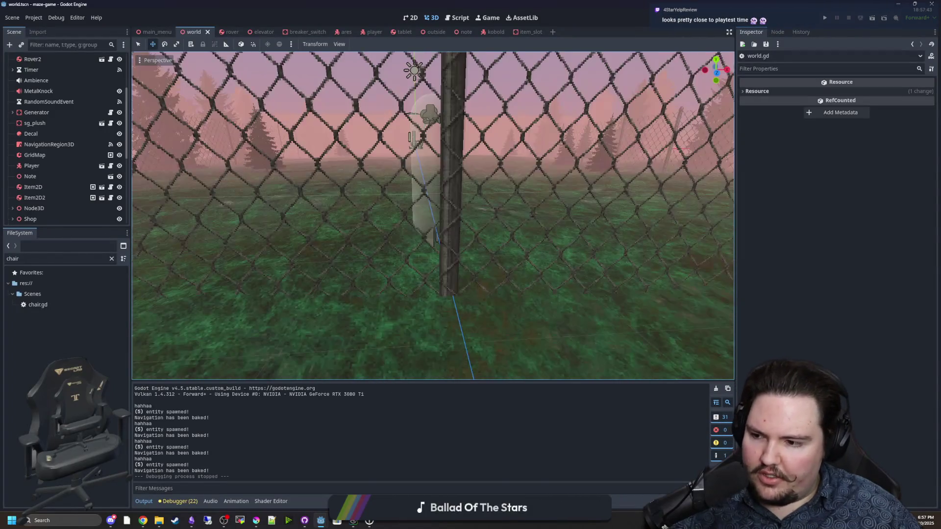
pyautogui.press('w')
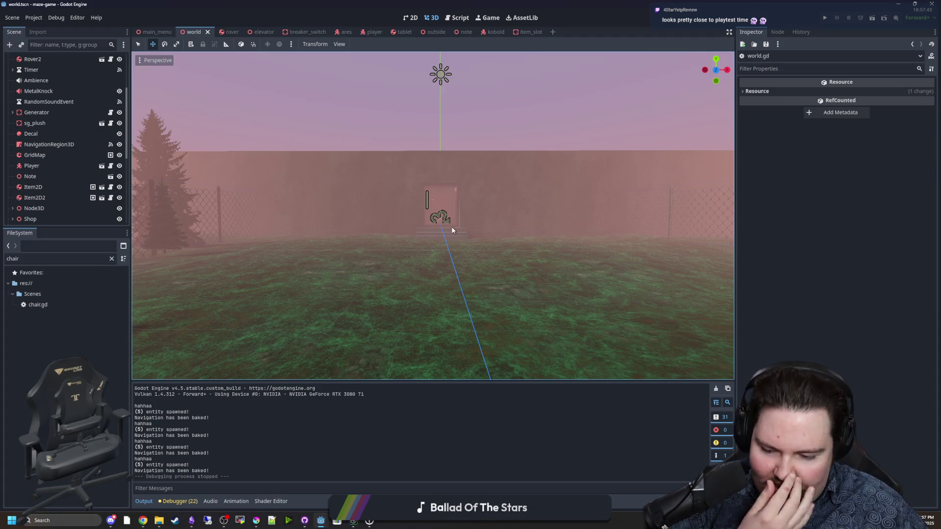
pyautogui.press('w')
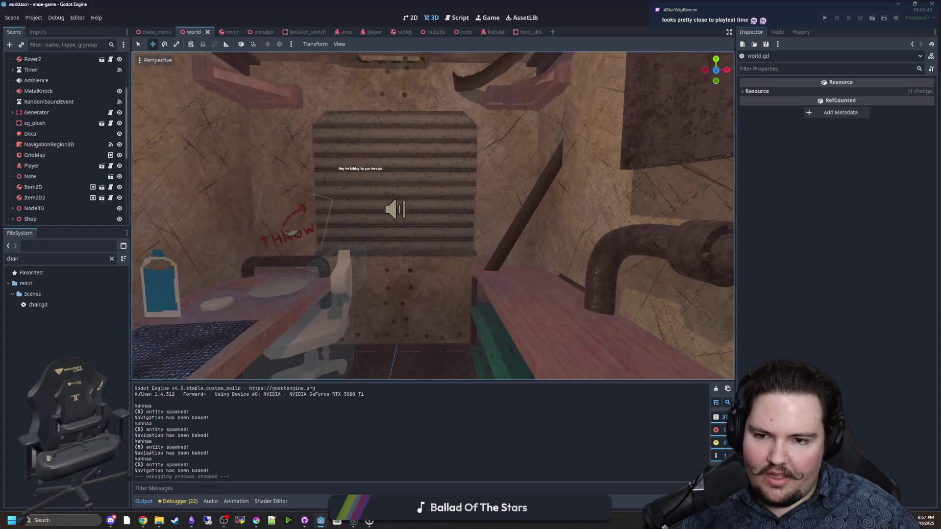
pyautogui.press('w')
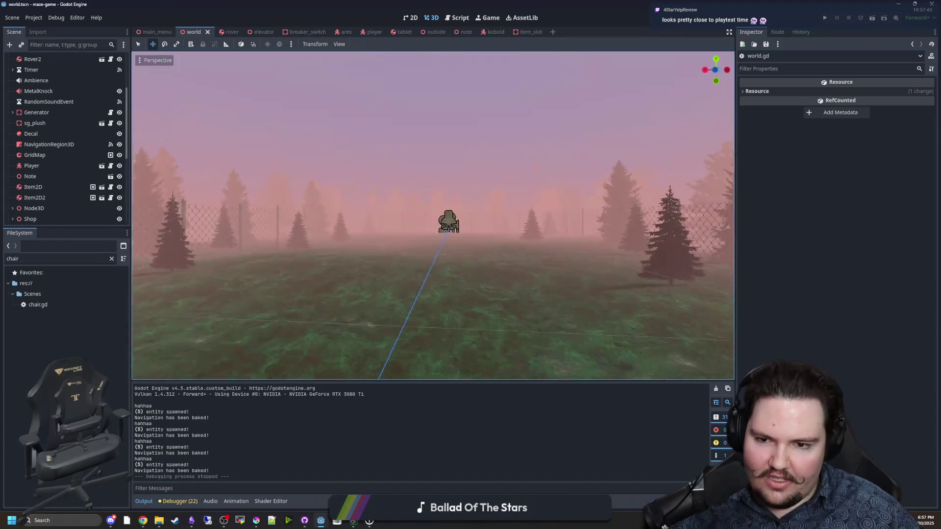
pyautogui.press('w')
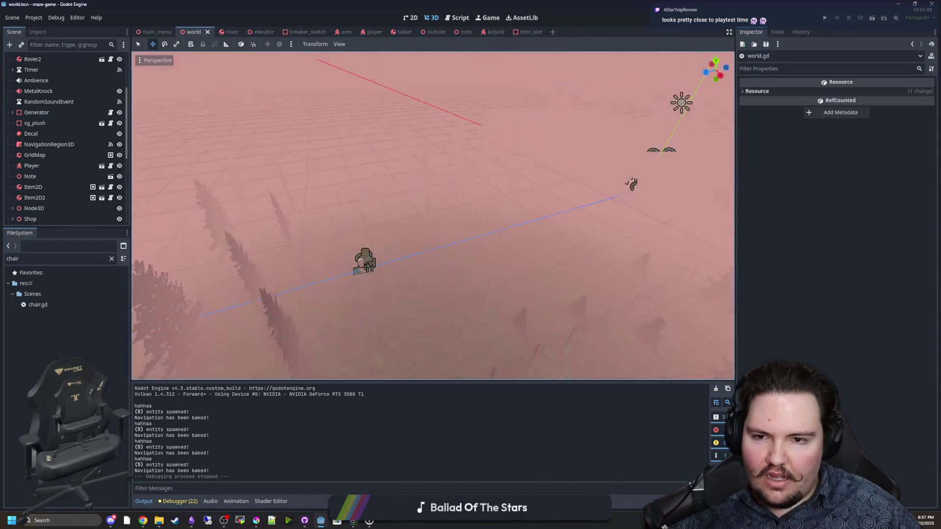
pyautogui.press('w')
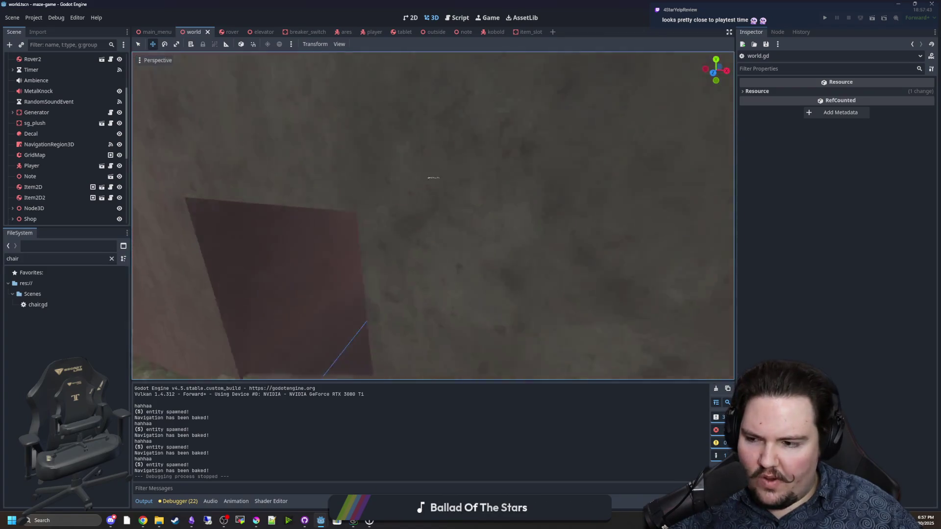
pyautogui.press('w')
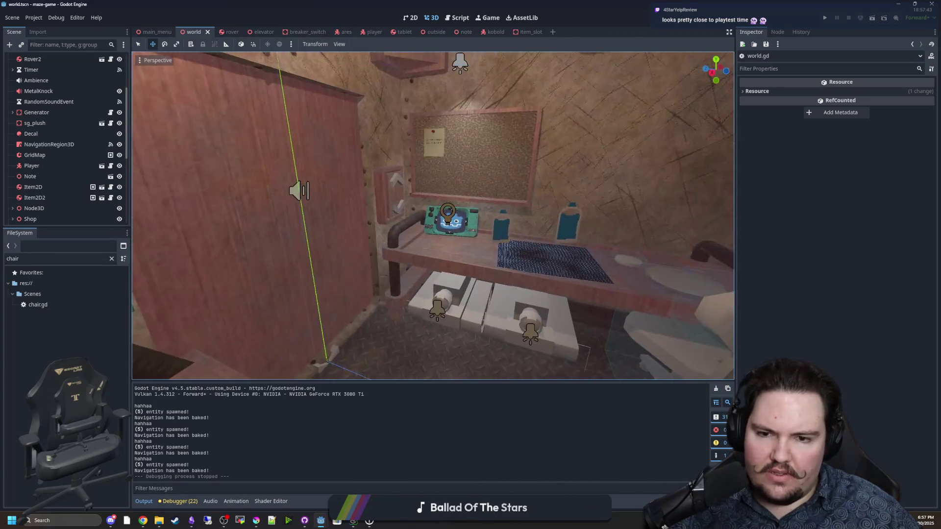
pyautogui.press('s')
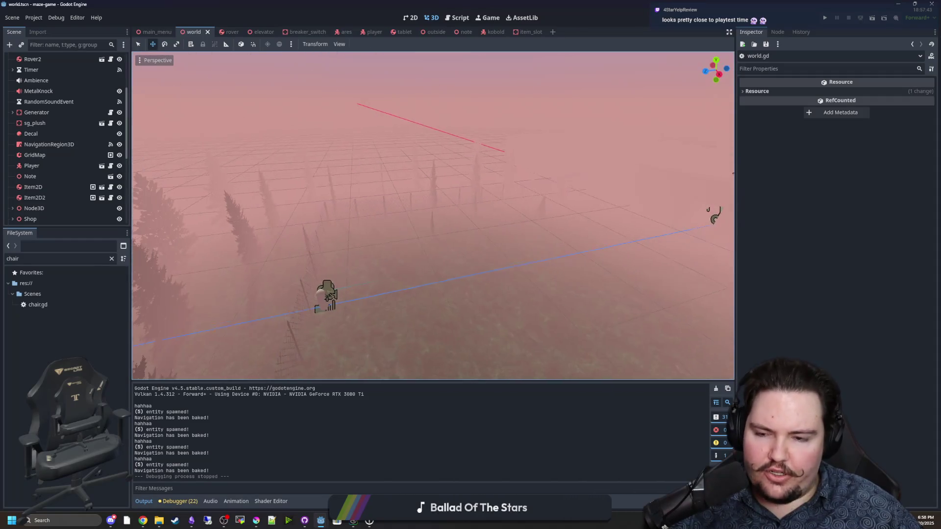
pyautogui.press('w')
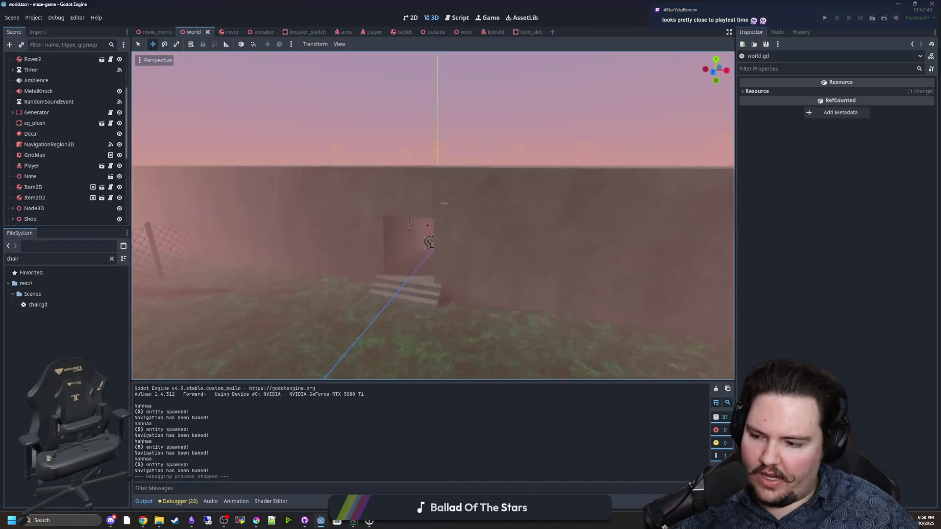
pyautogui.press('s')
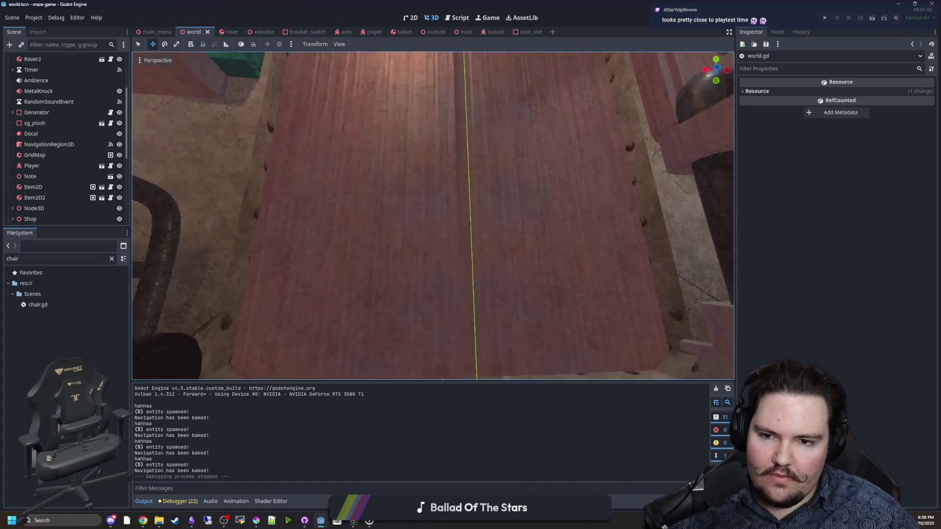
pyautogui.press('e')
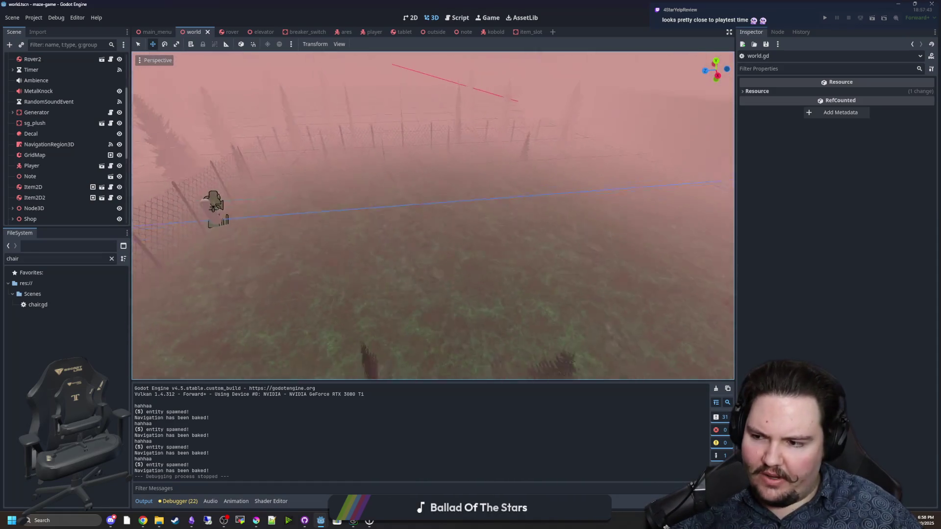
pyautogui.moveTo(431, 188); pyautogui.dragTo(432, 188)
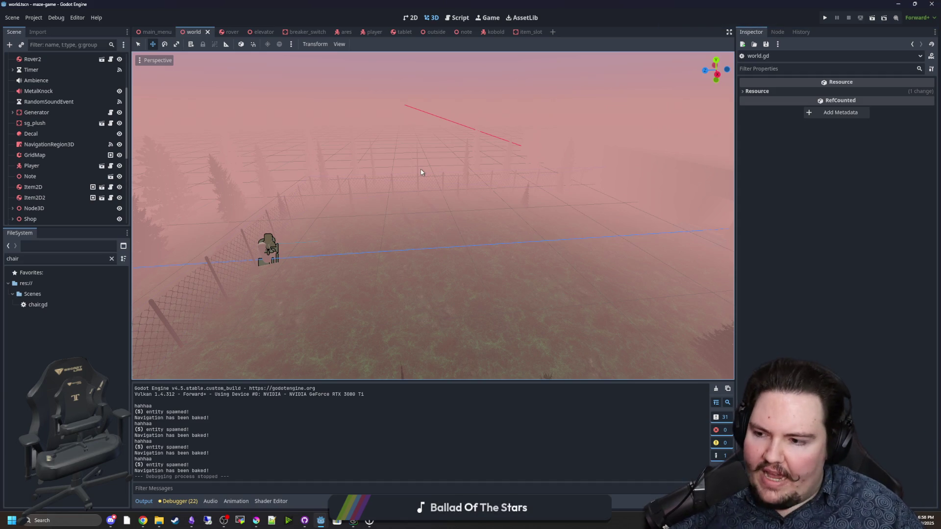
# Orbit, zoom and focus (F) until the Player capsule beside the chain-link fence is centred
pyautogui.moveTo(421, 172); pyautogui.dragTo(419, 194)
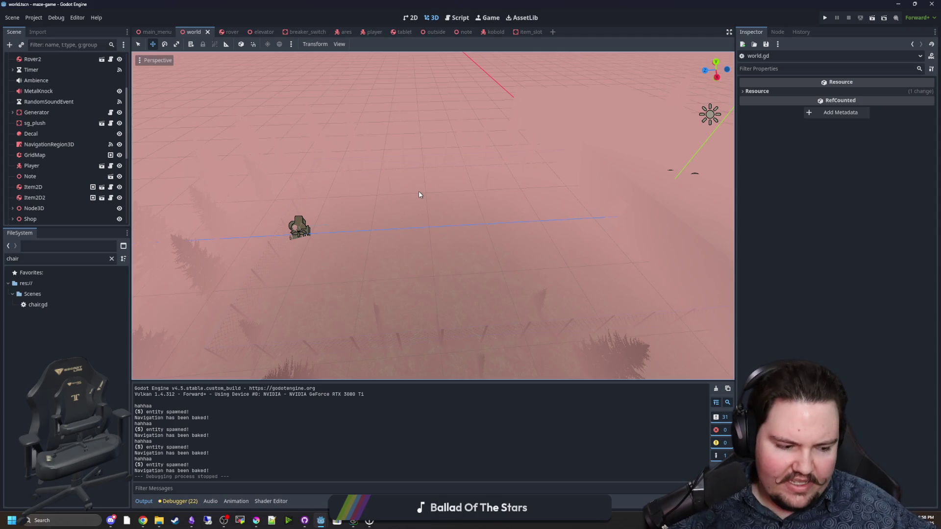
pyautogui.moveTo(419, 194); pyautogui.dragTo(479, 199)
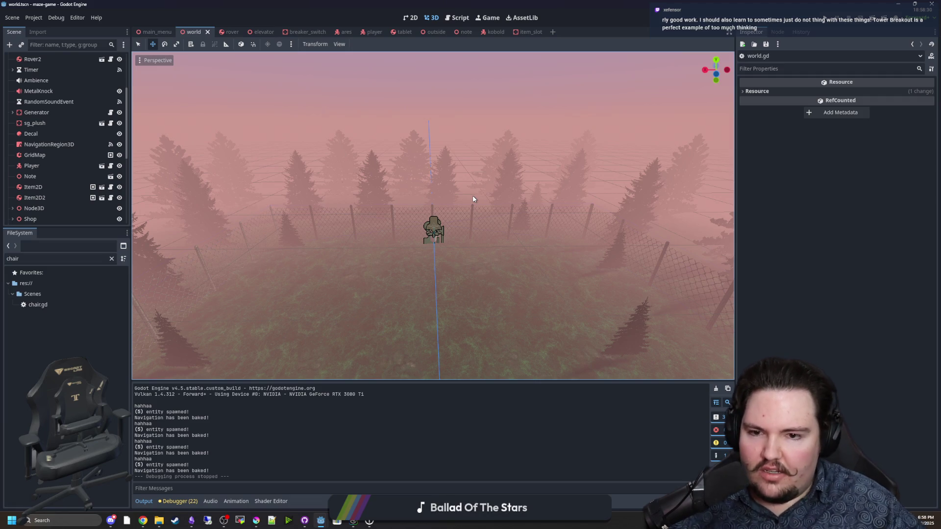
pyautogui.press('f')
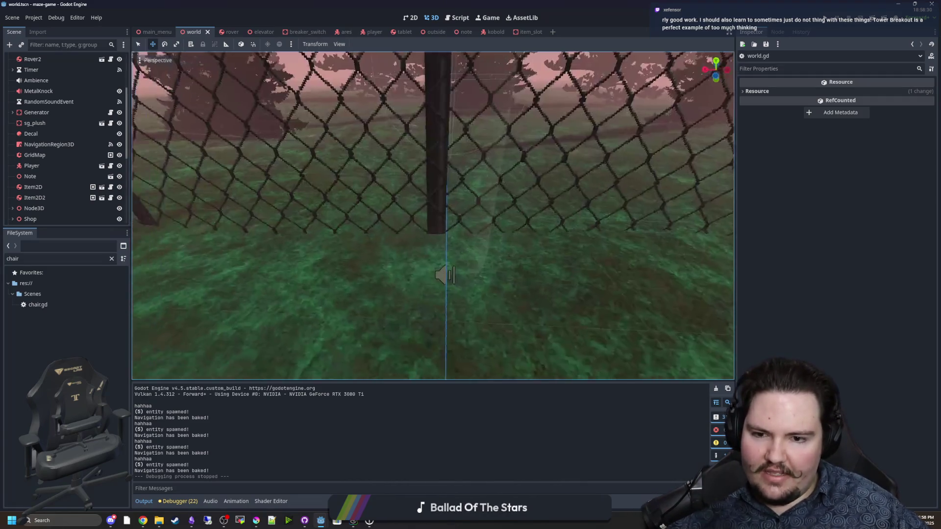
pyautogui.scroll(-3, 422, 215)
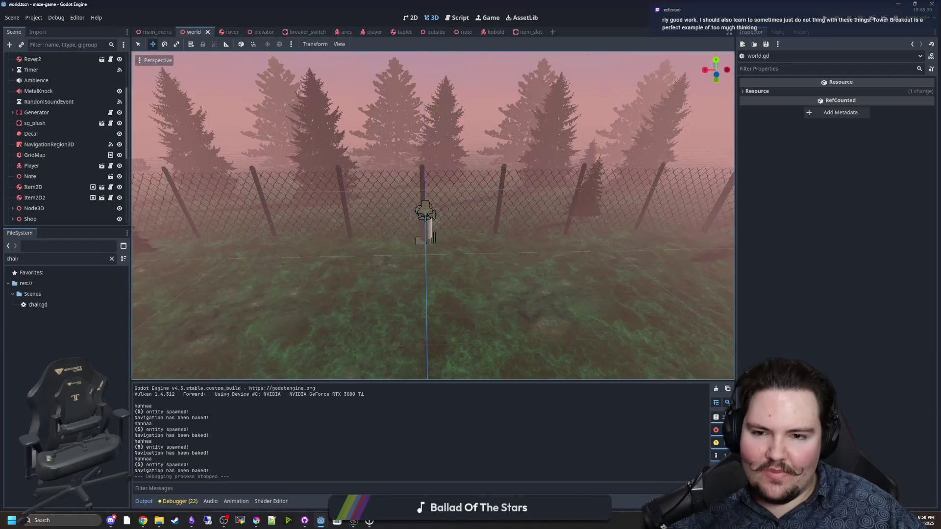
pyautogui.moveTo(422, 216)
pyautogui.mouseDown()
pyautogui.moveTo(441, 215)
pyautogui.moveTo(424, 216)
pyautogui.moveTo(422, 255)
pyautogui.moveTo(414, 216)
pyautogui.moveTo(443, 196)
pyautogui.mouseUp()
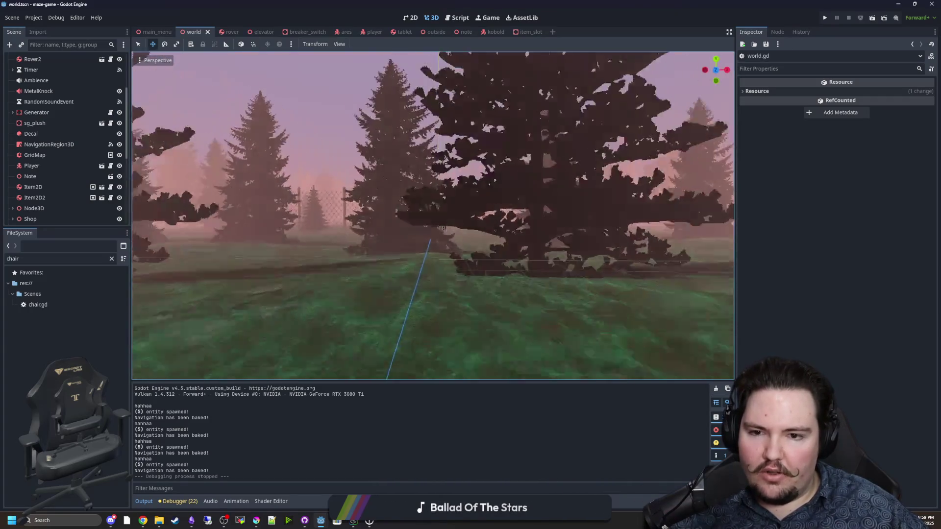
pyautogui.scroll(-5, 433, 215)
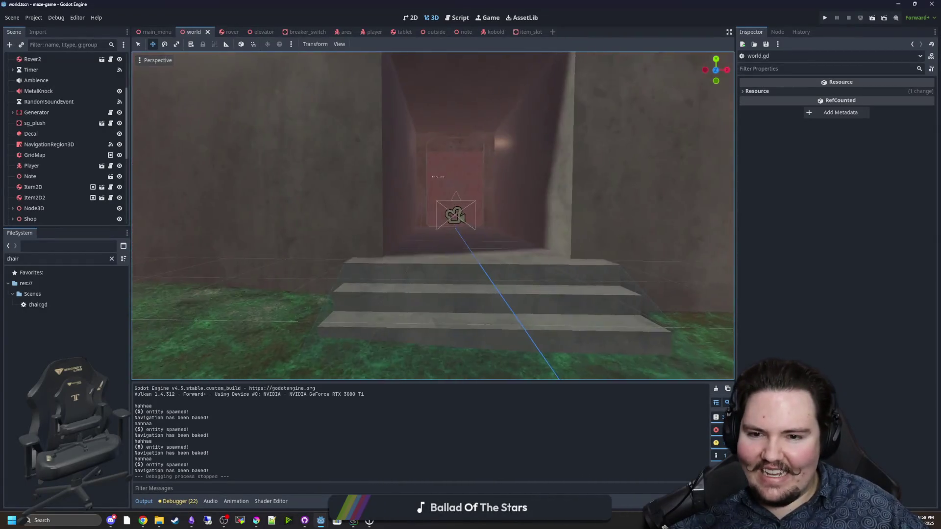
pyautogui.press('w')
pyautogui.moveTo(433, 257); pyautogui.dragTo(432, 333)
pyautogui.moveTo(433, 215)
pyautogui.mouseDown()
pyautogui.moveTo(433, 147)
pyautogui.moveTo(433, 172)
pyautogui.mouseUp()
pyautogui.moveTo(426, 118); pyautogui.dragTo(431, 262)
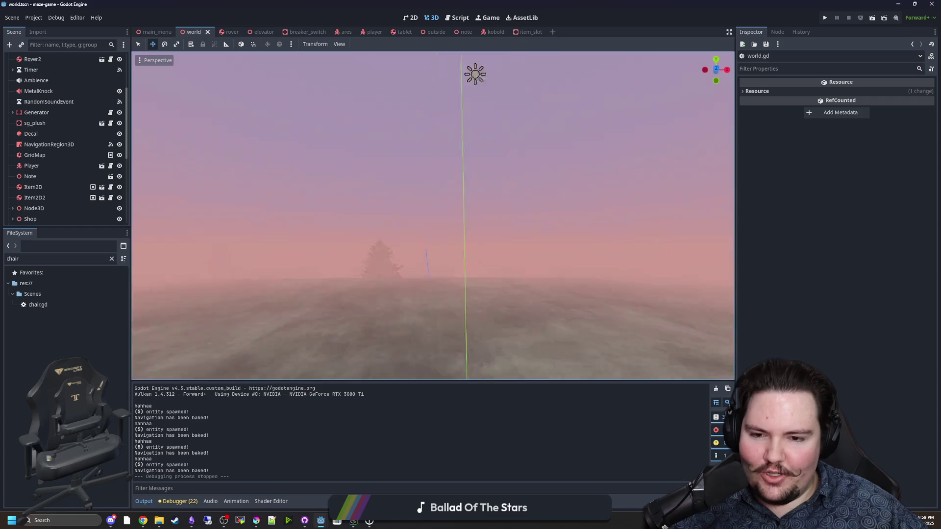
pyautogui.moveTo(433, 216)
pyautogui.mouseDown()
pyautogui.moveTo(433, 172)
pyautogui.moveTo(432, 211)
pyautogui.moveTo(490, 213)
pyautogui.mouseUp()
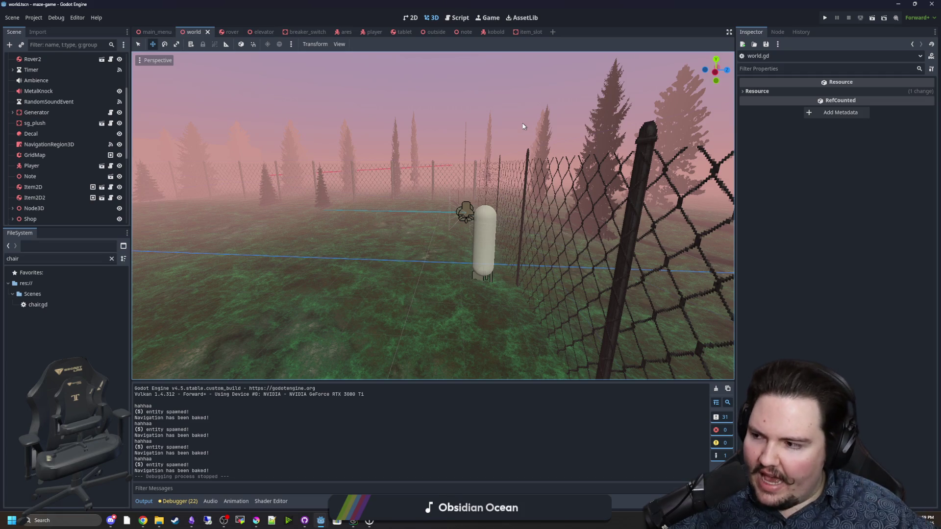
pyautogui.moveTo(508, 296)
pyautogui.mouseDown()
pyautogui.moveTo(284, 294)
pyautogui.moveTo(304, 293)
pyautogui.mouseUp()
pyautogui.press('w')
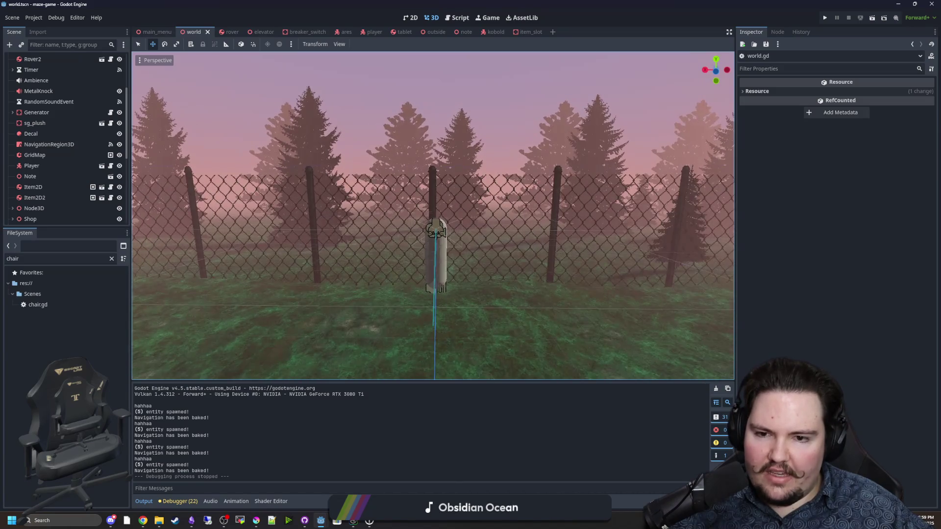
pyautogui.press('w')
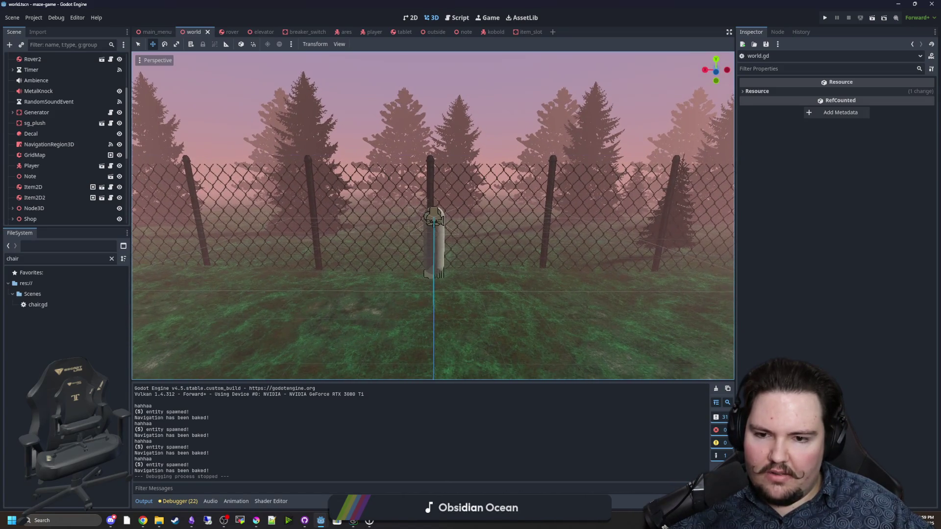
pyautogui.press('s')
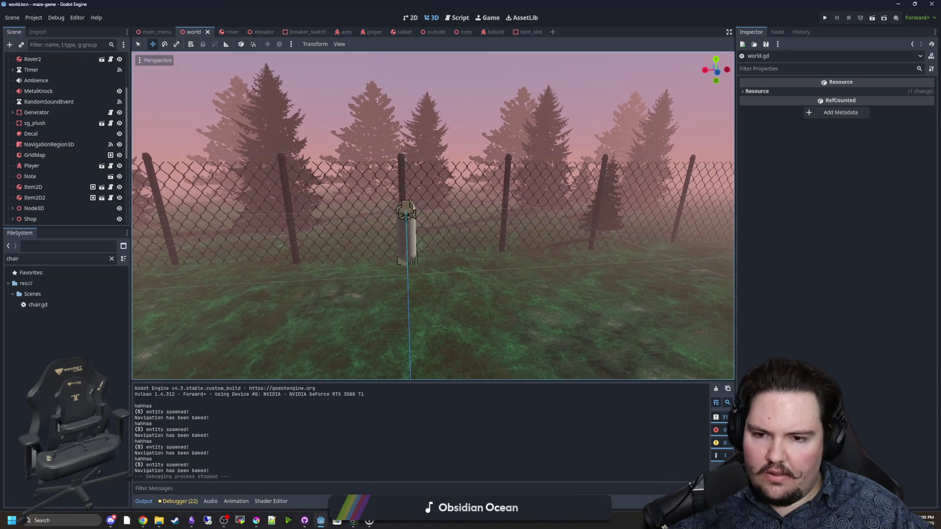
pyautogui.press('d')
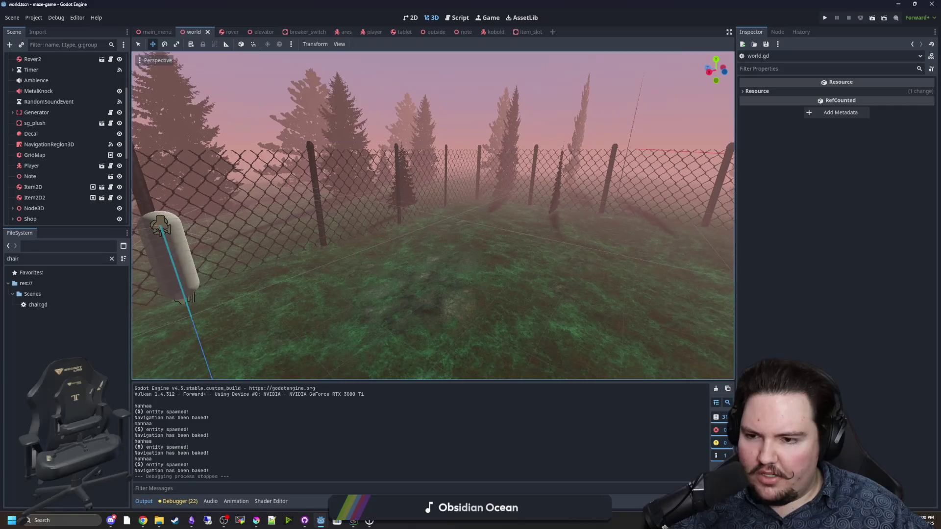
pyautogui.press('w')
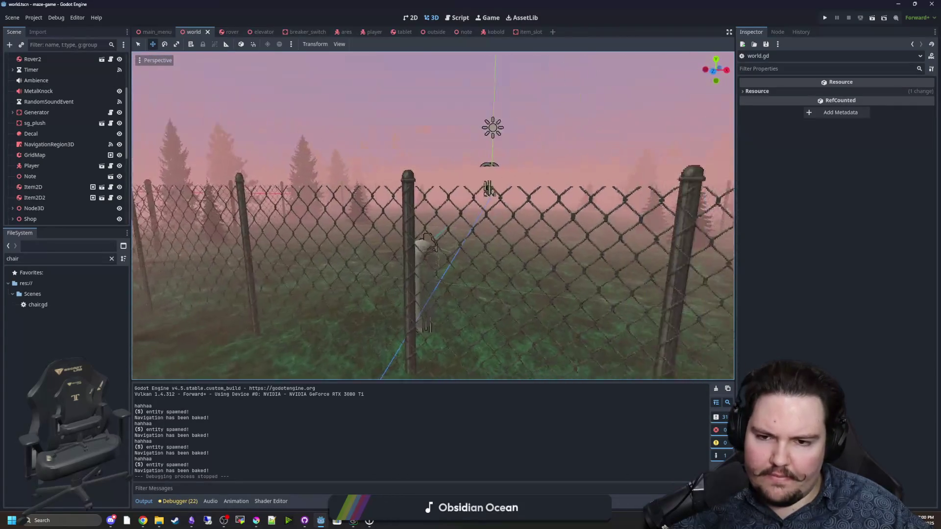
pyautogui.press('w')
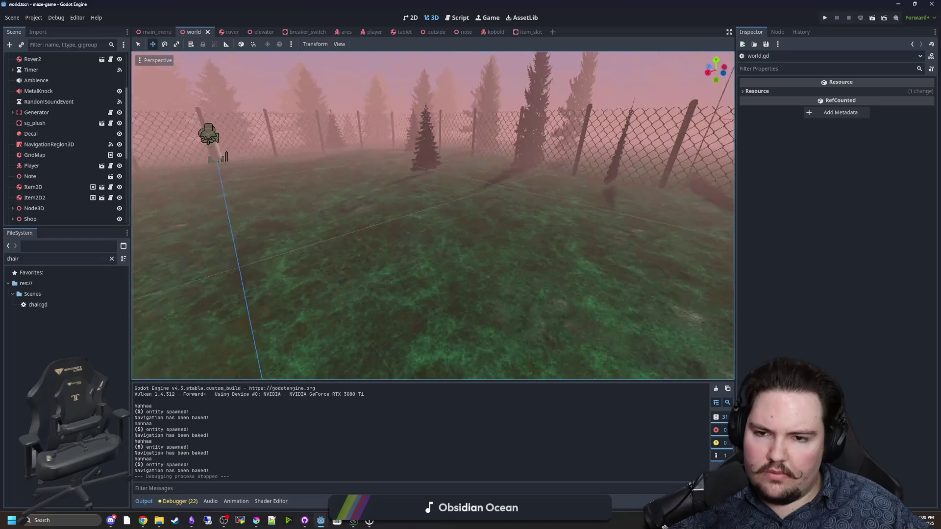
pyautogui.press('w')
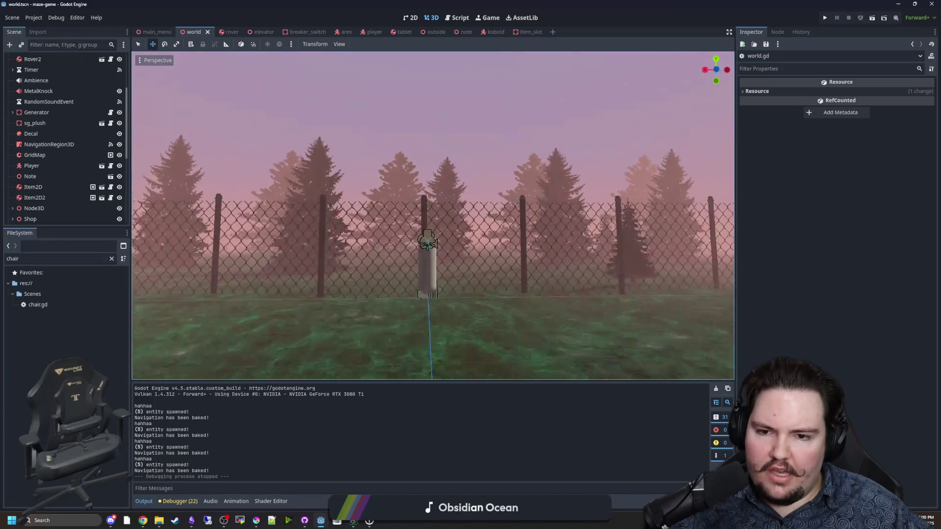
pyautogui.press('w')
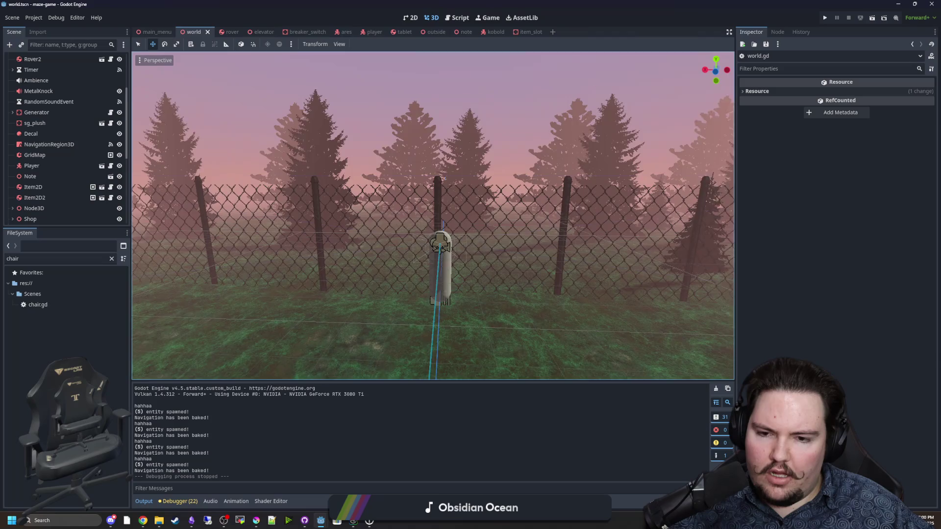
pyautogui.press('s')
pyautogui.scroll(2, 433, 216)
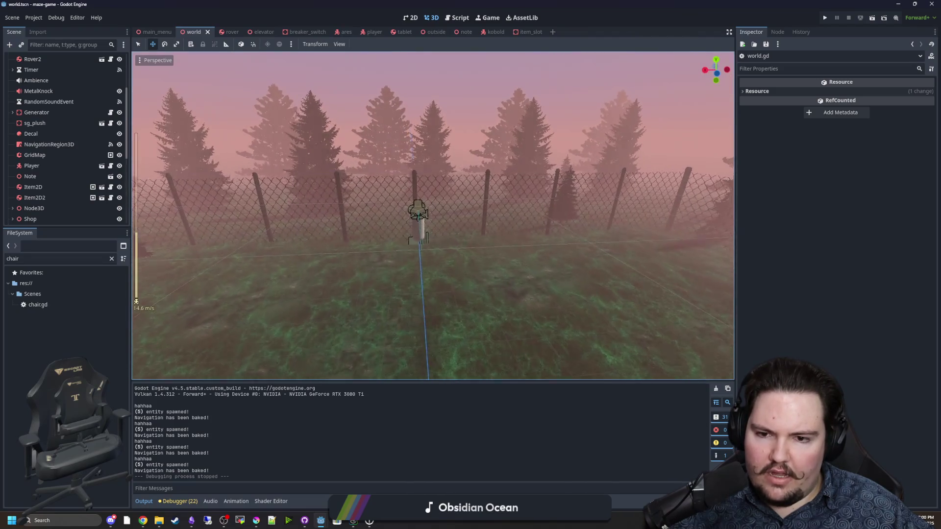
pyautogui.scroll(-10, 432, 215)
pyautogui.press('w')
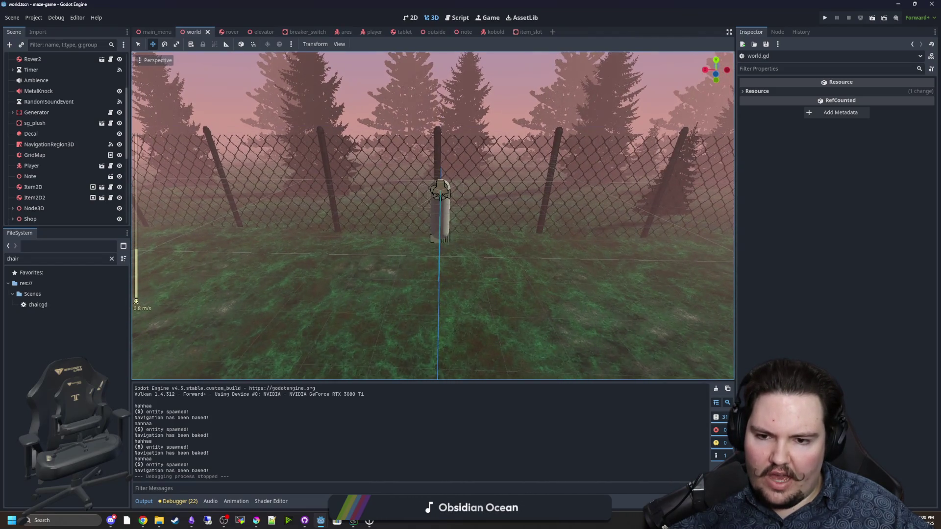
pyautogui.press('w')
pyautogui.press('d')
pyautogui.press('d')
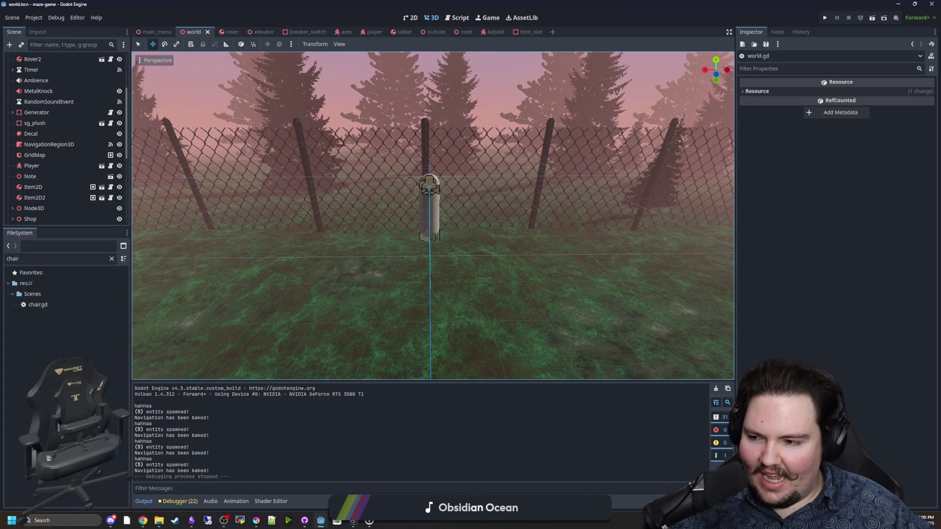
pyautogui.press('s')
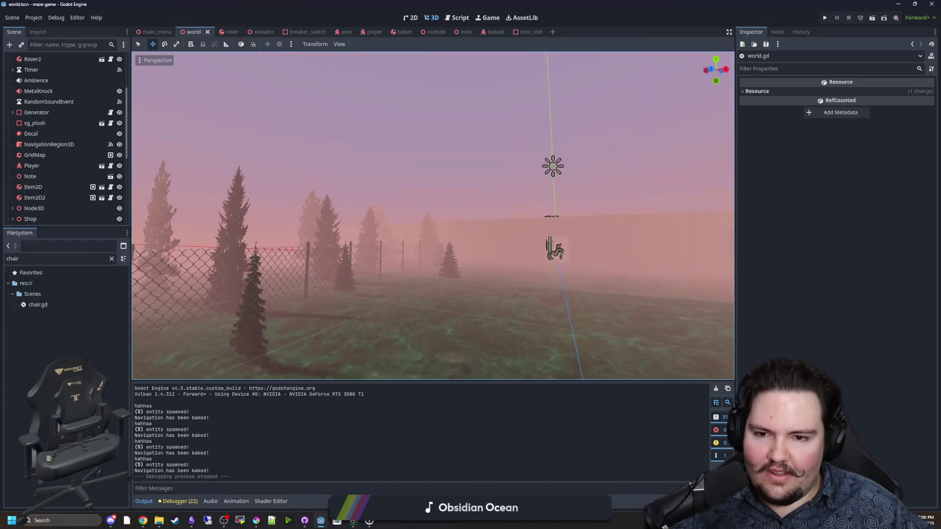
pyautogui.press('w')
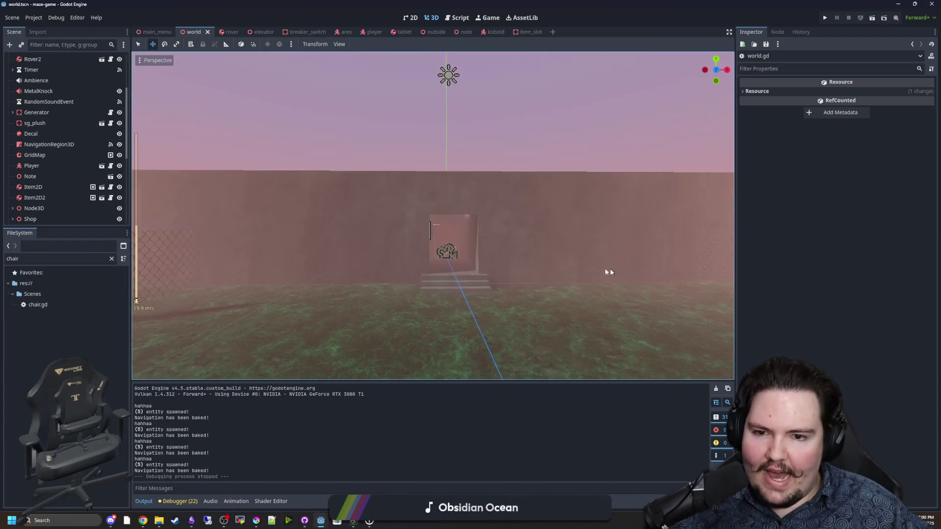
pyautogui.scroll(2, 604, 267)
pyautogui.press('w')
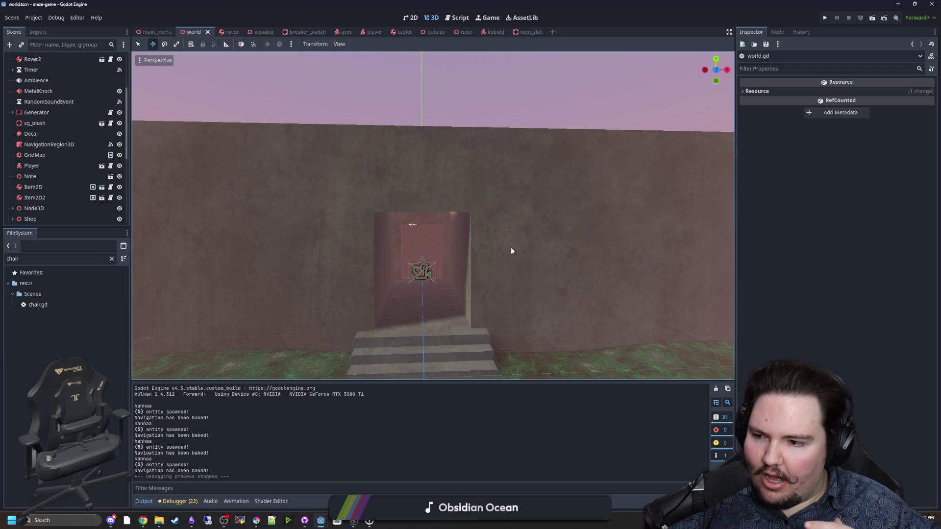
pyautogui.press('w')
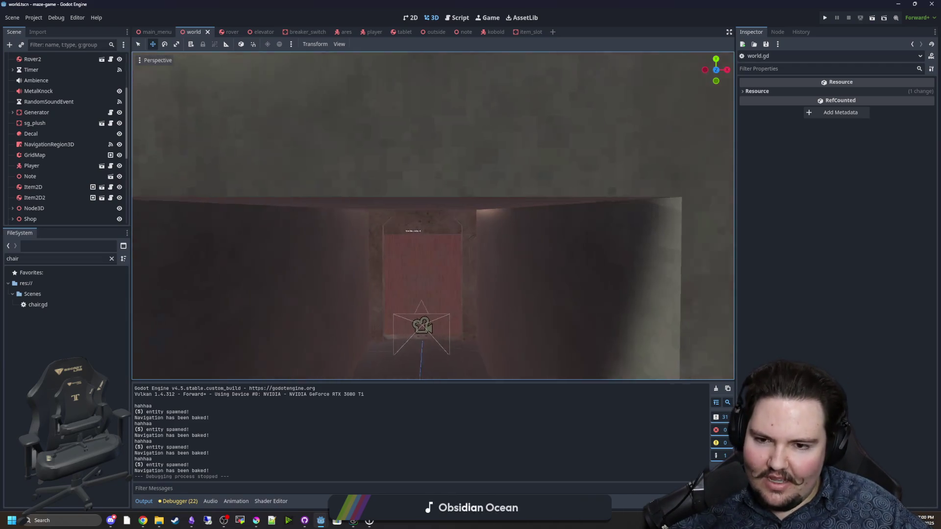
pyautogui.scroll(2, 532, 252)
pyautogui.press('w')
pyautogui.scroll(-4, 432, 215)
pyautogui.press('w')
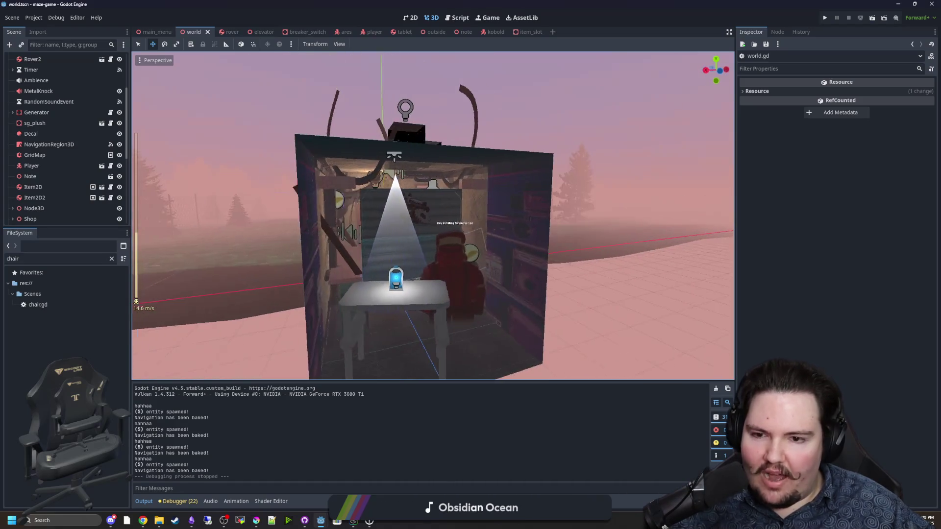
pyautogui.scroll(-2, 433, 216)
pyautogui.press('w')
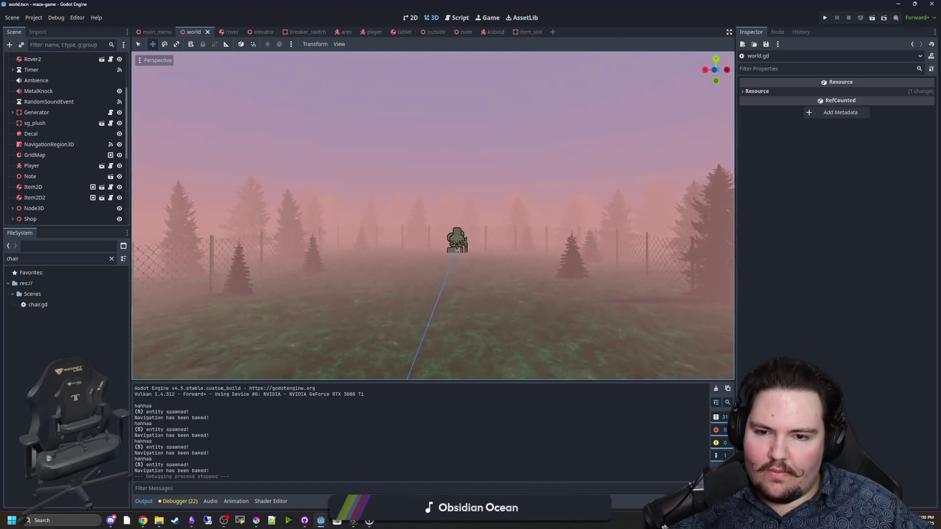
pyautogui.press('w')
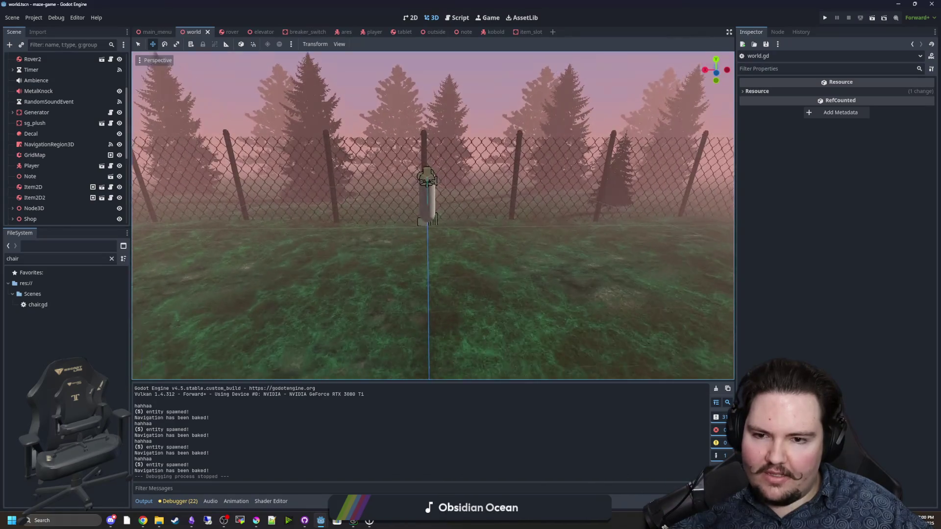
pyautogui.press('s')
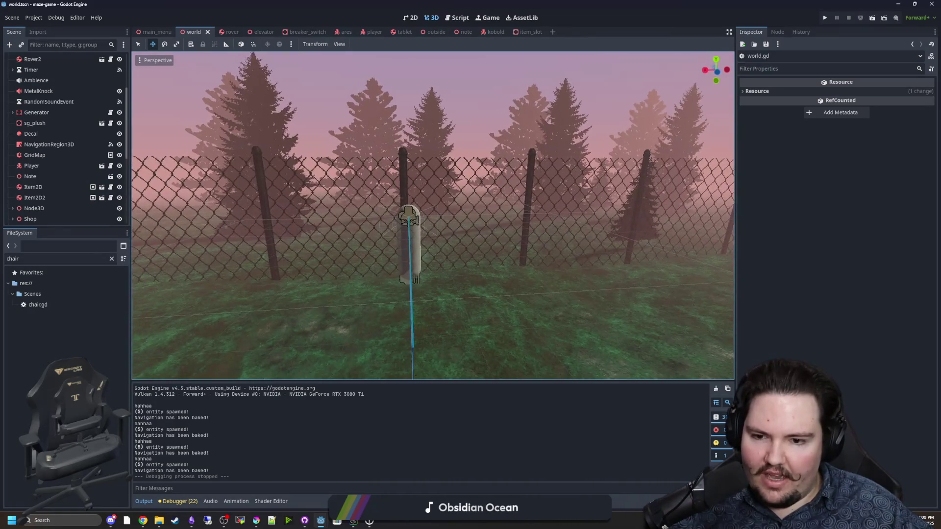
pyautogui.scroll(-3, 433, 215)
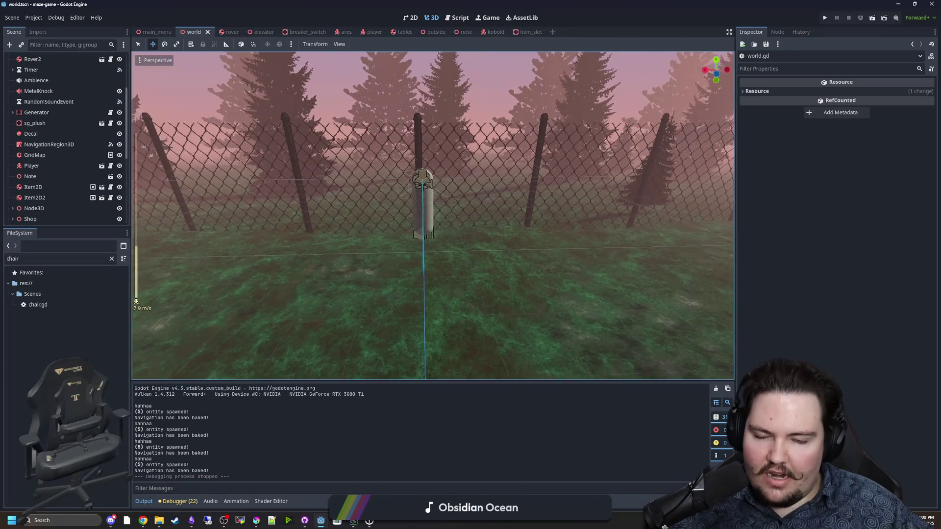
pyautogui.press('w')
pyautogui.press('s')
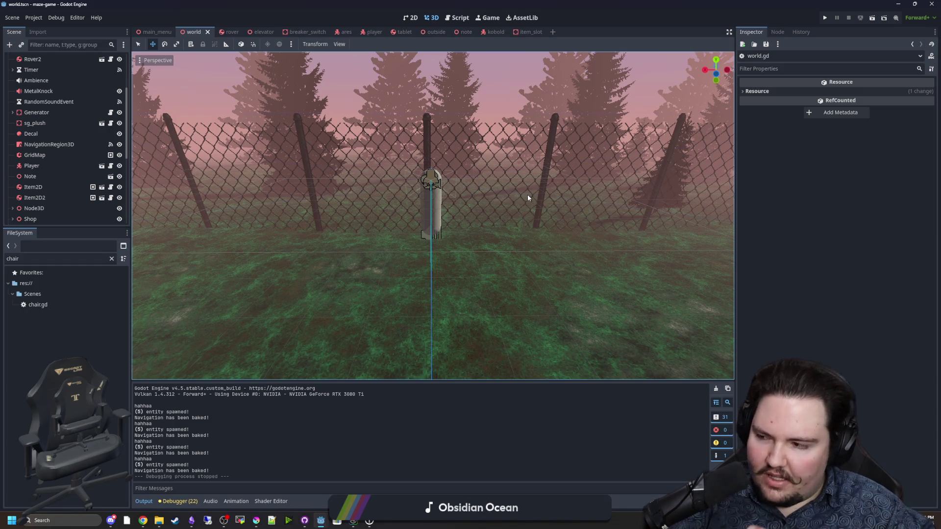
pyautogui.moveTo(527, 198)
pyautogui.mouseDown()
pyautogui.moveTo(710, 230)
pyautogui.moveTo(467, 190)
pyautogui.mouseUp()
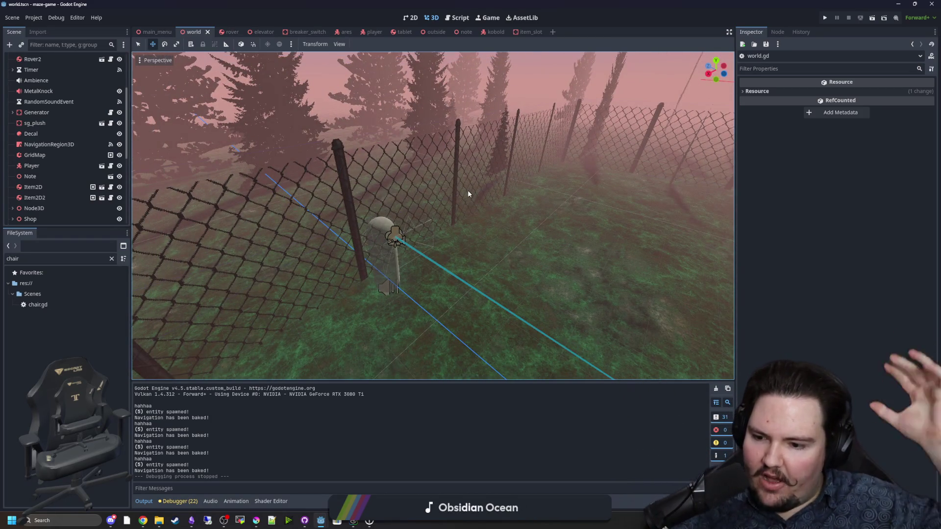
pyautogui.moveTo(468, 190)
pyautogui.mouseDown()
pyautogui.moveTo(362, 201)
pyautogui.moveTo(362, 274)
pyautogui.moveTo(363, 211)
pyautogui.moveTo(363, 257)
pyautogui.moveTo(362, 230)
pyautogui.moveTo(373, 245)
pyautogui.moveTo(360, 240)
pyautogui.moveTo(502, 174)
pyautogui.mouseUp()
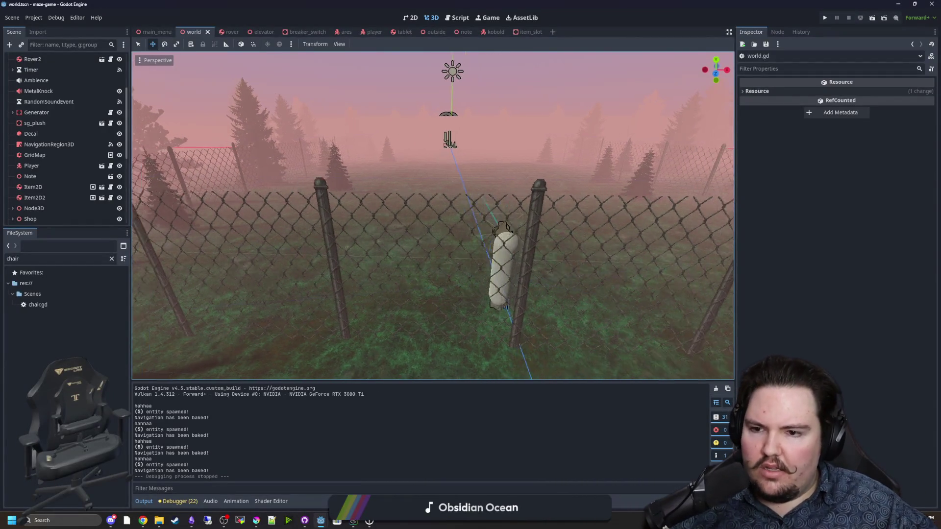
pyautogui.moveTo(502, 174); pyautogui.dragTo(471, 178)
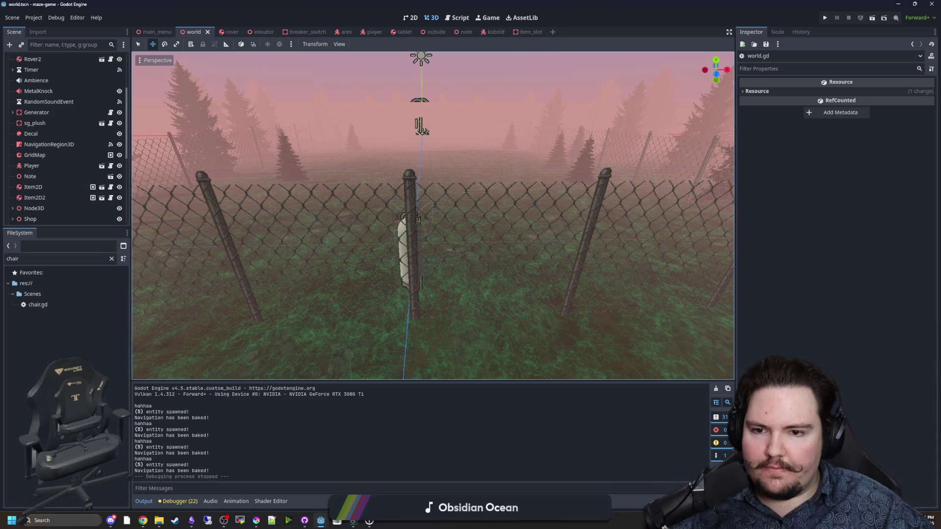
# Fly the view through the fence toward the bench room, then open a new Chrome window
pyautogui.press('w')
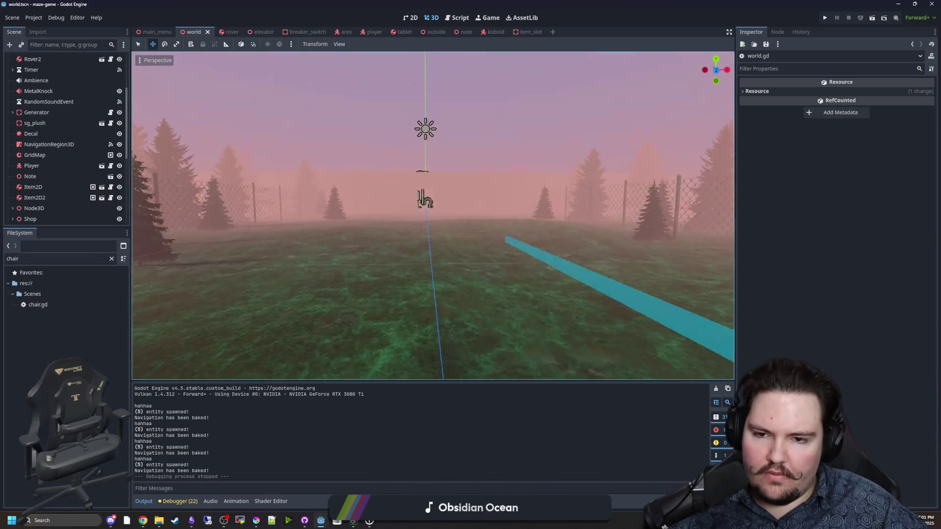
pyautogui.press('w')
pyautogui.scroll(3, 433, 216)
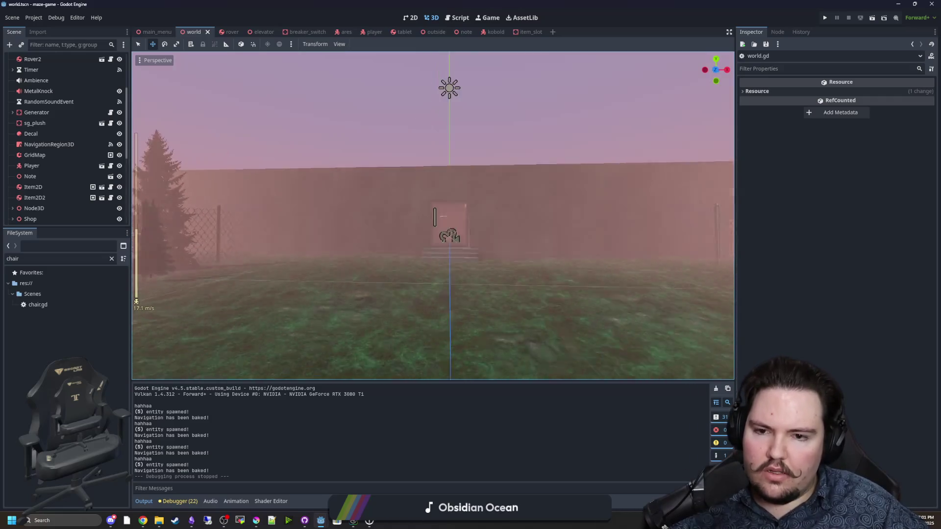
pyautogui.scroll(2, 433, 216)
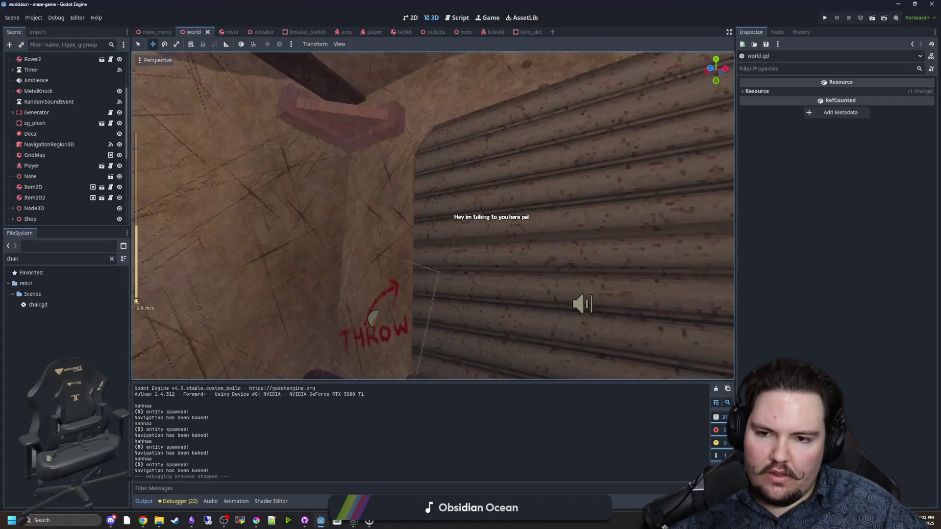
pyautogui.press('w')
pyautogui.scroll(-2, 432, 216)
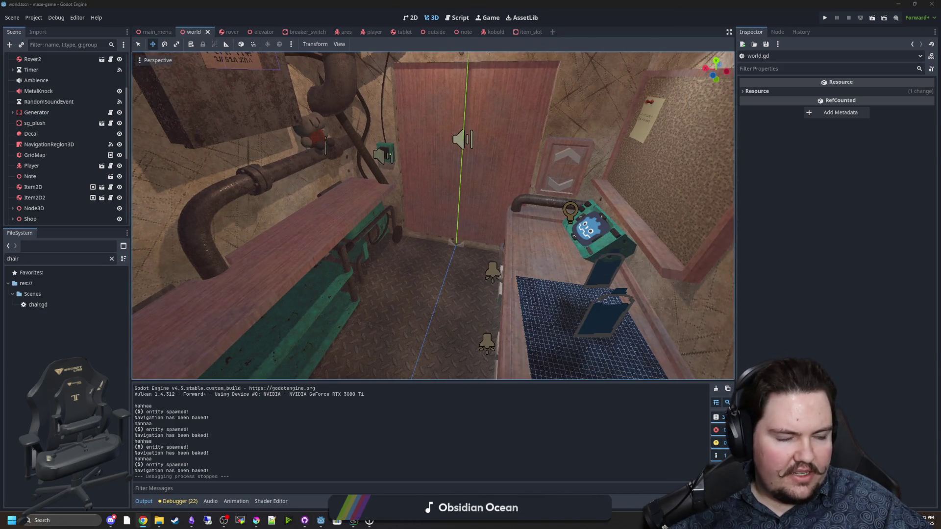
pyautogui.press('w')
pyautogui.scroll(-2, 543, 178)
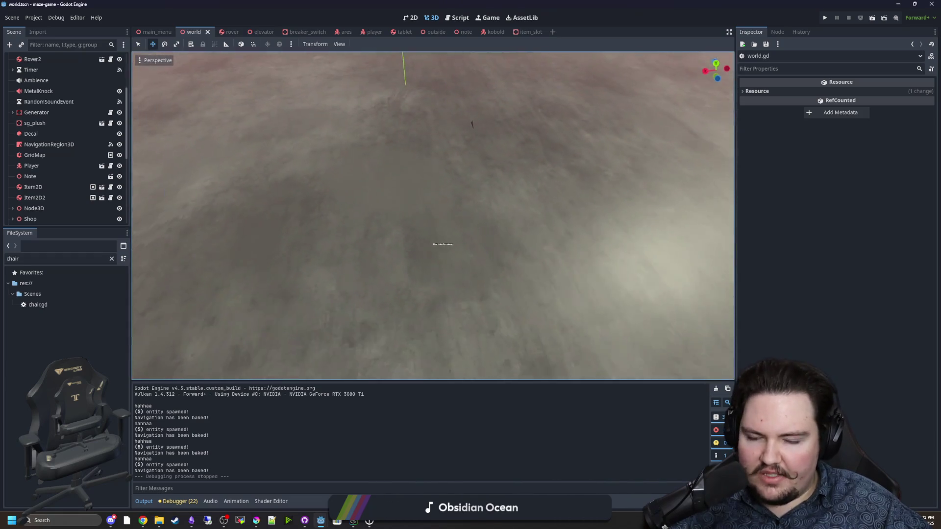
pyautogui.press('super+3')
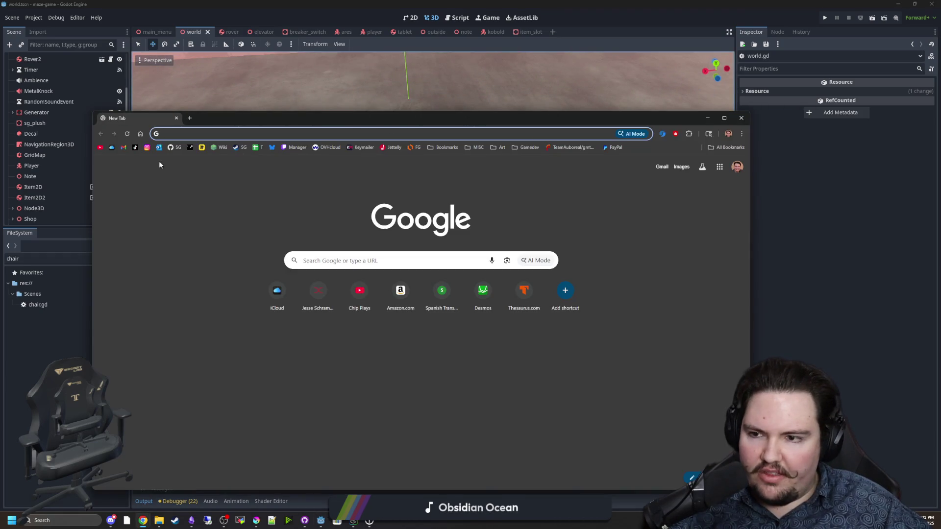
# Open Deadlift from Steamworks Recent Apps in a maximized browser window
pyautogui.click(190, 147)
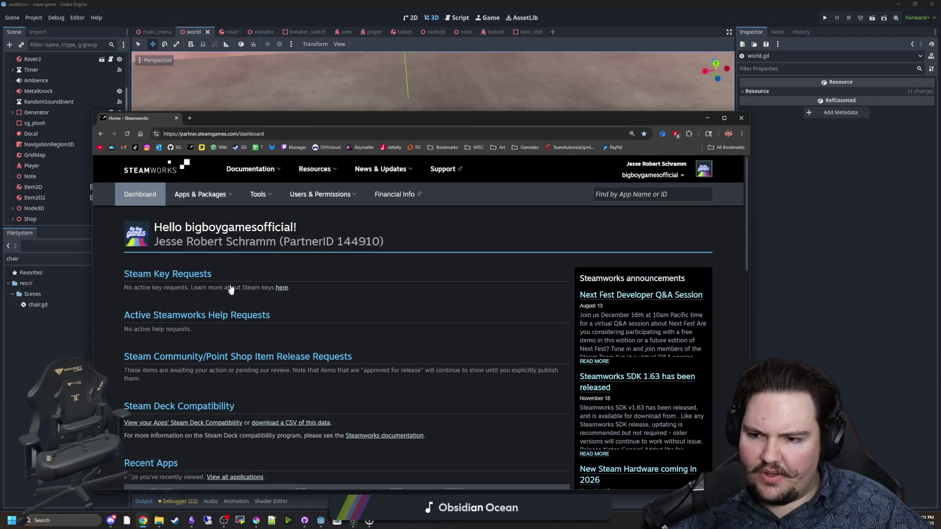
pyautogui.click(295, 312)
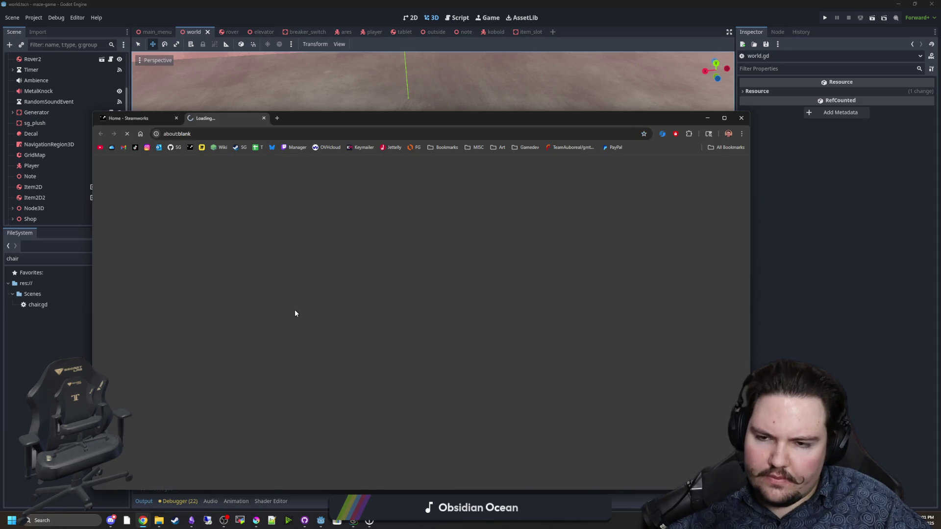
pyautogui.doubleClick(449, 118)
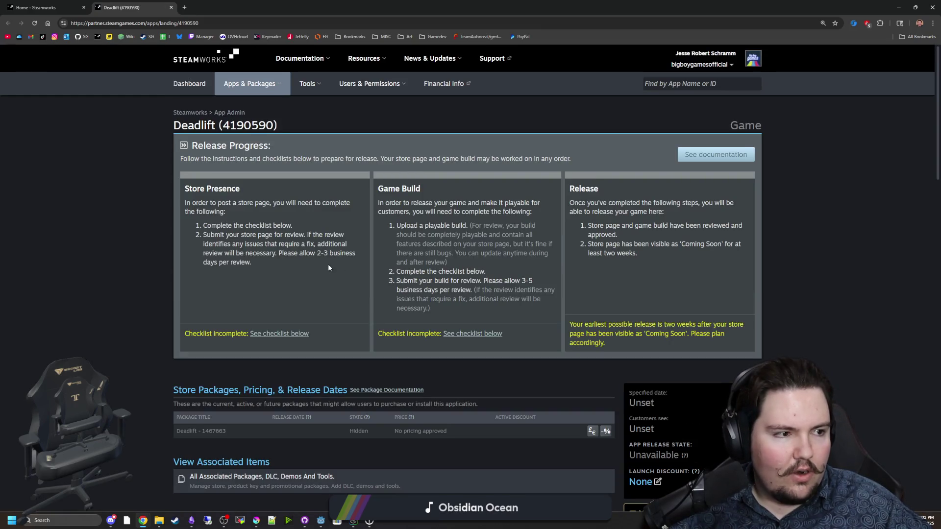
# Scroll through the Deadlift app landing page and its release-progress checklists
pyautogui.scroll(-2, 142, 273)
pyautogui.rightClick(140, 272)
pyautogui.click(117, 216)
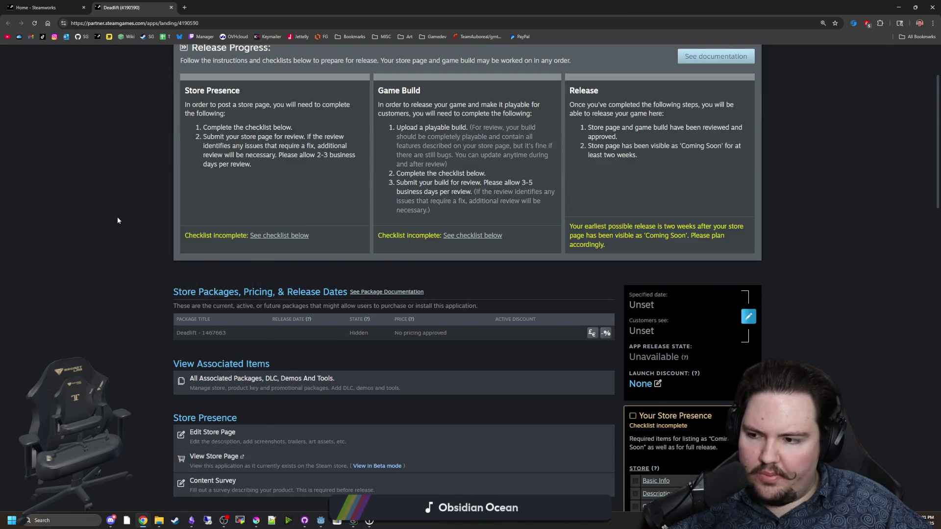
pyautogui.scroll(-3, 117, 217)
pyautogui.scroll(-2, 667, 288)
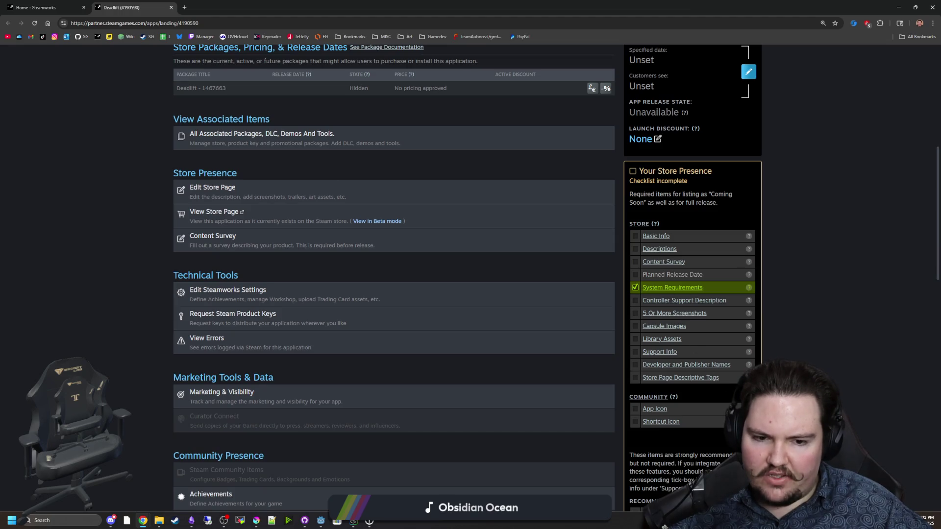
pyautogui.hotkey('ctrl', 'a')
pyautogui.click(856, 301)
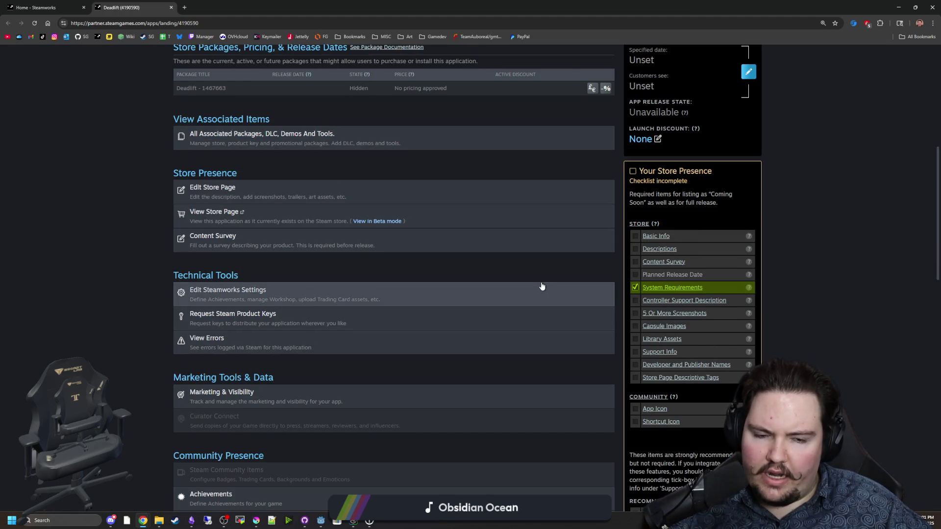
pyautogui.scroll(-3, 539, 284)
pyautogui.scroll(-6, 78, 282)
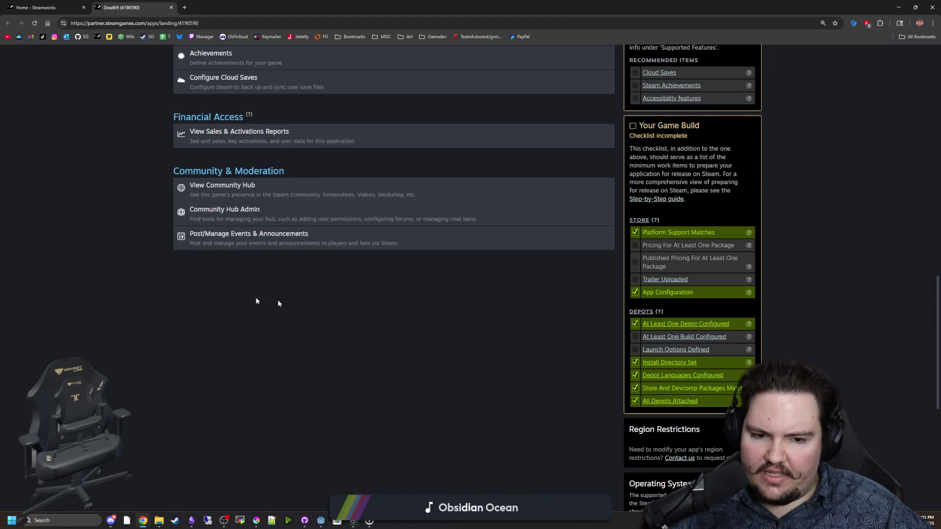
pyautogui.scroll(-4, 472, 313)
pyautogui.scroll(6, 503, 292)
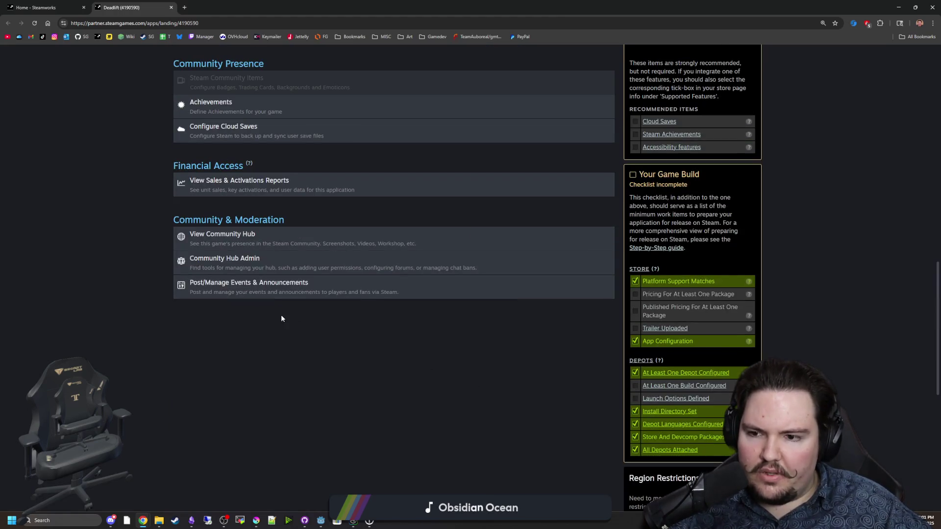
pyautogui.scroll(2, 108, 322)
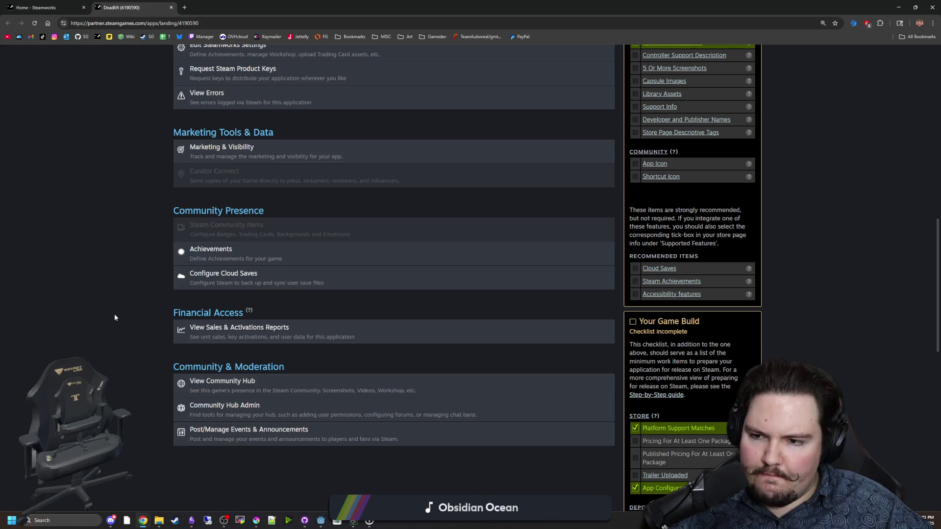
pyautogui.scroll(4, 115, 318)
pyautogui.scroll(3, 115, 317)
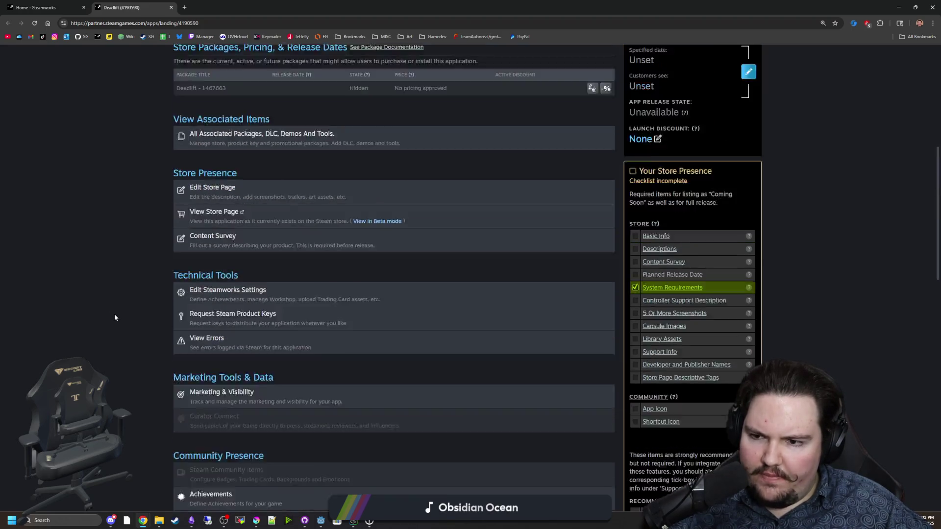
pyautogui.scroll(-3, 115, 315)
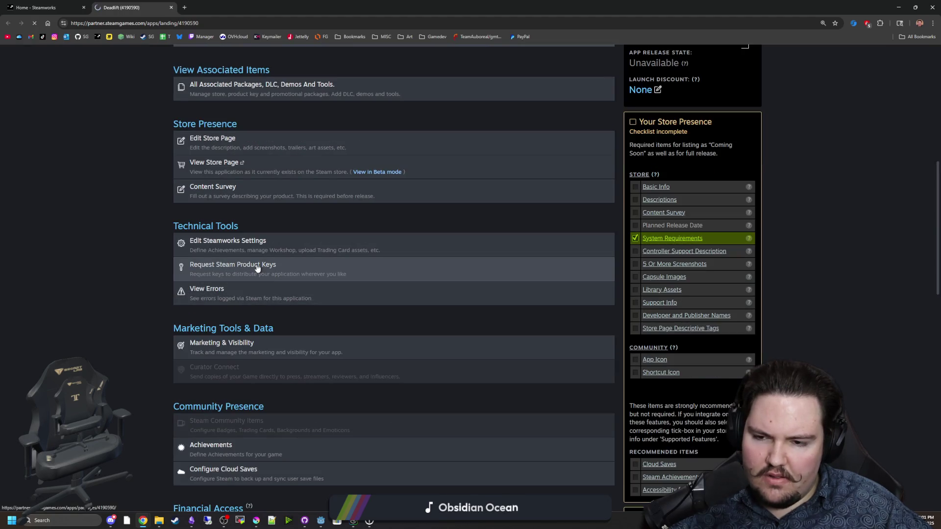
pyautogui.scroll(-6, 302, 286)
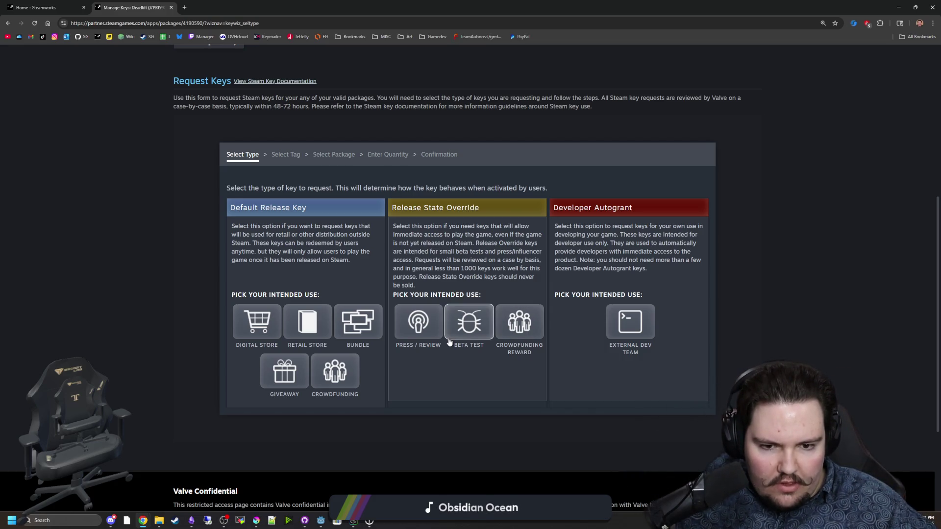
# Scroll the Deadlift Manage Keys page, then shrink the browser window to reveal the Godot editor
pyautogui.scroll(6, 449, 342)
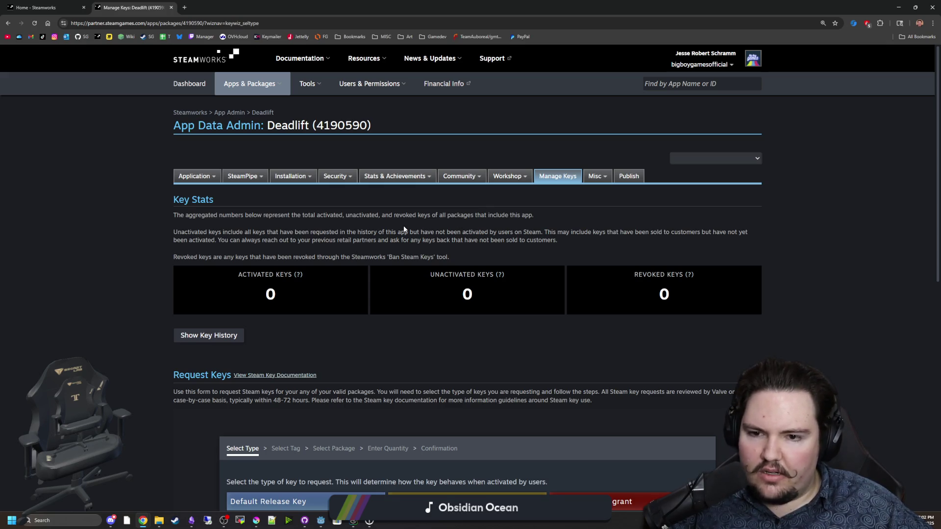
pyautogui.scroll(-10, 403, 225)
pyautogui.scroll(7, 390, 240)
pyautogui.scroll(5, 390, 237)
pyautogui.moveTo(390, 8)
pyautogui.mouseDown()
pyautogui.moveTo(390, 296)
pyautogui.moveTo(442, 267)
pyautogui.moveTo(443, 294)
pyautogui.moveTo(426, 255)
pyautogui.moveTo(431, 275)
pyautogui.moveTo(433, 244)
pyautogui.moveTo(438, 255)
pyautogui.moveTo(456, 252)
pyautogui.moveTo(444, 254)
pyautogui.mouseUp()
pyautogui.click(390, 300)
# Return to the Godot editor and fly the 3D view around the fence, figure and building
pyautogui.click(404, 295)
pyautogui.scroll(2, 444, 254)
pyautogui.scroll(-10, 444, 254)
pyautogui.scroll(-5, 444, 254)
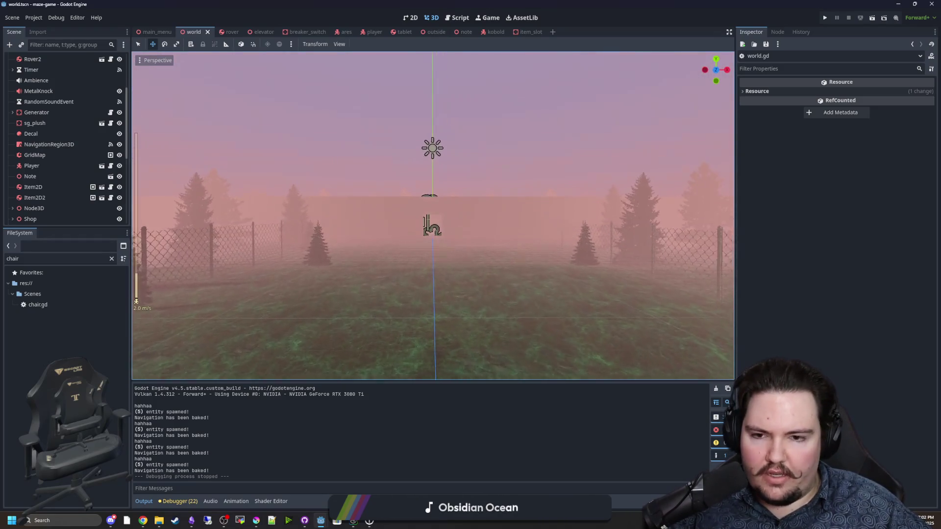
pyautogui.moveTo(444, 253); pyautogui.dragTo(444, 253)
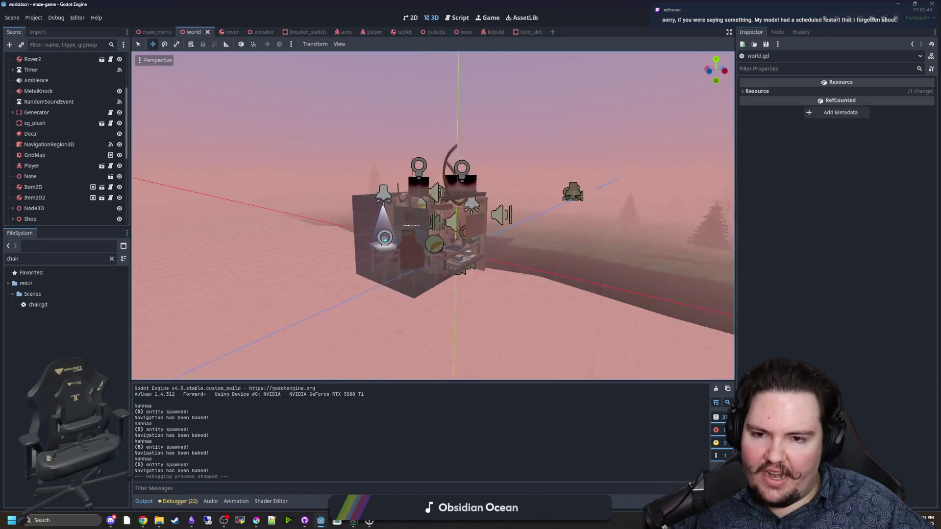
pyautogui.moveTo(444, 254); pyautogui.dragTo(444, 253)
# Clear the 'chair' filter so FileSystem lists the whole res:// tree
pyautogui.scroll(4, 444, 254)
pyautogui.scroll(5, 444, 253)
pyautogui.scroll(4, 54, 113)
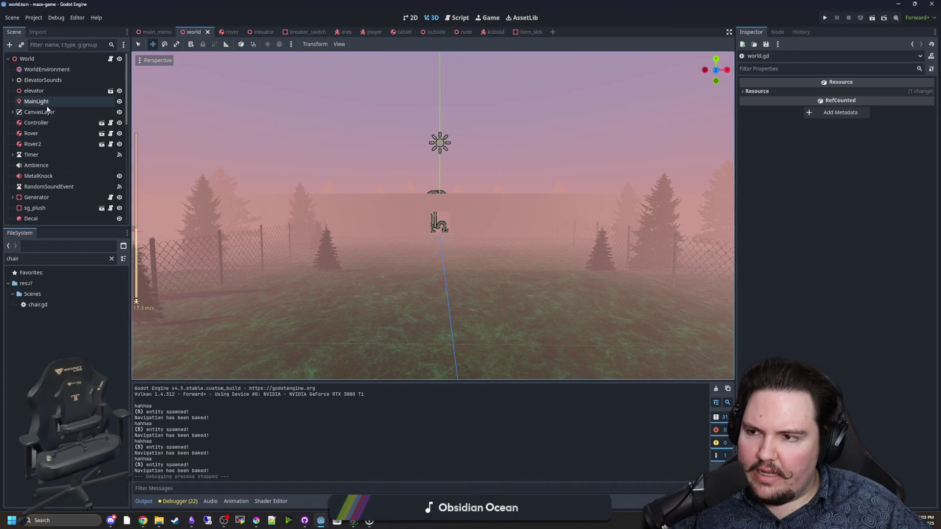
pyautogui.click(112, 259)
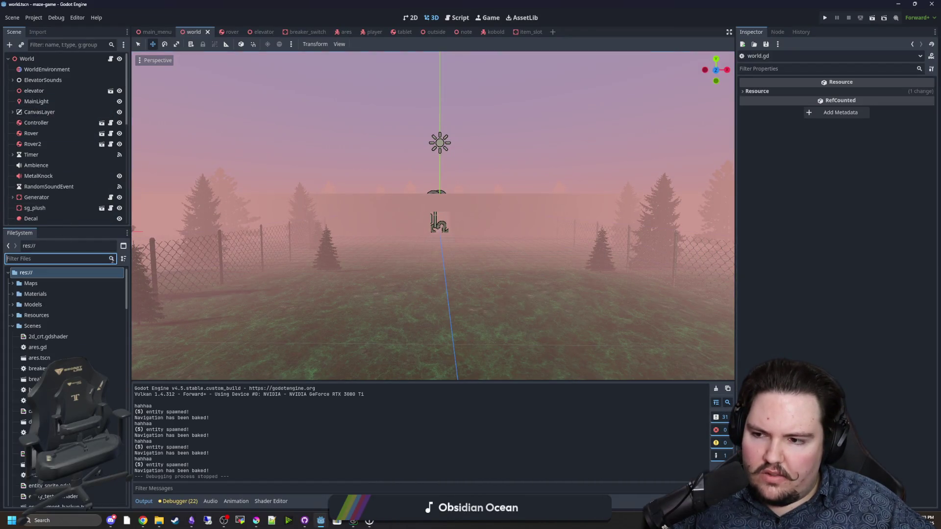
# Open player.gd through a 'player' filter and delete the commented-out flashlight lines
pyautogui.write('player')
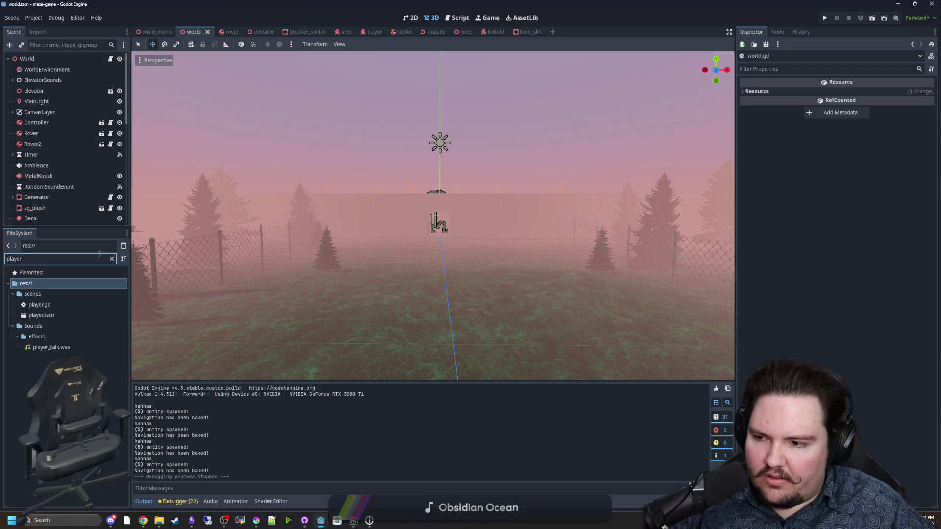
pyautogui.doubleClick(42, 304)
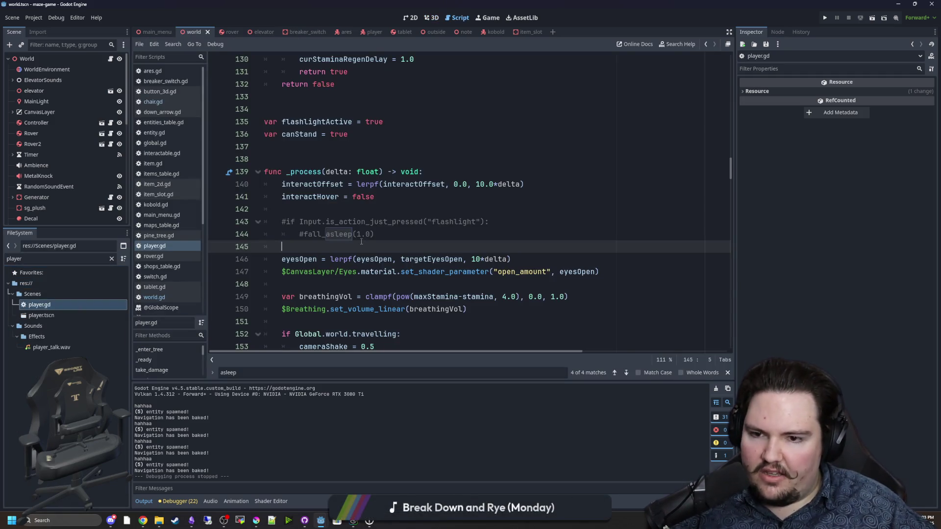
pyautogui.hotkey('shift', 'Up')
pyautogui.hotkey('shift', 'Up')
pyautogui.hotkey('shift', 'Up')
pyautogui.hotkey('shift', 'Down')
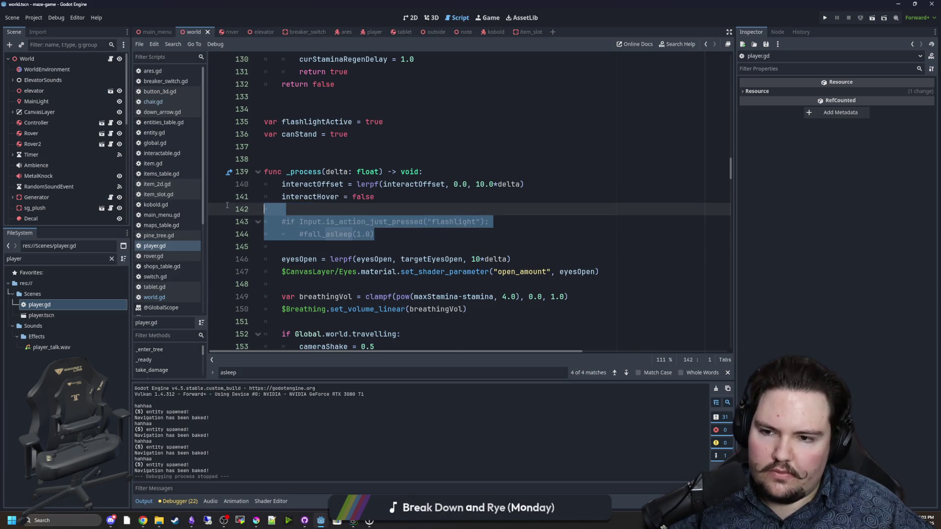
pyautogui.press('BackSpace')
# Check the blank lines 138 and 133 in _process, then save player.gd
pyautogui.click(297, 217)
pyautogui.scroll(2, 304, 226)
pyautogui.click(313, 237)
pyautogui.scroll(2, 313, 236)
pyautogui.click(323, 249)
pyautogui.hotkey('ctrl', 's')
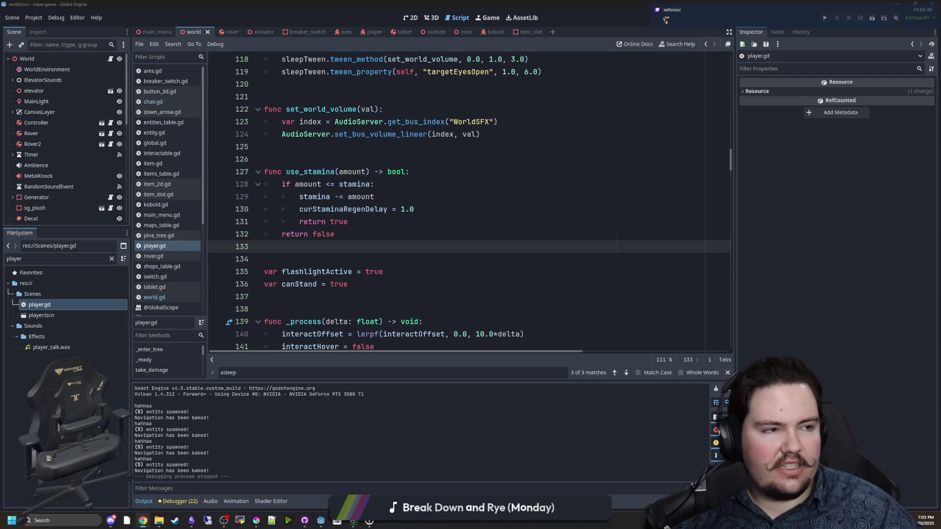
pyautogui.write('steam next fest')
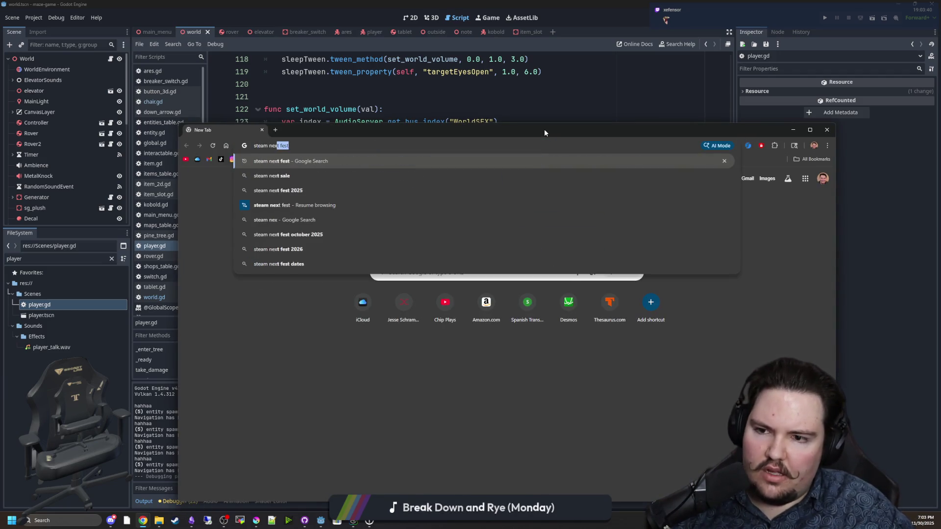
pyautogui.press('Return')
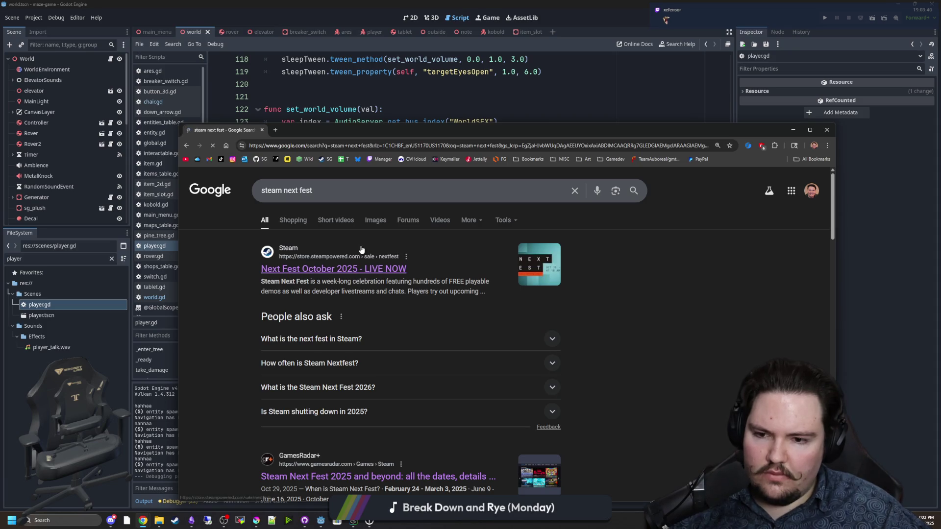
pyautogui.scroll(-2, 329, 245)
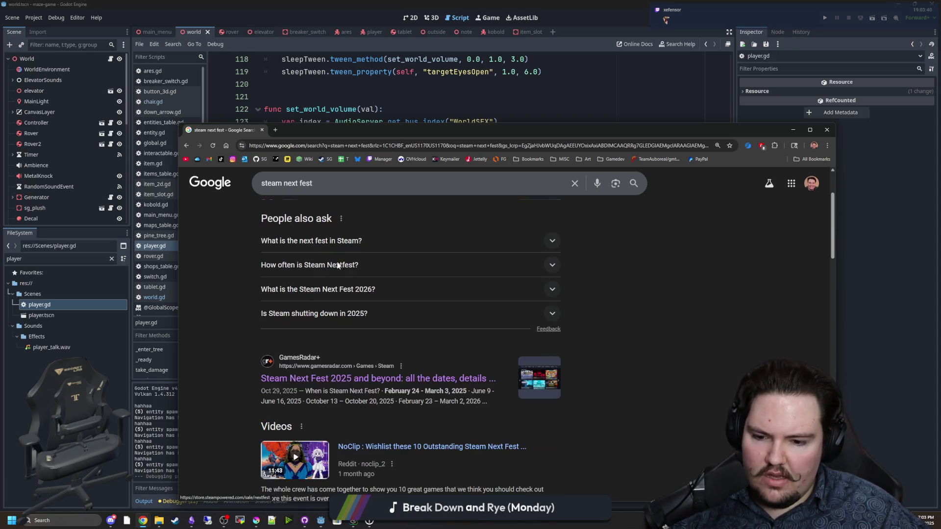
pyautogui.middleClick(442, 385)
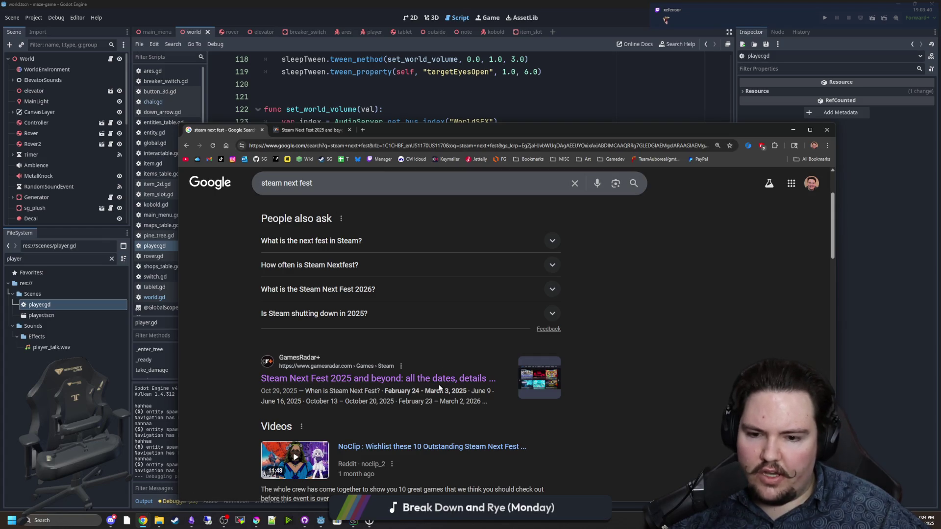
pyautogui.click(309, 130)
pyautogui.scroll(-15, 473, 395)
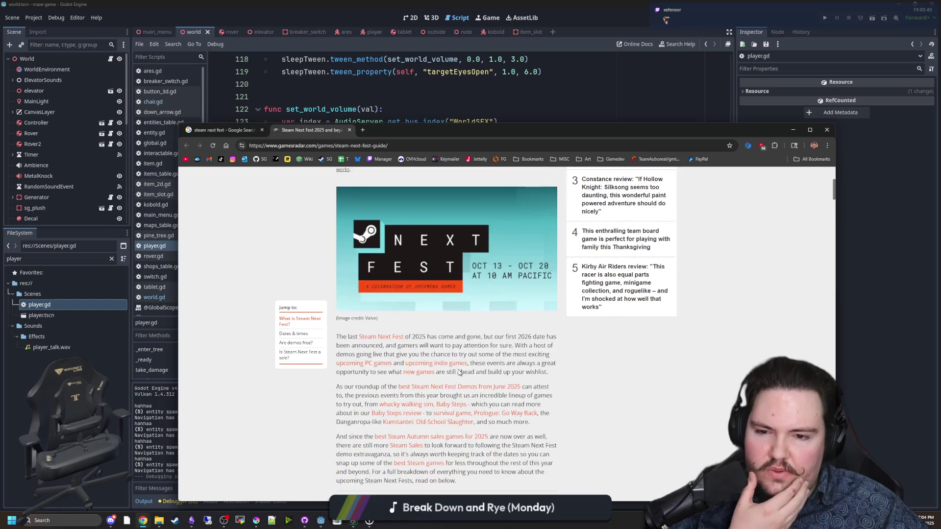
pyautogui.scroll(-7, 472, 395)
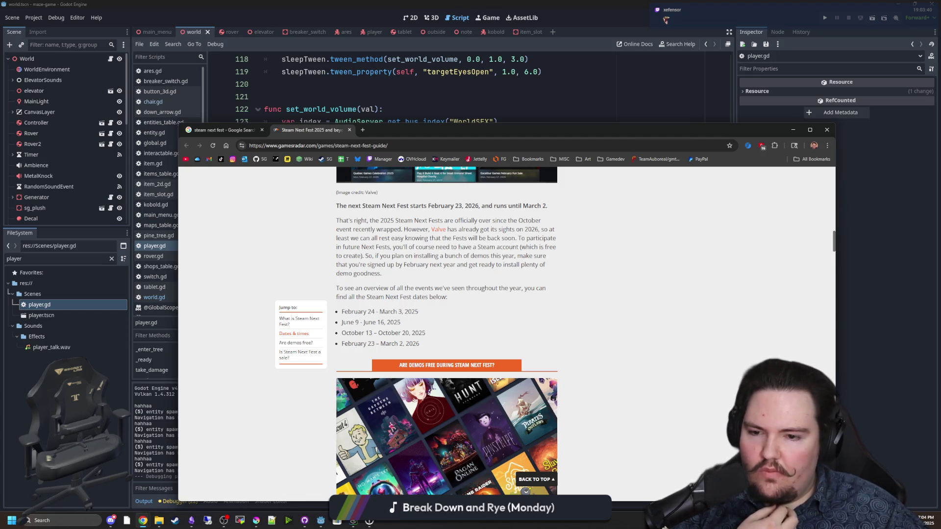
pyautogui.moveTo(341, 323); pyautogui.dragTo(415, 329)
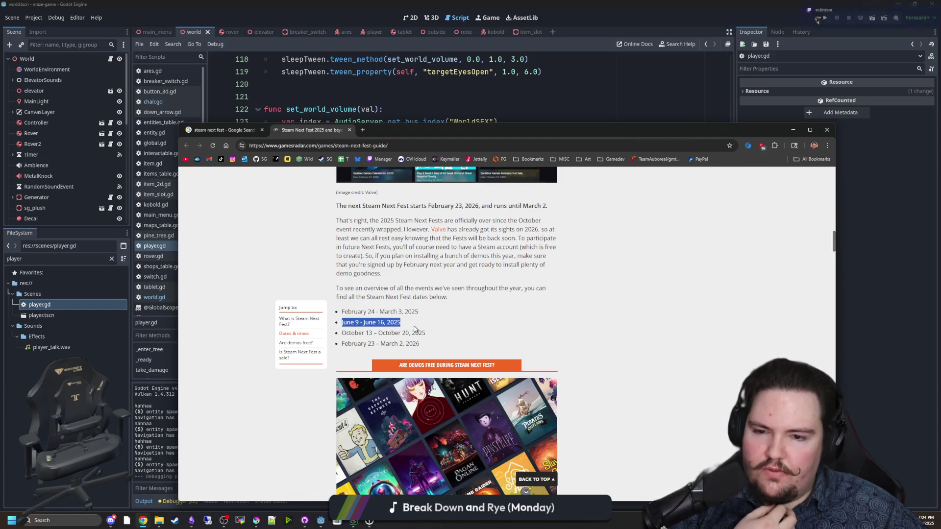
pyautogui.click(415, 329)
pyautogui.scroll(4, 446, 336)
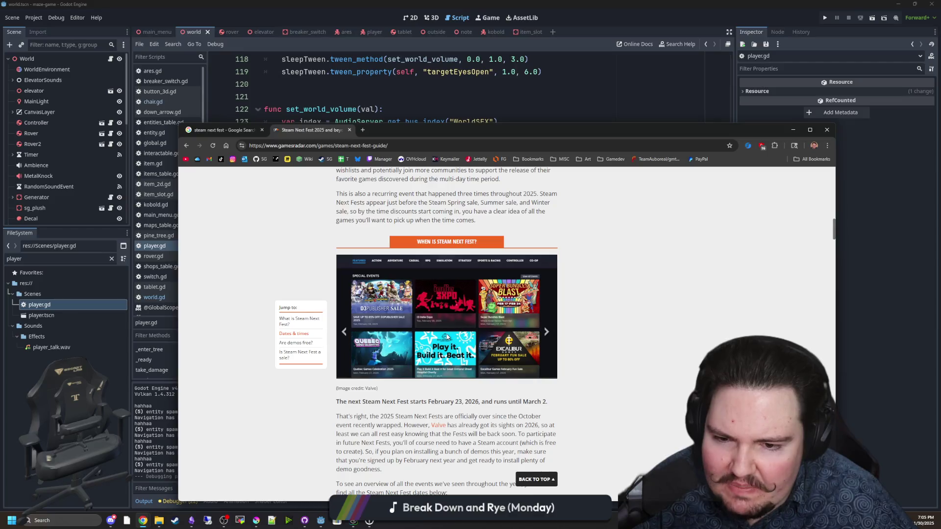
pyautogui.scroll(-2, 446, 338)
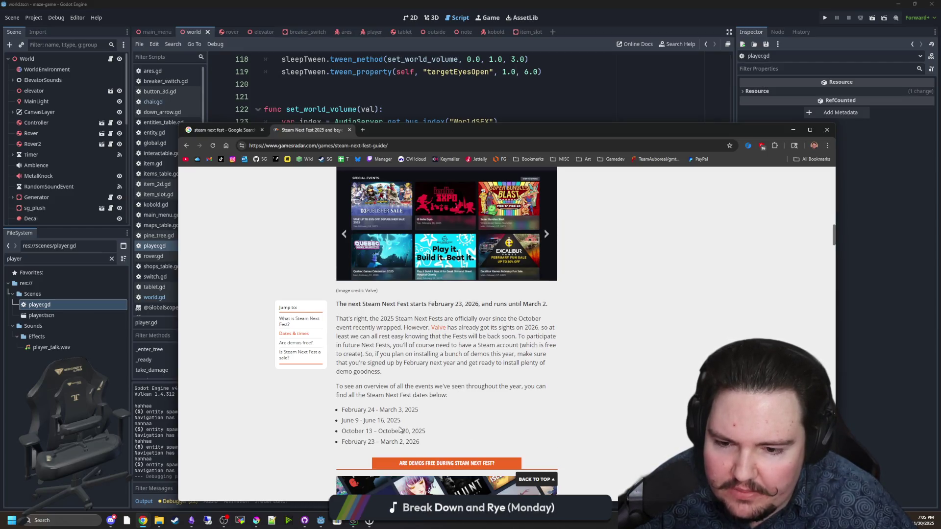
pyautogui.scroll(-2, 441, 392)
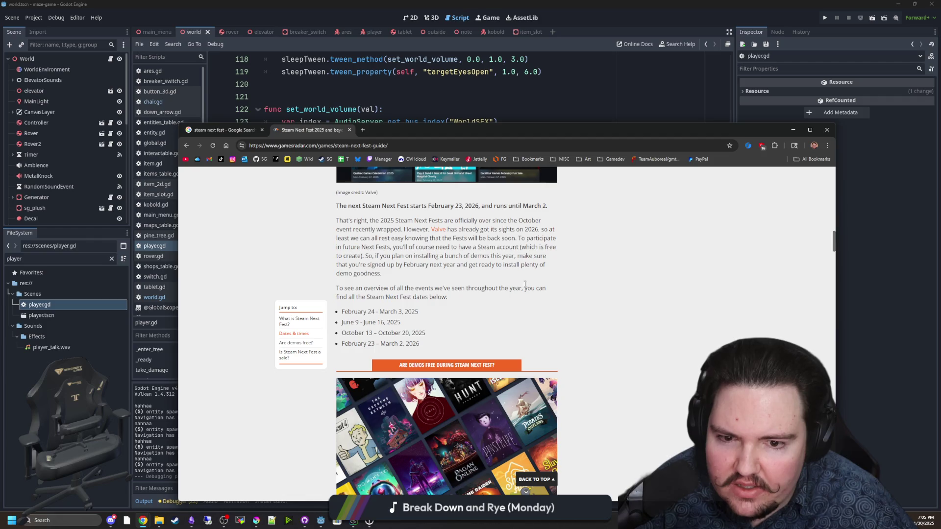
pyautogui.moveTo(468, 303); pyautogui.dragTo(338, 286)
pyautogui.click(328, 291)
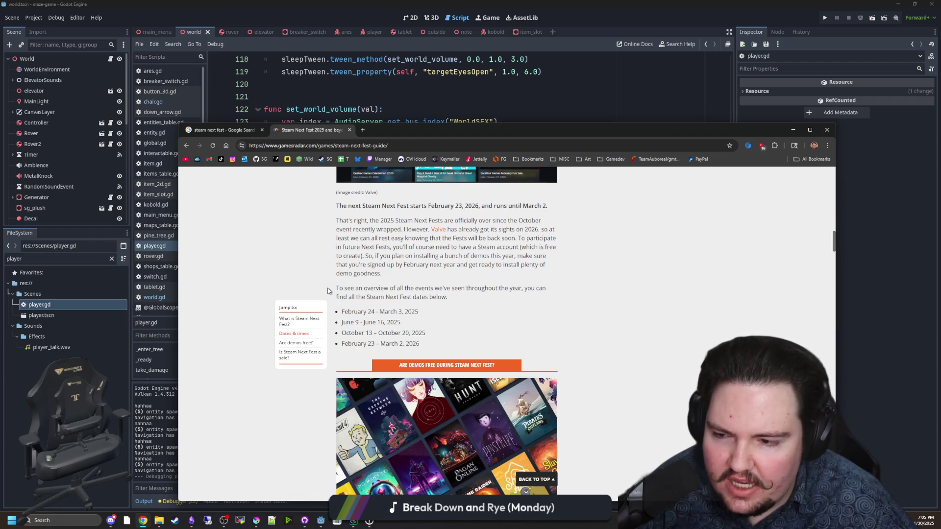
pyautogui.click(243, 134)
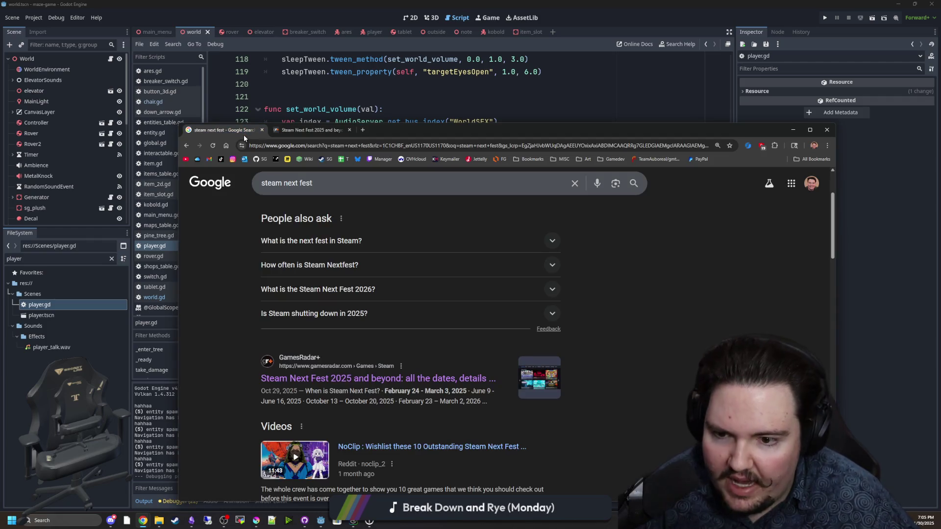
pyautogui.scroll(-4, 366, 290)
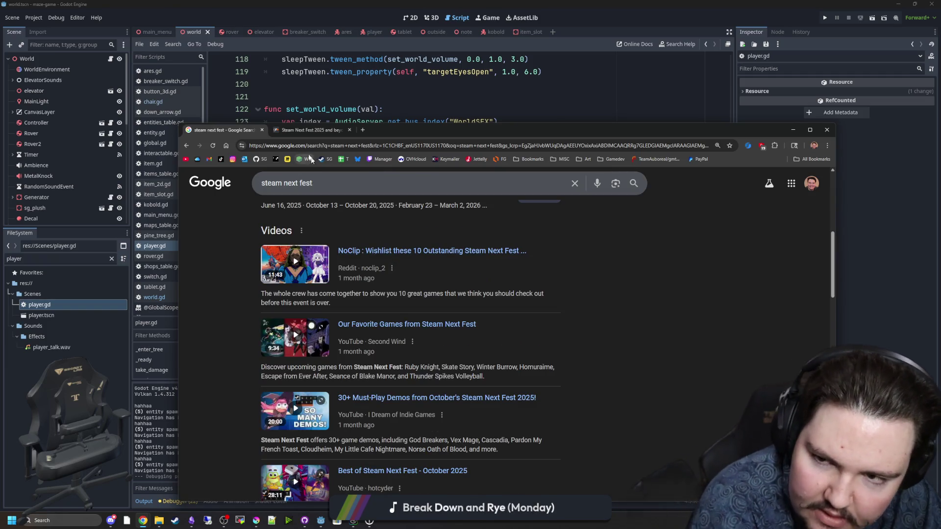
pyautogui.click(262, 131)
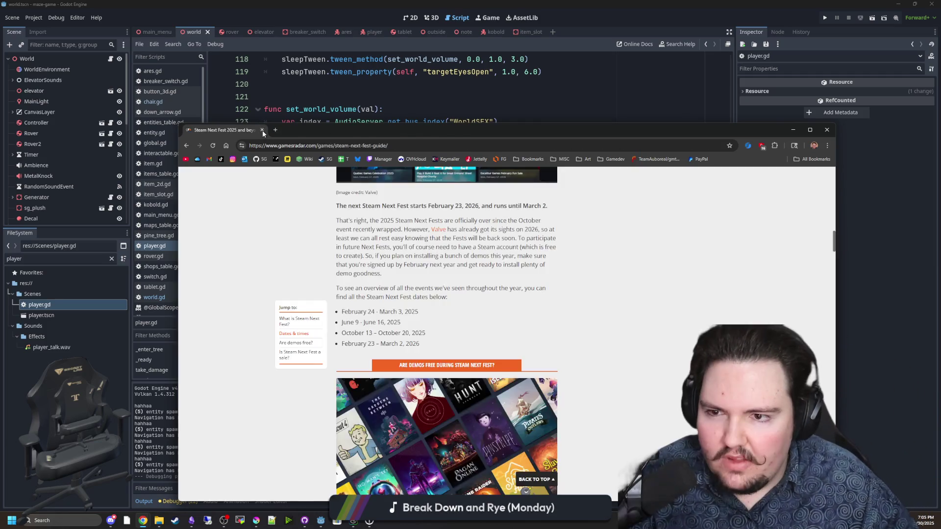
pyautogui.click(263, 131)
pyautogui.scroll(10, 391, 276)
pyautogui.scroll(20, 391, 276)
pyautogui.click(333, 178)
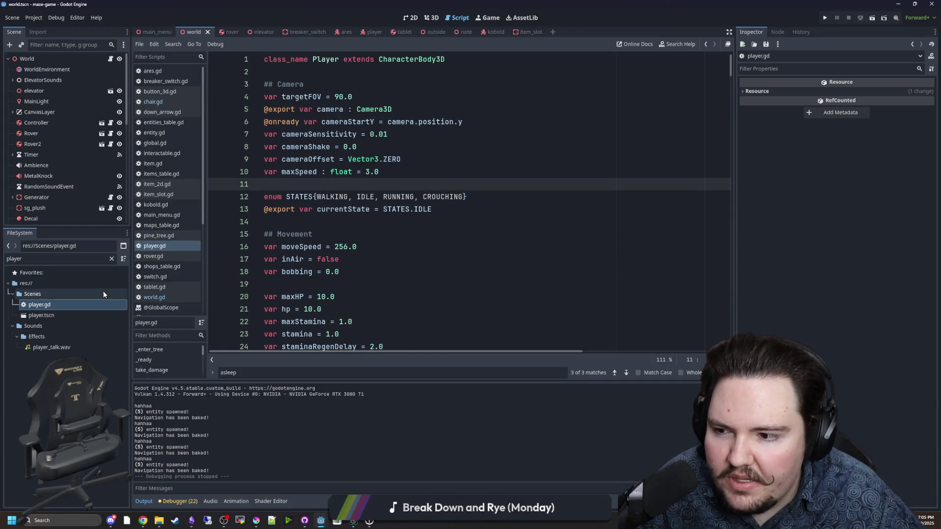
# Filter FileSystem for 'entit', open entity.gd, and move the caret to its Stats heading
pyautogui.click(111, 259)
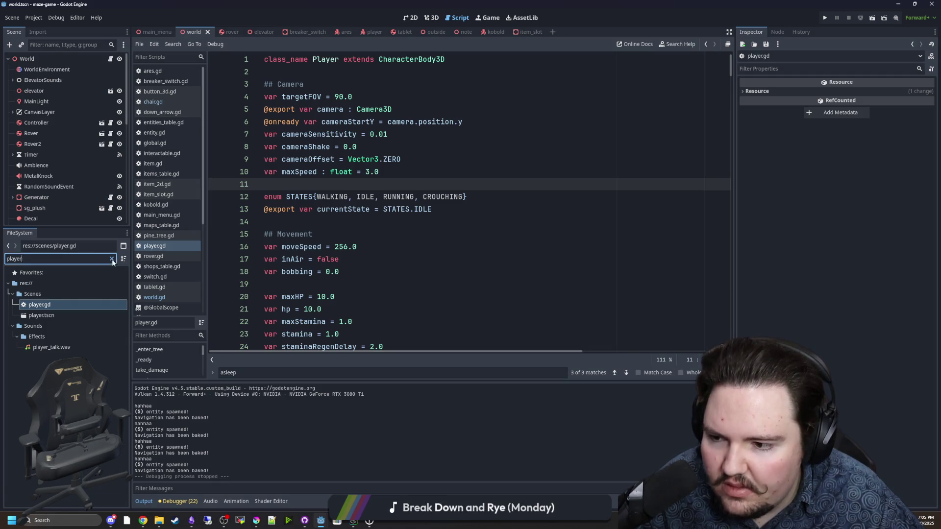
pyautogui.write('entit')
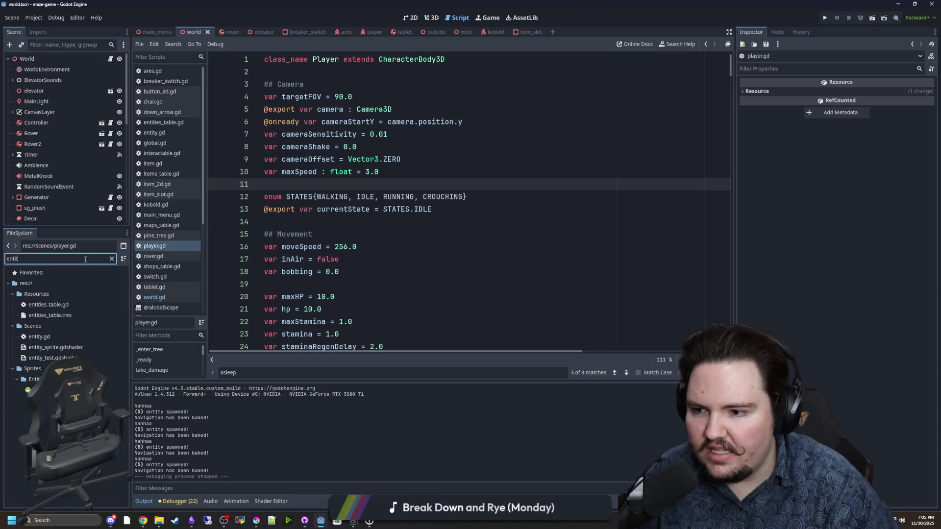
pyautogui.doubleClick(49, 337)
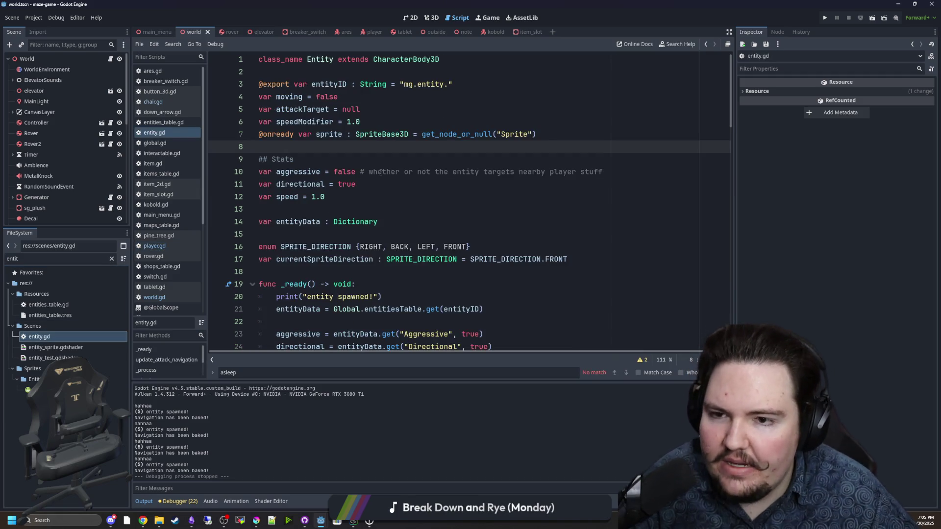
pyautogui.click(426, 110)
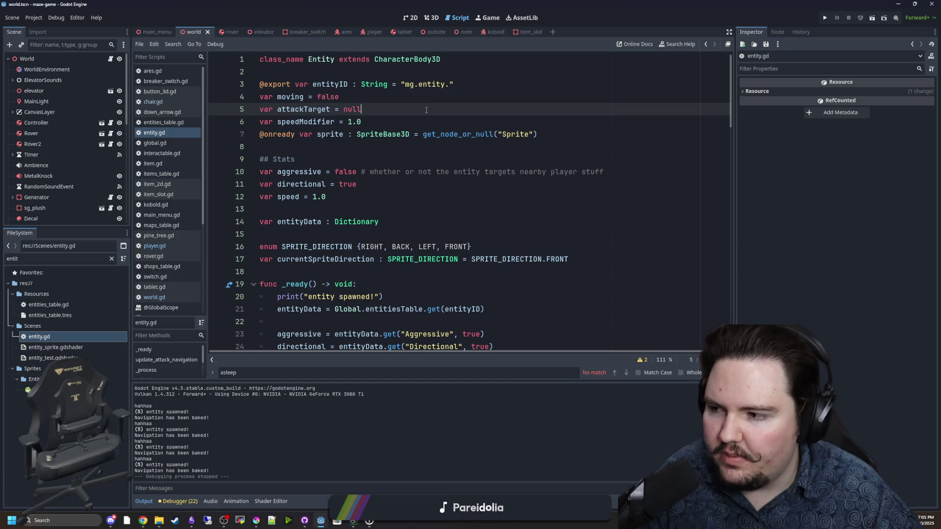
pyautogui.press('Down')
pyautogui.press('Down')
pyautogui.press('Down')
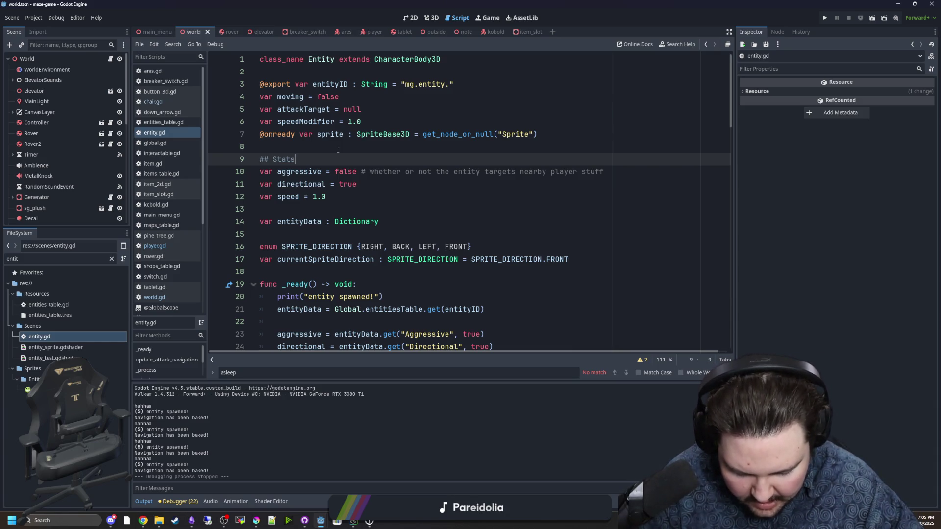
pyautogui.click(155, 245)
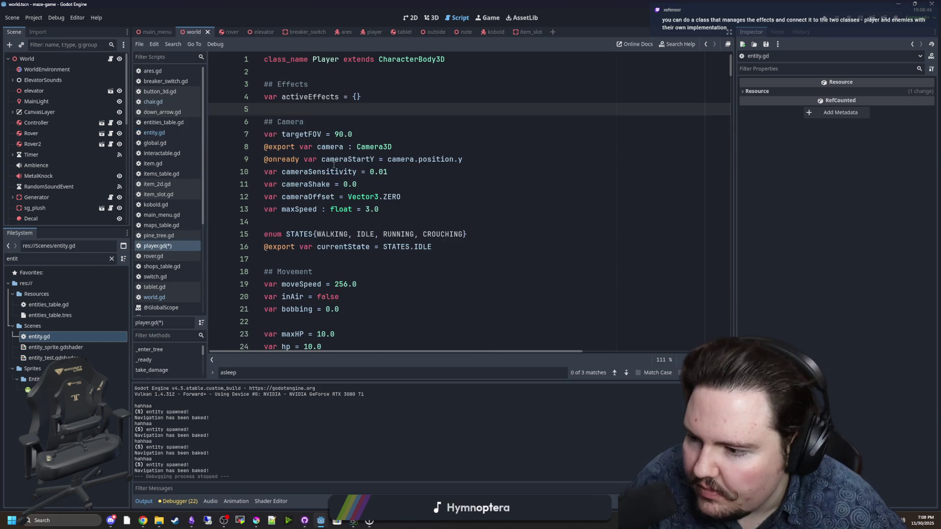
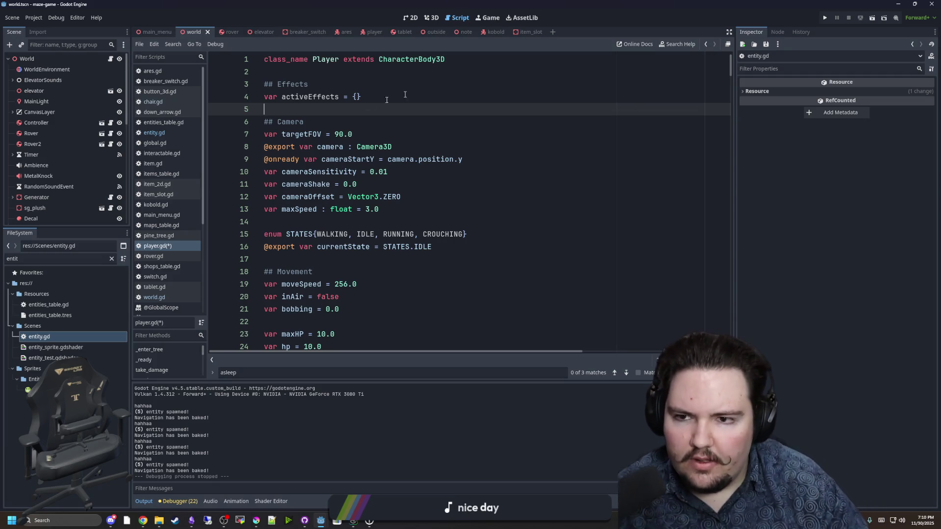
# Type activeEffects as Dictionary[String, Dictionary] and add a blank line below it
pyautogui.click(356, 98)
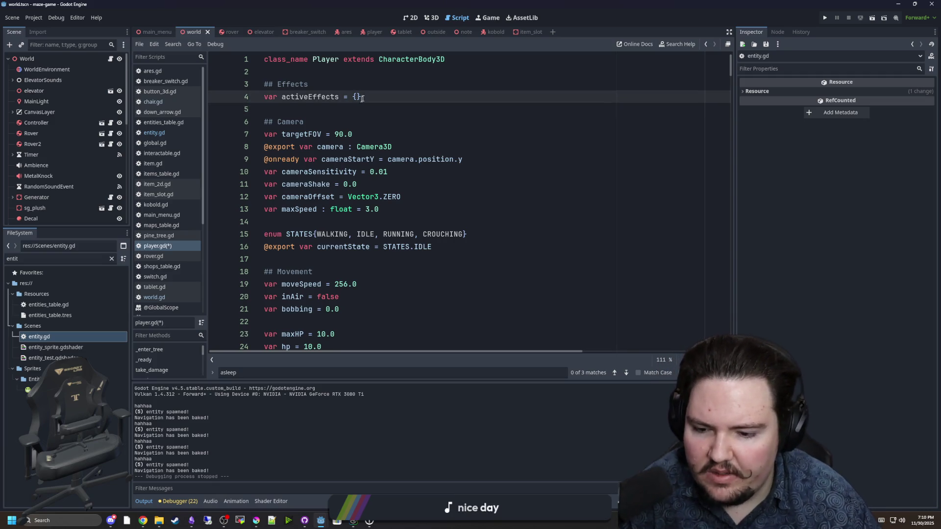
pyautogui.click(345, 97)
pyautogui.write('Dictionary[')
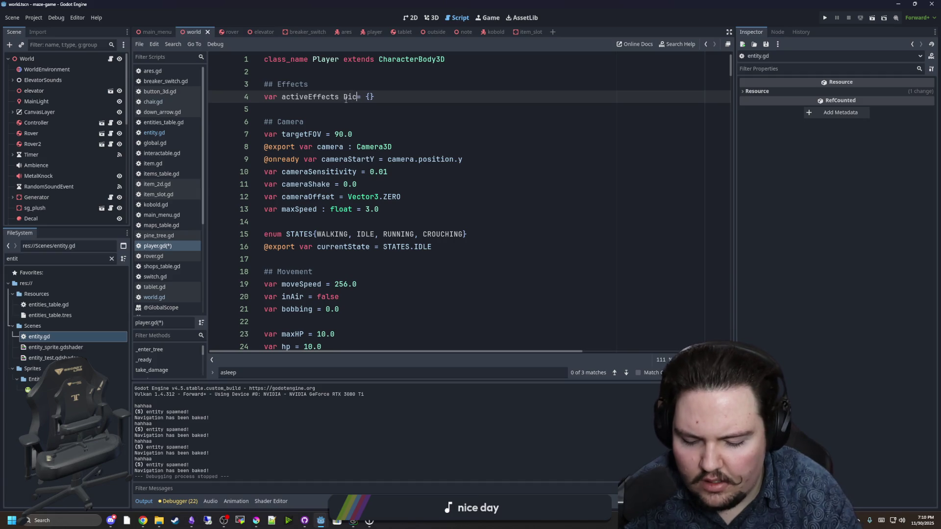
pyautogui.write('String, Di')
pyautogui.write('ctionary]')
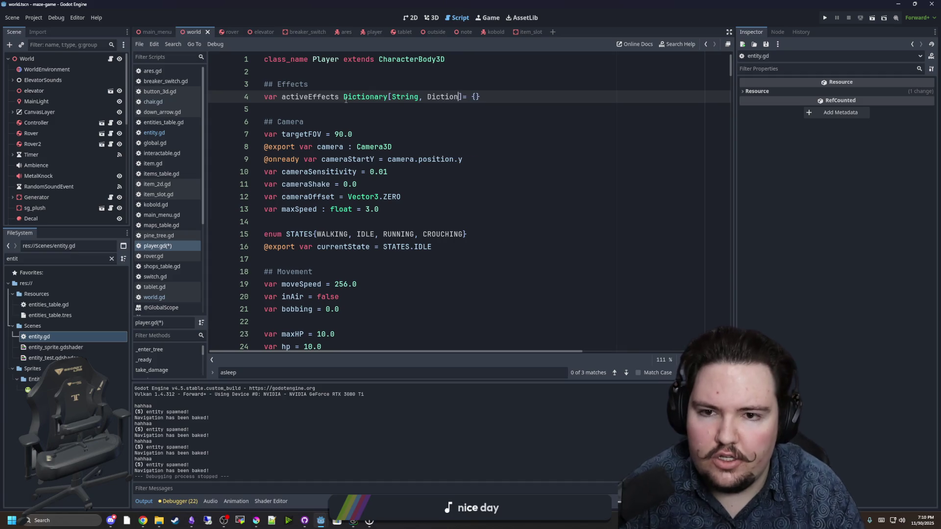
pyautogui.press('Right')
pyautogui.press('Right')
pyautogui.press('Right')
pyautogui.press('End')
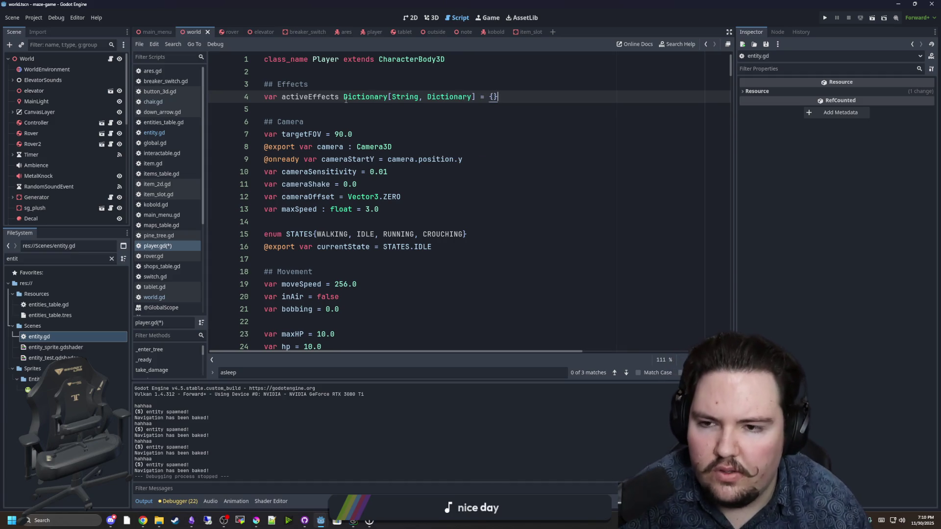
pyautogui.press('Return')
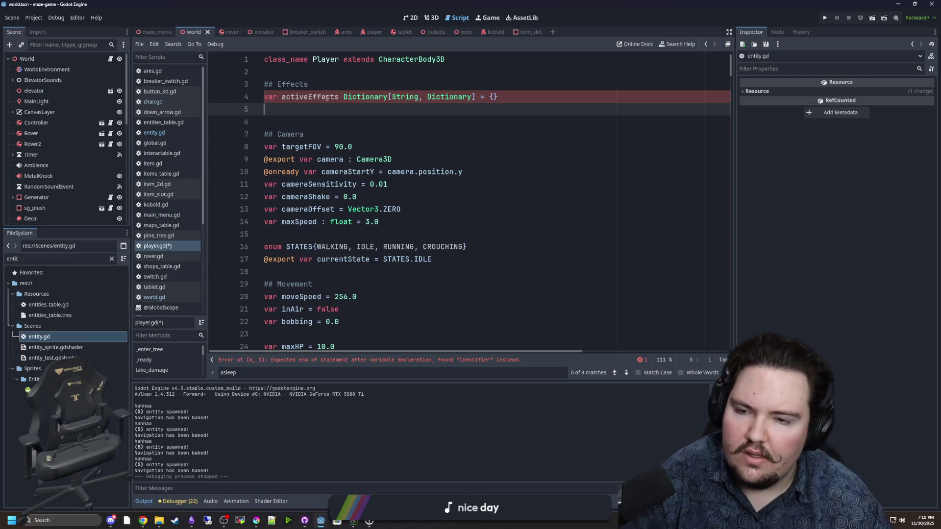
# Change the declaration to Array[Dictionary] = [] and add another blank line beneath
pyautogui.press('Down')
pyautogui.press('Down')
pyautogui.click(498, 96)
pyautogui.press('BackSpace')
pyautogui.press('BackSpace')
pyautogui.write('[]')
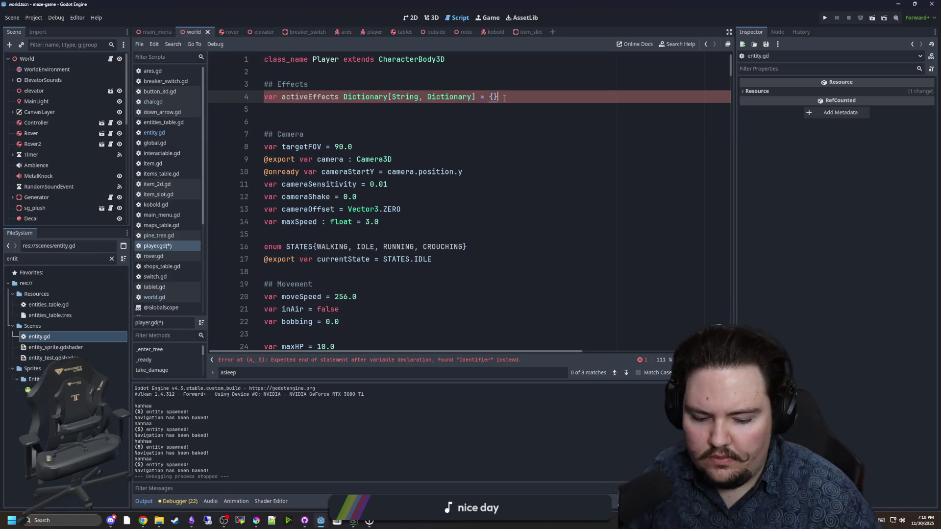
pyautogui.doubleClick(387, 97)
pyautogui.write('Array')
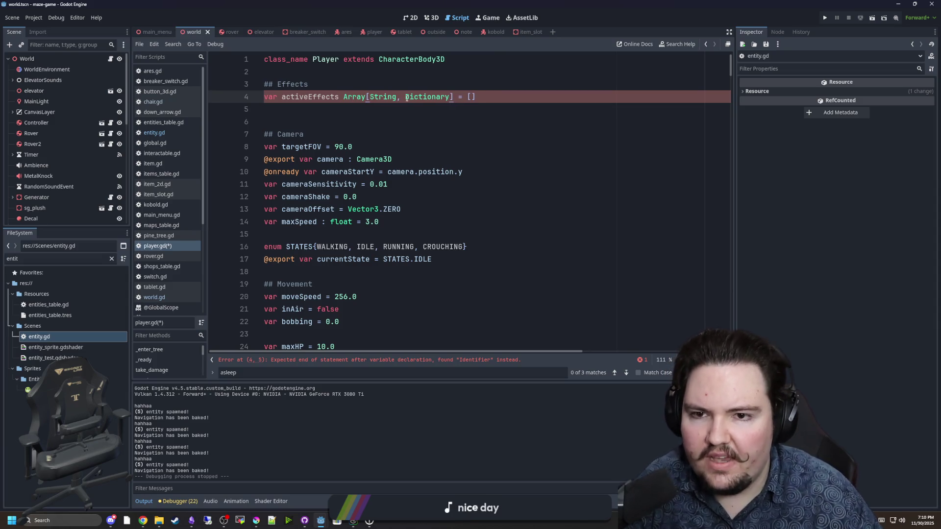
pyautogui.moveTo(405, 96); pyautogui.dragTo(370, 97)
pyautogui.press('BackSpace')
pyautogui.press('Up')
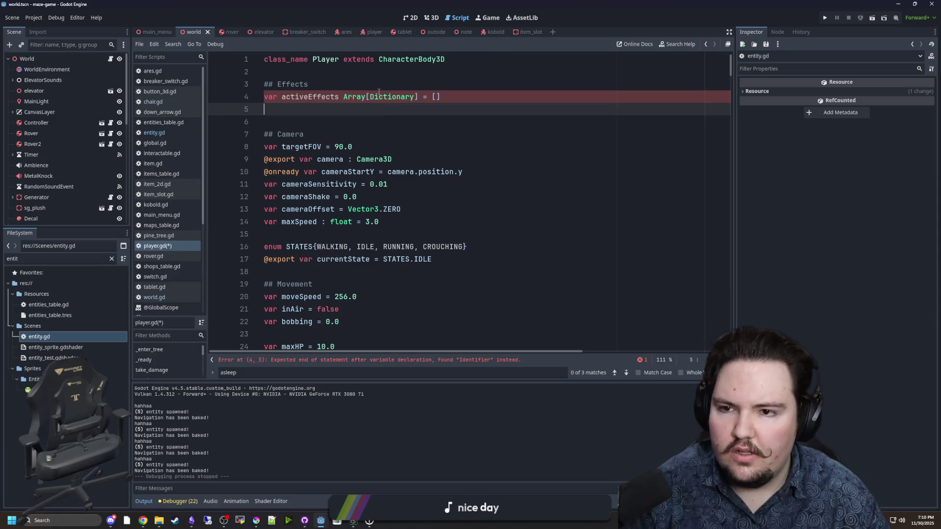
pyautogui.click(276, 107)
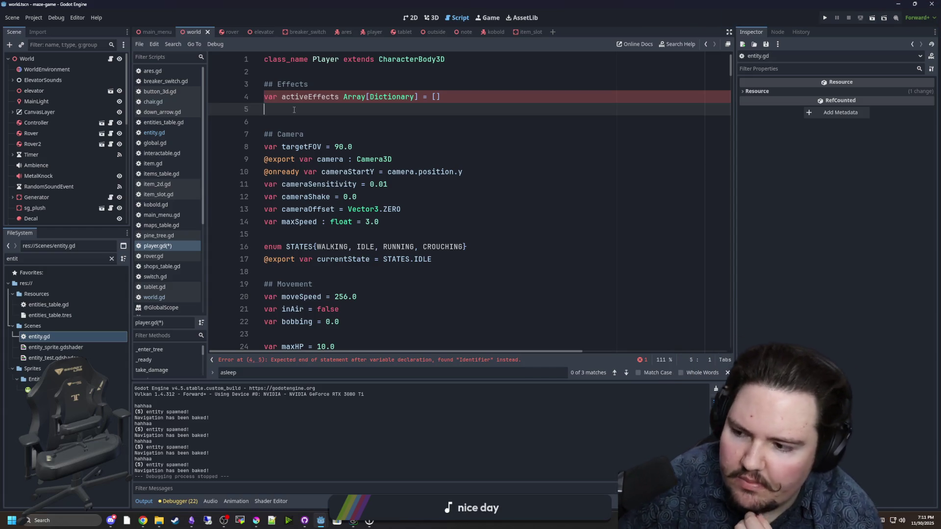
pyautogui.press('Return')
# Add an empty func add_effect(): stub below the activeEffects declaration
pyautogui.press('Return')
pyautogui.press('Return')
pyautogui.press('Up')
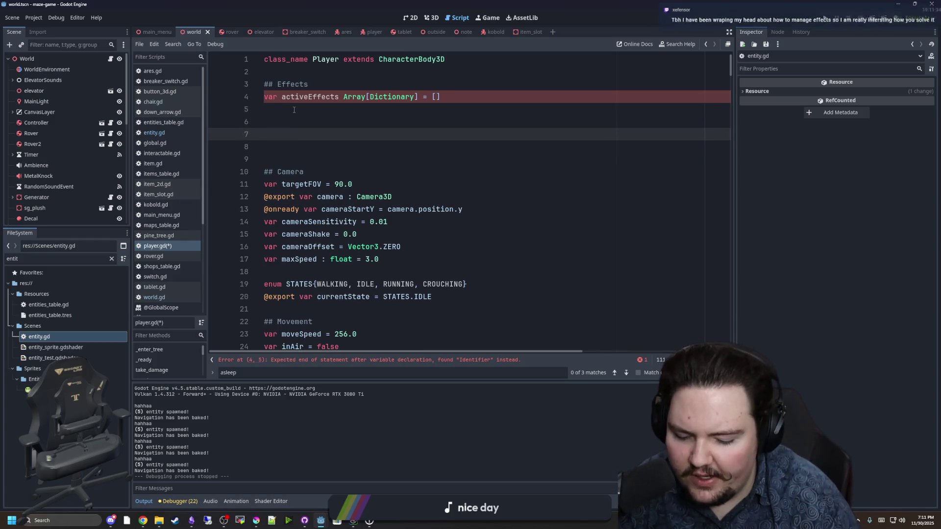
pyautogui.write('func add_effect():')
pyautogui.press('Return')
pyautogui.press('Return')
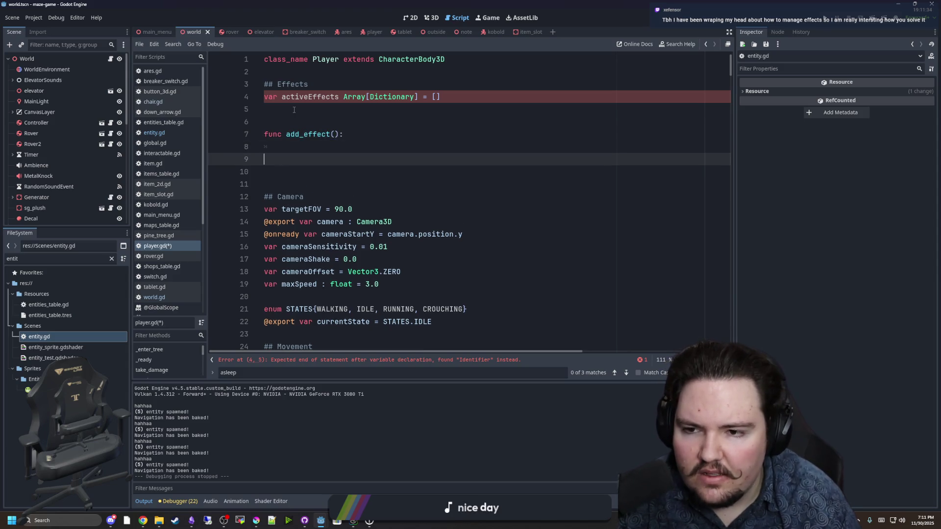
pyautogui.press('Return')
# Add a func remove_effect() stub beneath it and bring the Krita window forward
pyautogui.write('func remove_effect():')
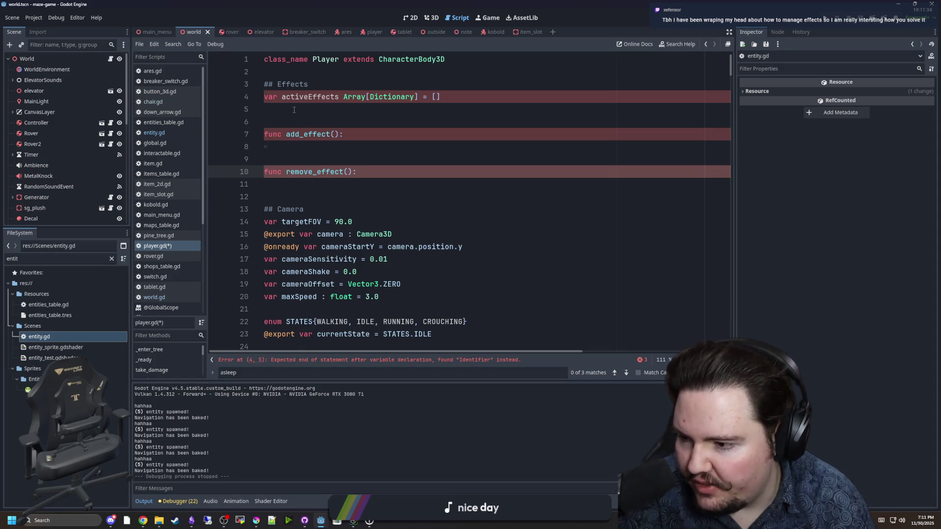
pyautogui.press('Up')
pyautogui.press('Up')
pyautogui.press('Up')
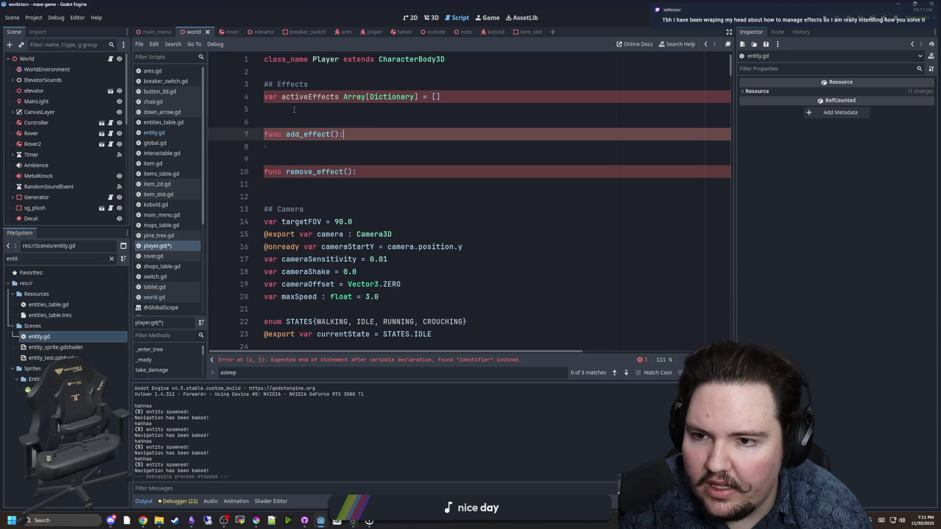
pyautogui.press('Down')
pyautogui.press('Down')
pyautogui.press('Down')
pyautogui.press('Down')
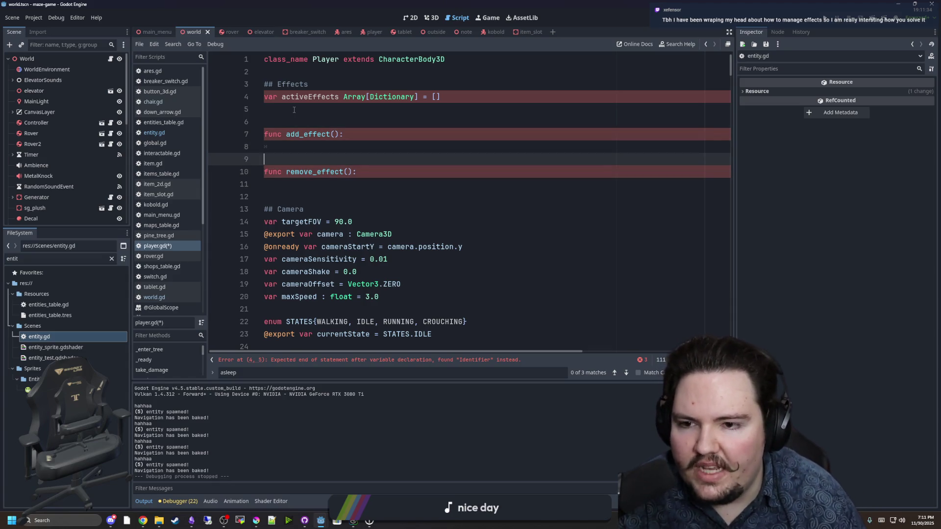
pyautogui.press('Up')
pyautogui.press('Up')
pyautogui.press('Up')
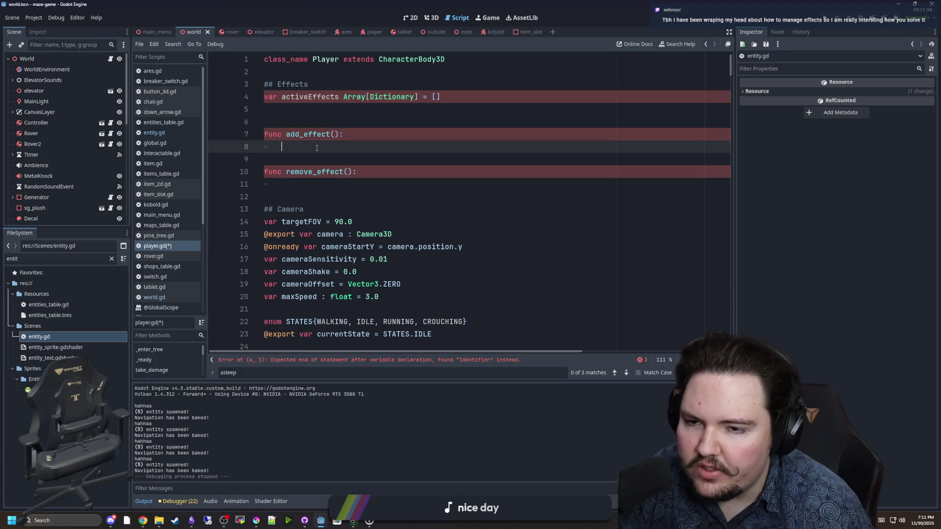
pyautogui.click(293, 162)
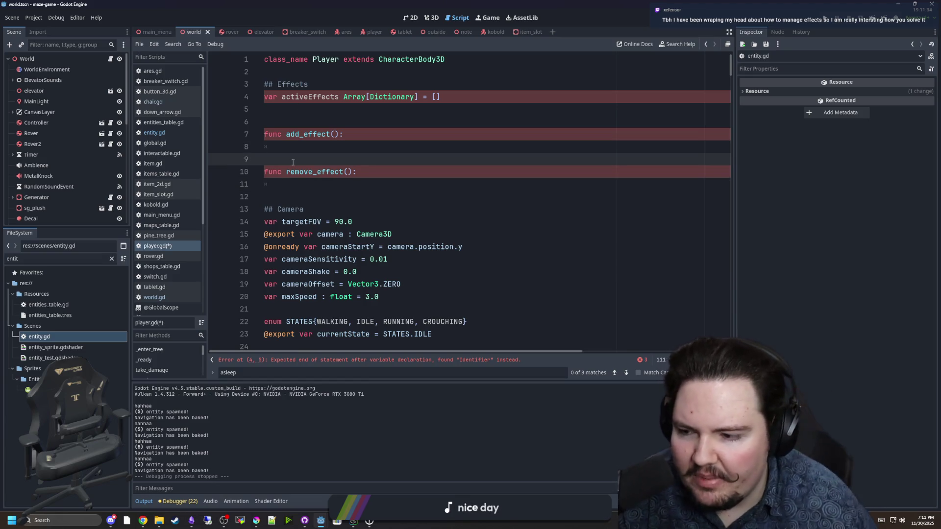
pyautogui.click(255, 520)
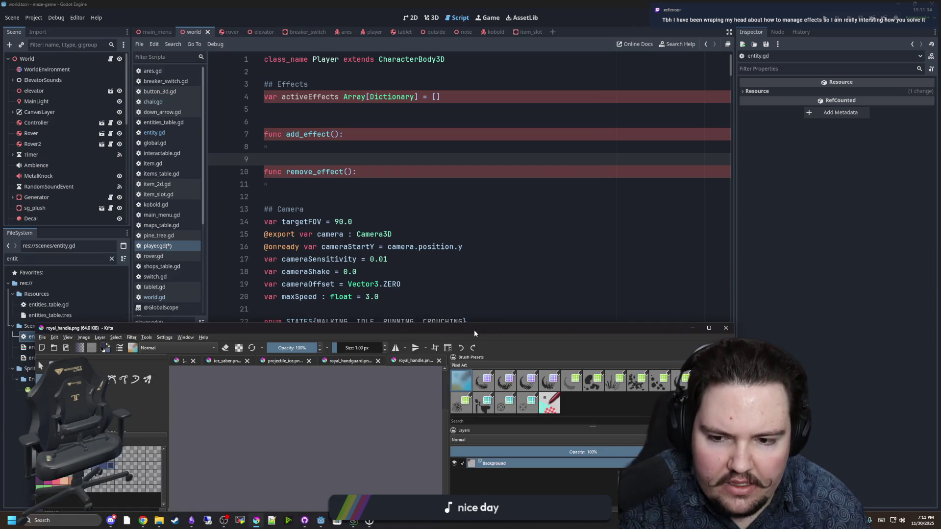
# Maximize Krita and switch to the blank unsaved document
pyautogui.doubleClick(457, 329)
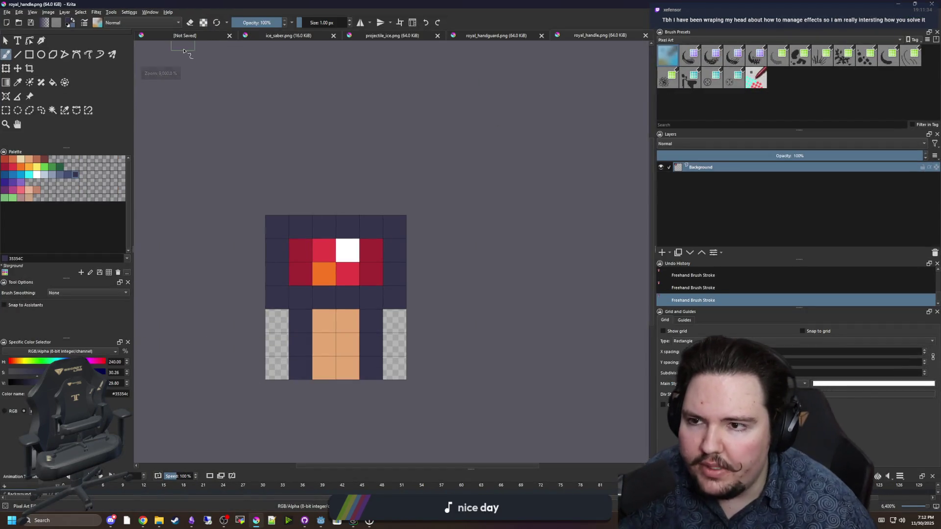
pyautogui.click(196, 34)
pyautogui.scroll(-1, 248, 195)
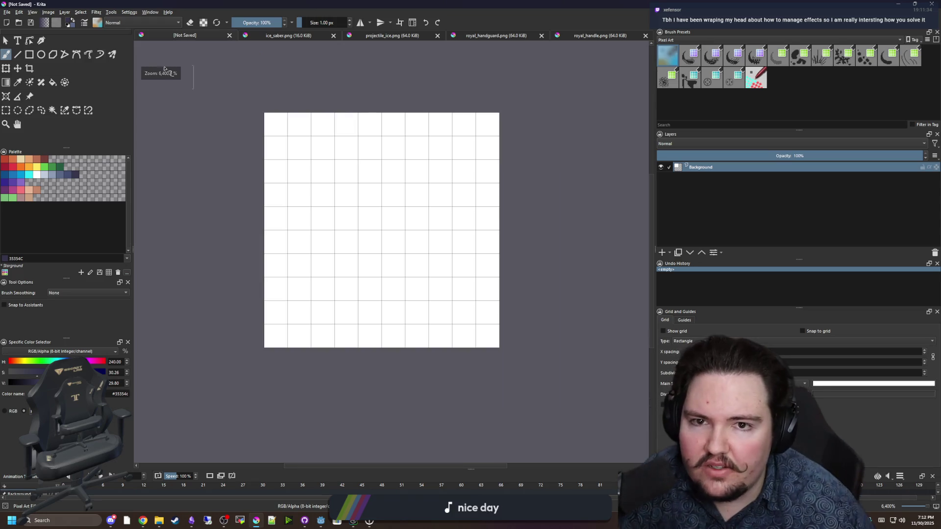
pyautogui.click(8, 12)
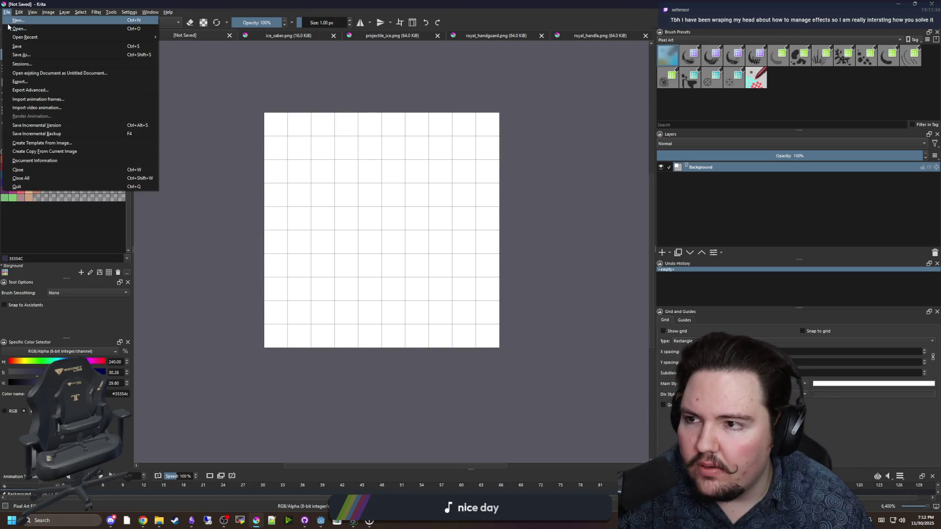
pyautogui.press('Escape')
# Create a new Krita canvas with width 8000 and height 800
pyautogui.hotkey('ctrl', 'n')
pyautogui.click(463, 206)
pyautogui.write('64')
pyautogui.press('Tab')
pyautogui.hotkey('shift', 'Tab')
pyautogui.write('8000')
pyautogui.press('Tab')
pyautogui.write('800')
pyautogui.hotkey('shift', 'Tab')
pyautogui.click(539, 348)
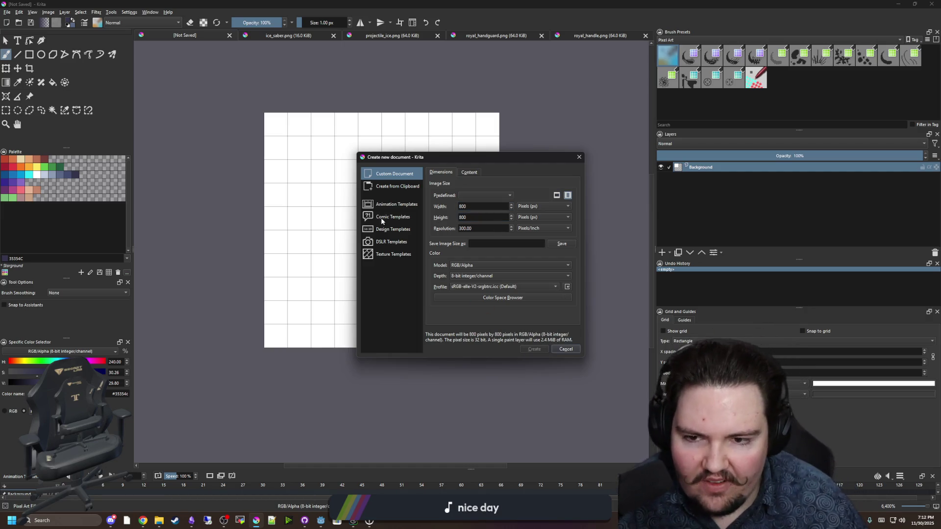
# Draw the dark bracket outline on the canvas
pyautogui.scroll(8, 218, 204)
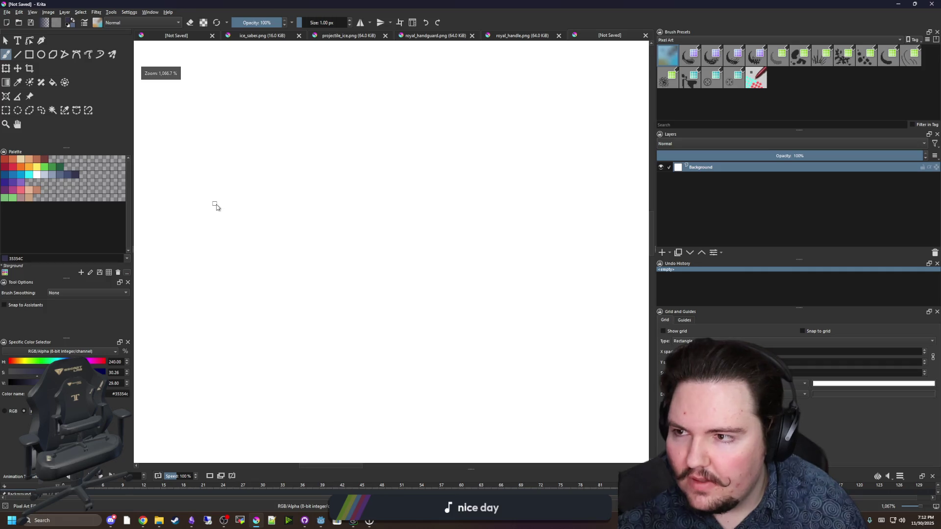
pyautogui.moveTo(217, 191)
pyautogui.mouseDown()
pyautogui.moveTo(212, 338)
pyautogui.moveTo(435, 187)
pyautogui.mouseUp()
pyautogui.moveTo(205, 343); pyautogui.dragTo(358, 361)
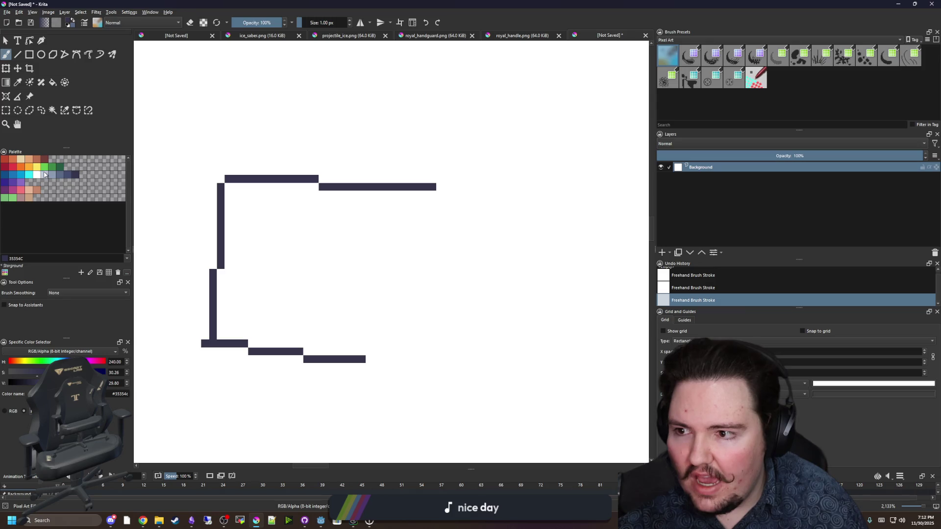
# Draw three yellow wavy strokes inside the bracket
pyautogui.click(37, 167)
pyautogui.scroll(2, 313, 206)
pyautogui.moveTo(196, 201)
pyautogui.mouseDown()
pyautogui.moveTo(422, 223)
pyautogui.moveTo(444, 236)
pyautogui.mouseUp()
pyautogui.moveTo(185, 271)
pyautogui.mouseDown()
pyautogui.moveTo(196, 283)
pyautogui.moveTo(465, 295)
pyautogui.mouseUp()
pyautogui.moveTo(184, 338); pyautogui.dragTo(446, 365)
pyautogui.scroll(-1, 183, 226)
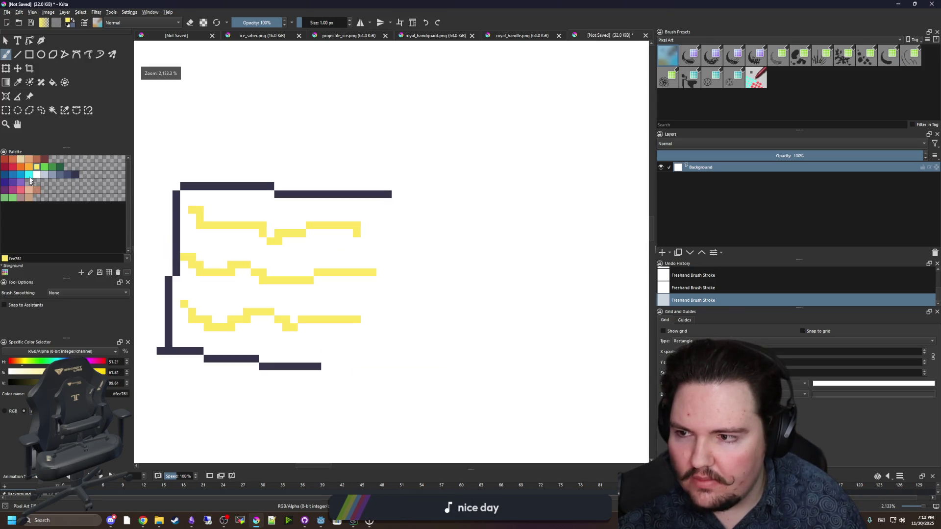
# Add orange pixels and wavy orange strokes beside the yellow ones, then return to Godot
pyautogui.click(22, 167)
pyautogui.click(396, 225)
pyautogui.click(396, 241)
pyautogui.click(396, 272)
pyautogui.click(396, 288)
pyautogui.moveTo(388, 327); pyautogui.dragTo(388, 335)
pyautogui.moveTo(457, 343); pyautogui.dragTo(317, 347)
pyautogui.moveTo(304, 241)
pyautogui.mouseDown()
pyautogui.moveTo(318, 268)
pyautogui.moveTo(304, 275)
pyautogui.moveTo(321, 309)
pyautogui.moveTo(300, 323)
pyautogui.moveTo(290, 366)
pyautogui.mouseUp()
pyautogui.moveTo(363, 329); pyautogui.dragTo(319, 332)
pyautogui.moveTo(336, 241)
pyautogui.mouseDown()
pyautogui.moveTo(369, 252)
pyautogui.moveTo(431, 247)
pyautogui.mouseUp()
pyautogui.moveTo(345, 296); pyautogui.dragTo(441, 305)
pyautogui.moveTo(331, 349); pyautogui.dragTo(419, 366)
pyautogui.hotkey('alt', 'Tab')
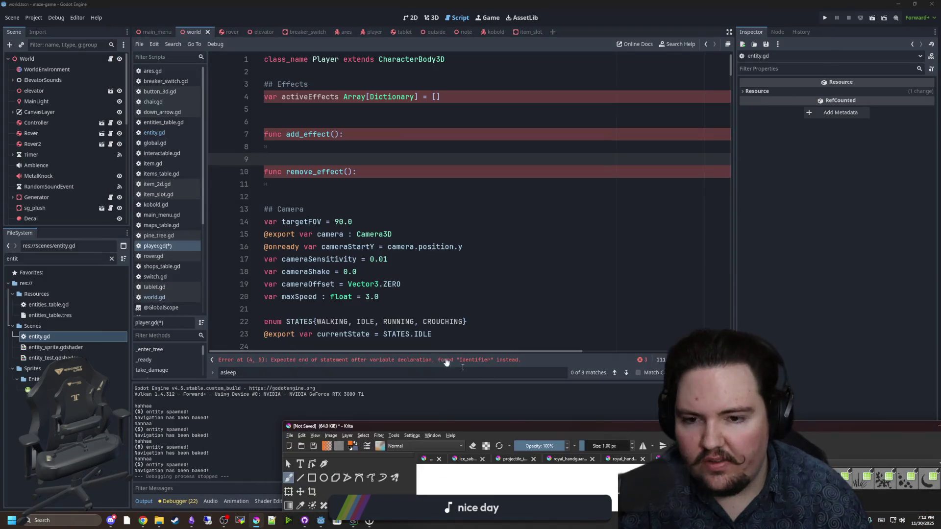
# Bring the break_effect Godot window forward and open entity.gd from the filtered file list
pyautogui.click(446, 321)
pyautogui.moveTo(315, 522)
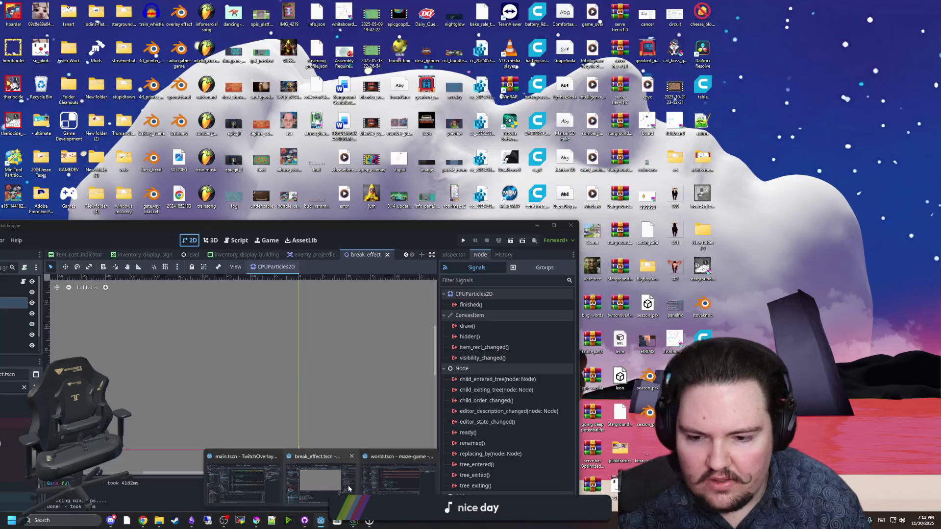
pyautogui.click(321, 482)
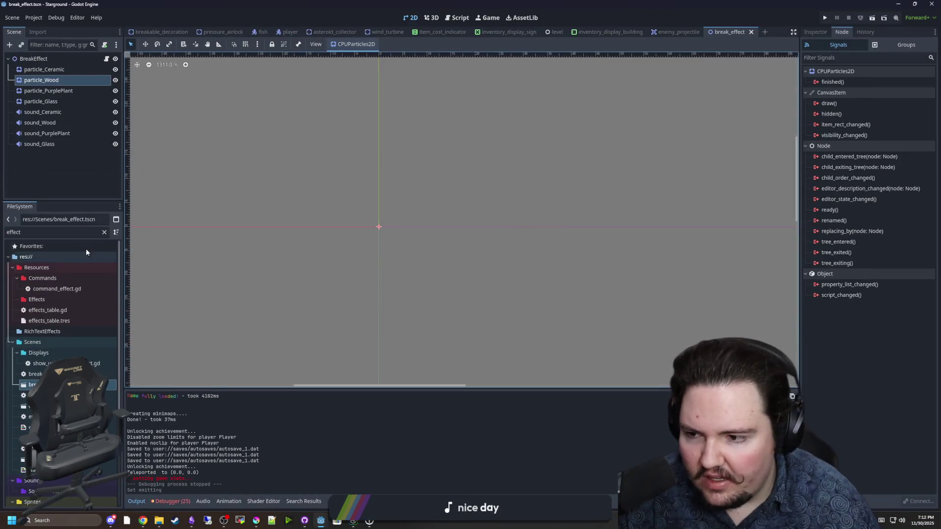
pyautogui.click(104, 232)
pyautogui.write('entity')
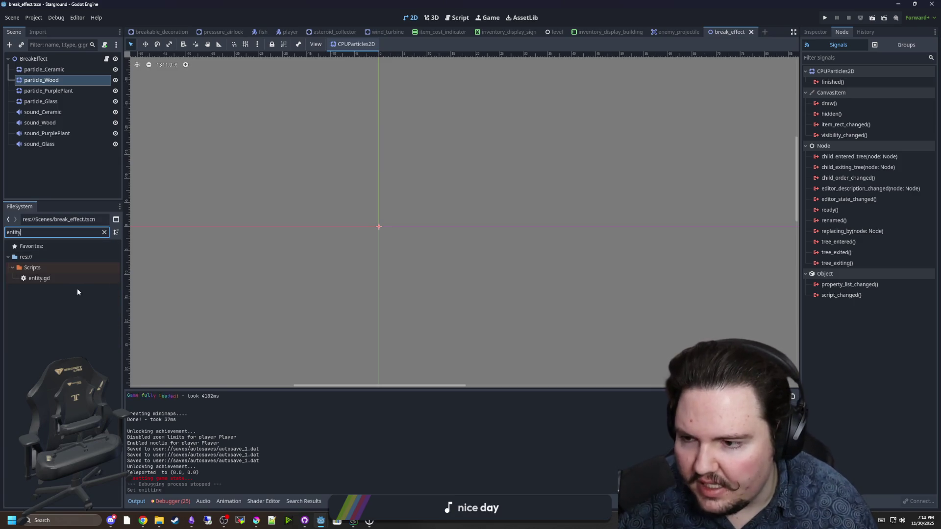
pyautogui.doubleClick(83, 278)
# Search entity.gd for 'effect' using the Find bar
pyautogui.hotkey('ctrl', 'f')
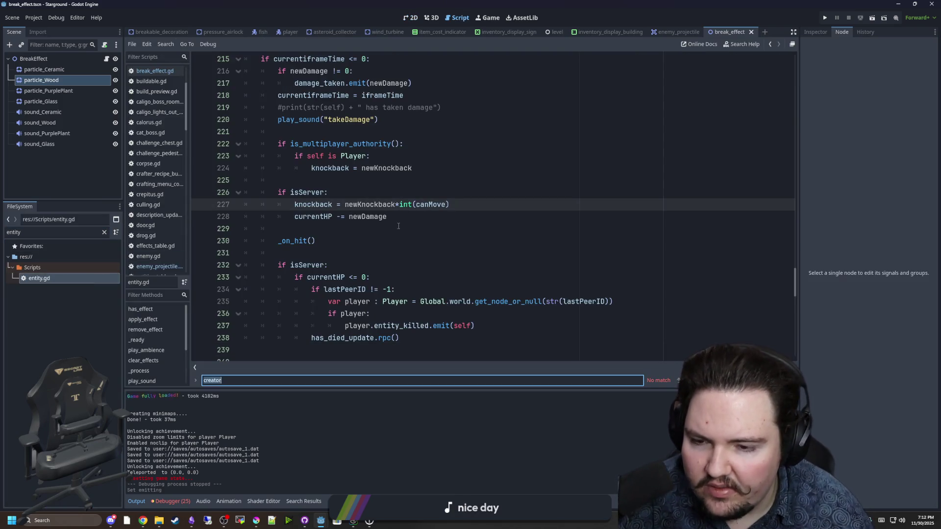
pyautogui.scroll(9, 398, 226)
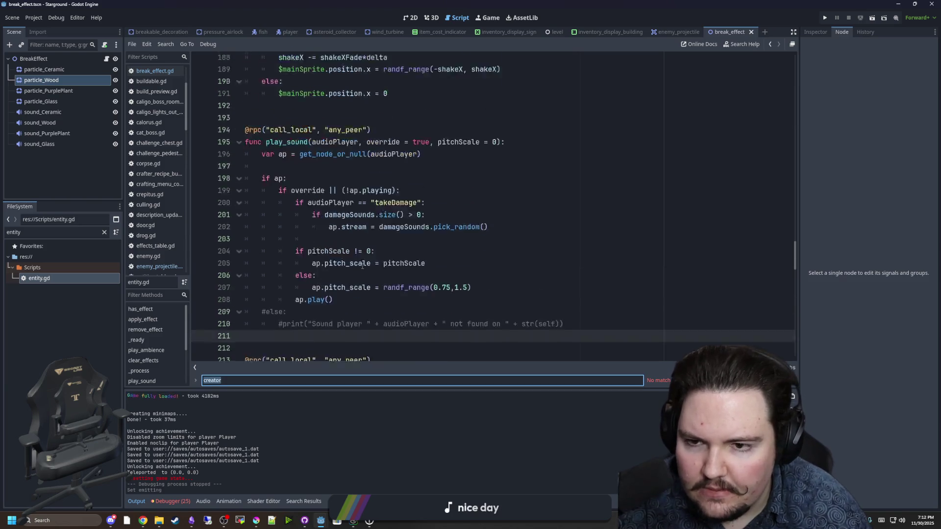
pyautogui.scroll(9, 363, 265)
pyautogui.scroll(3, 362, 265)
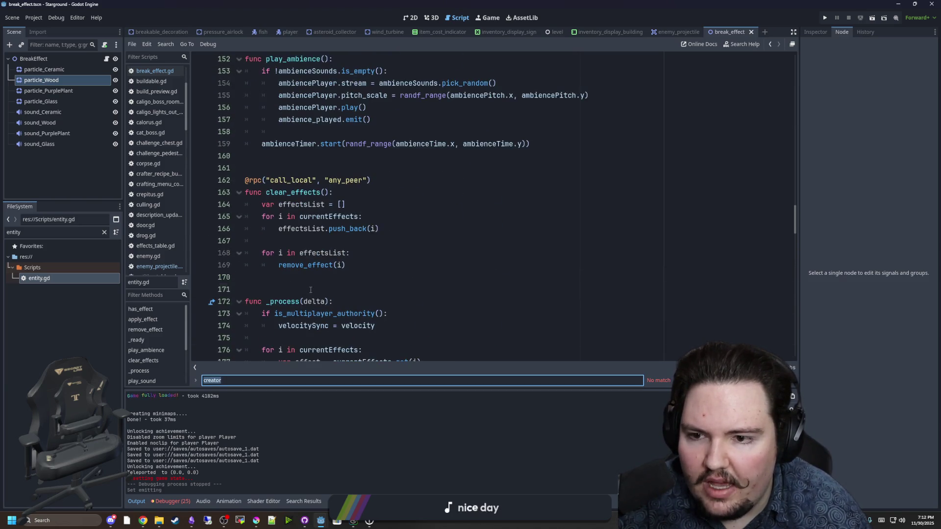
pyautogui.click(311, 289)
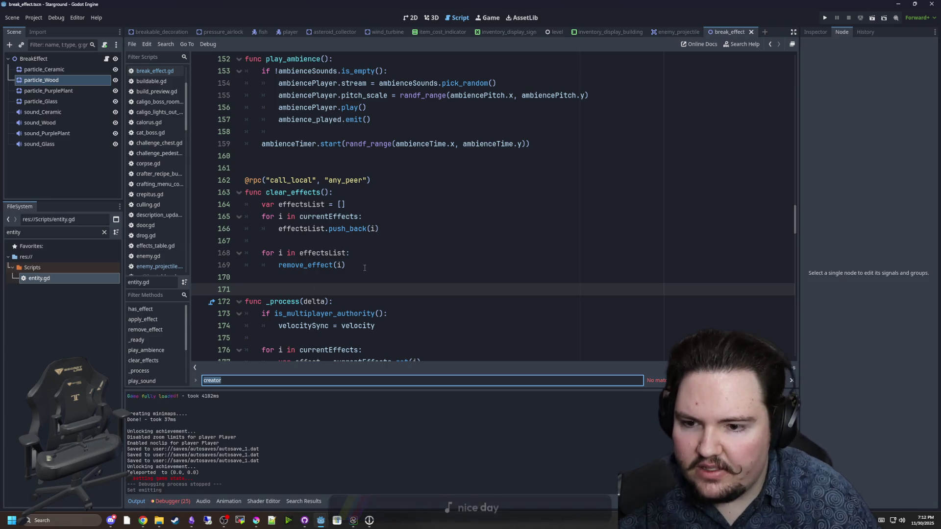
pyautogui.scroll(2, 327, 253)
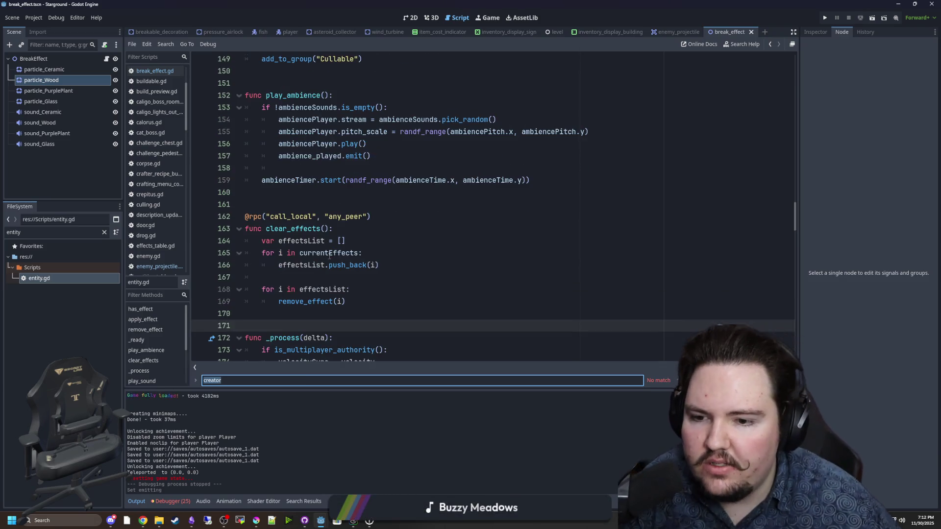
pyautogui.write('effect')
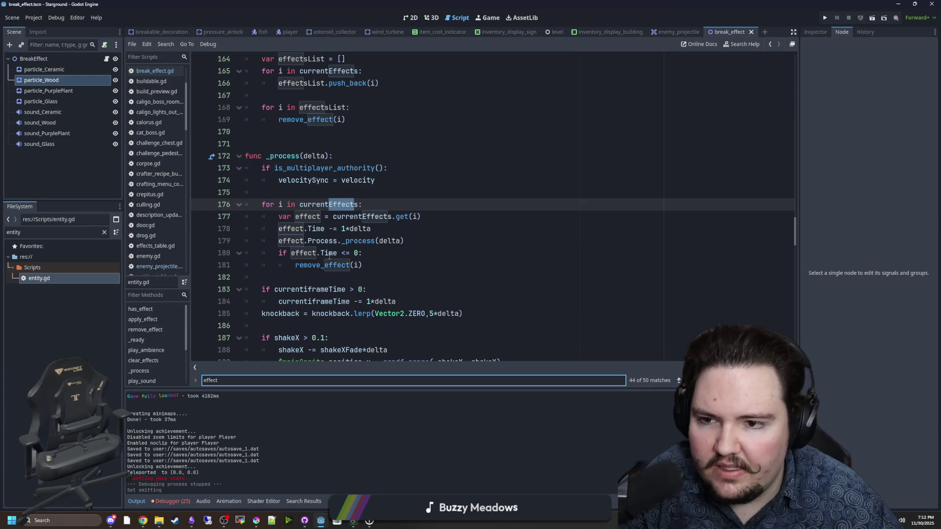
pyautogui.press('Return')
pyautogui.press('Return')
pyautogui.press('Return')
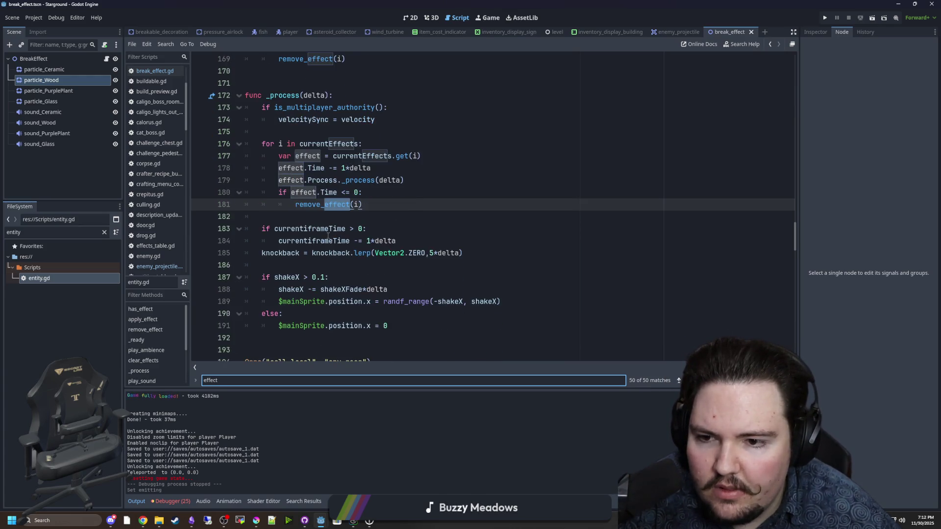
# Inspect the _process loop over currentEffects, then jump to the next 'effect' match
pyautogui.moveTo(340, 197); pyautogui.dragTo(265, 142)
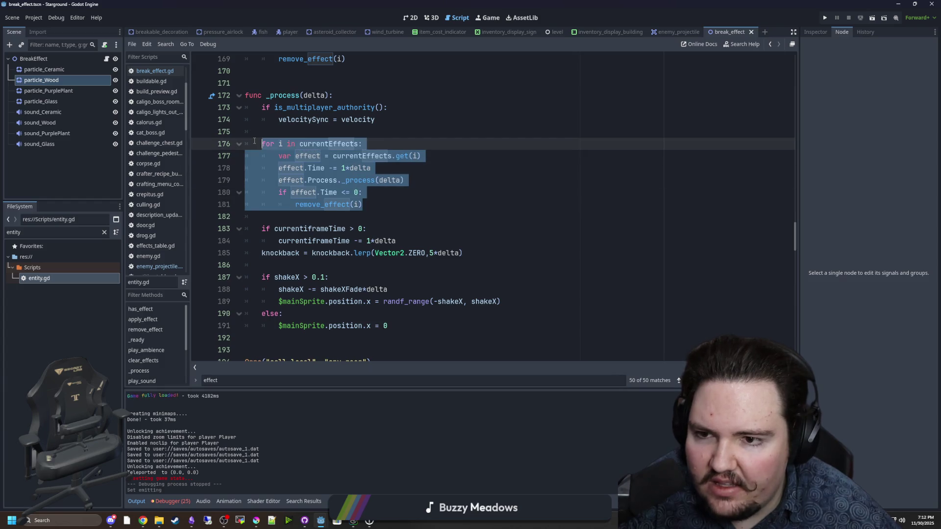
pyautogui.press('Up')
pyautogui.press('Down')
pyautogui.press('Down')
pyautogui.press('Down')
pyautogui.press('End')
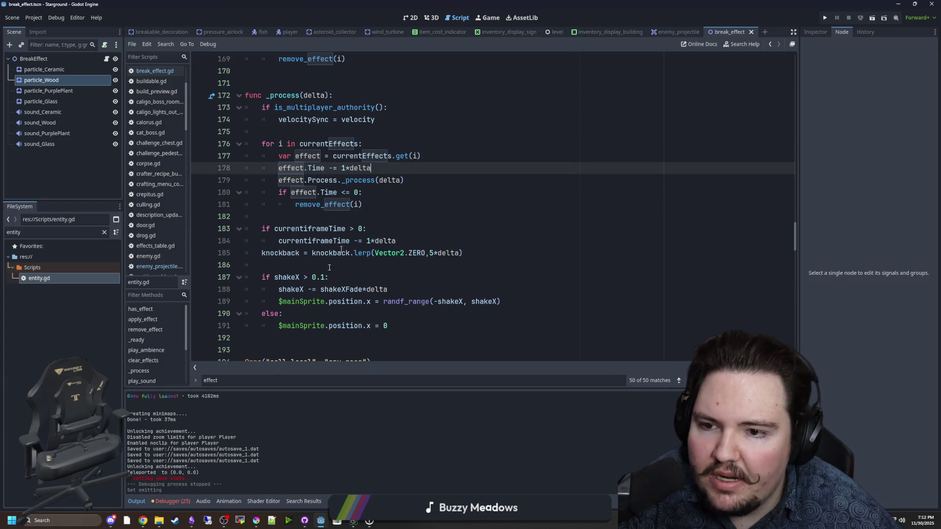
pyautogui.click(247, 379)
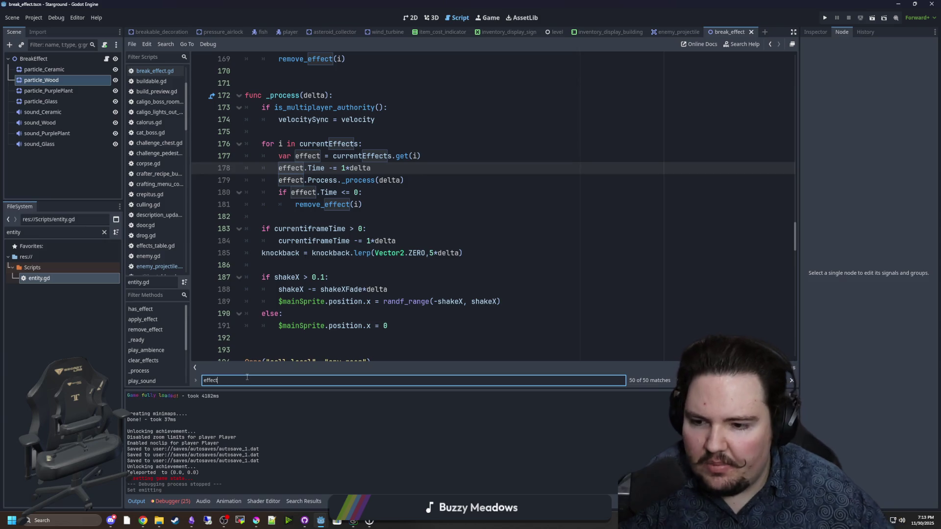
pyautogui.press('Return')
pyautogui.press('Return')
pyautogui.press('Return')
pyautogui.press('Return')
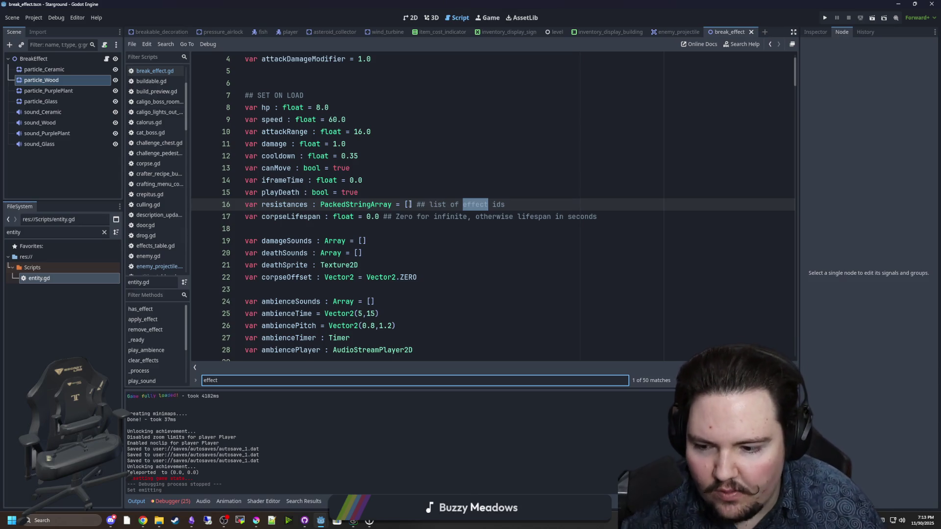
# Step through 'effect' matches to the currentEffects dictionary on line 47
pyautogui.click(409, 204)
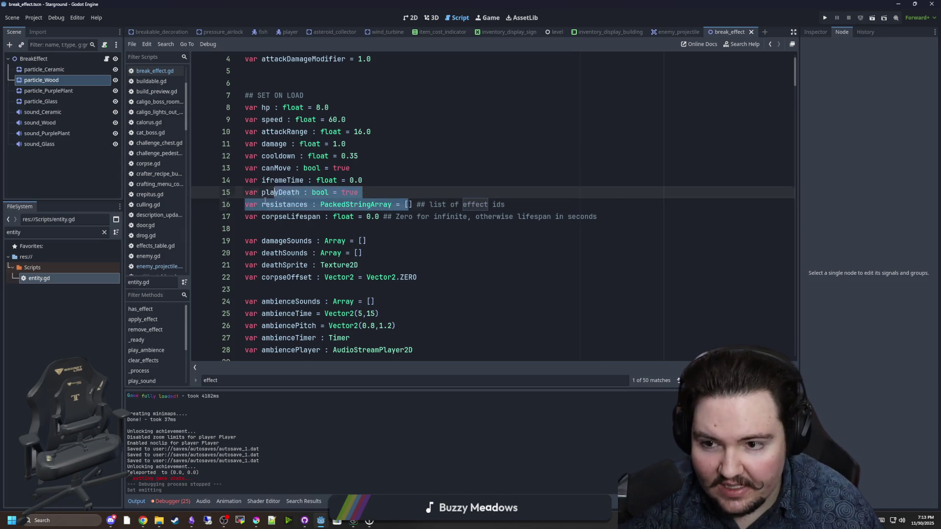
pyautogui.click(362, 192)
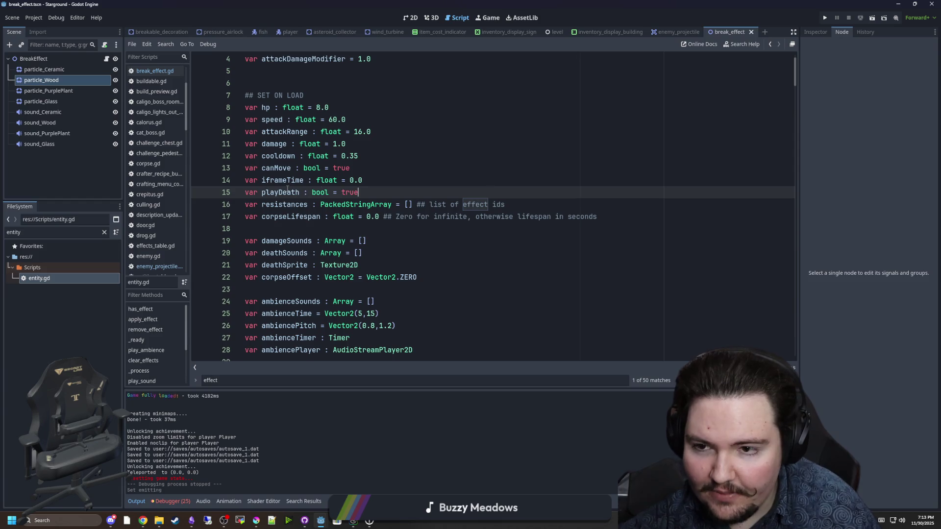
pyautogui.click(267, 376)
pyautogui.press('Return')
pyautogui.press('Return')
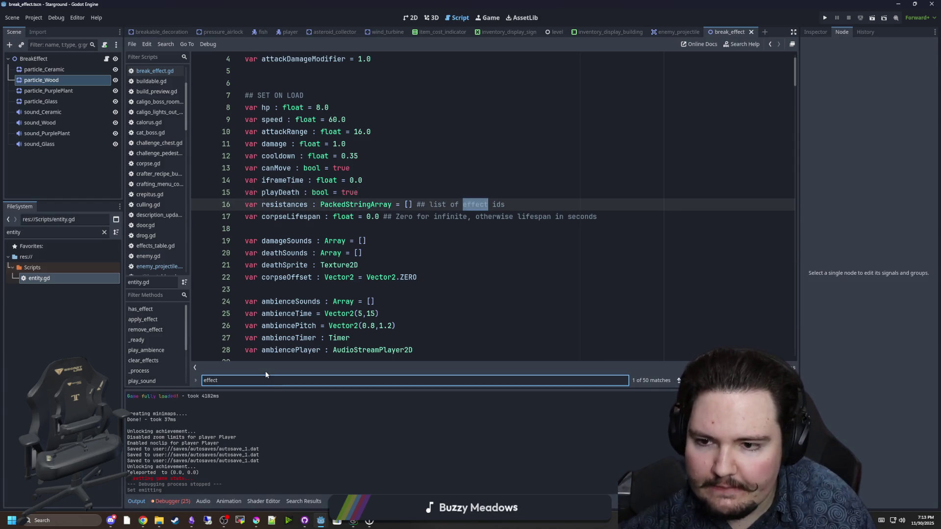
pyautogui.press('Return')
pyautogui.press('Return')
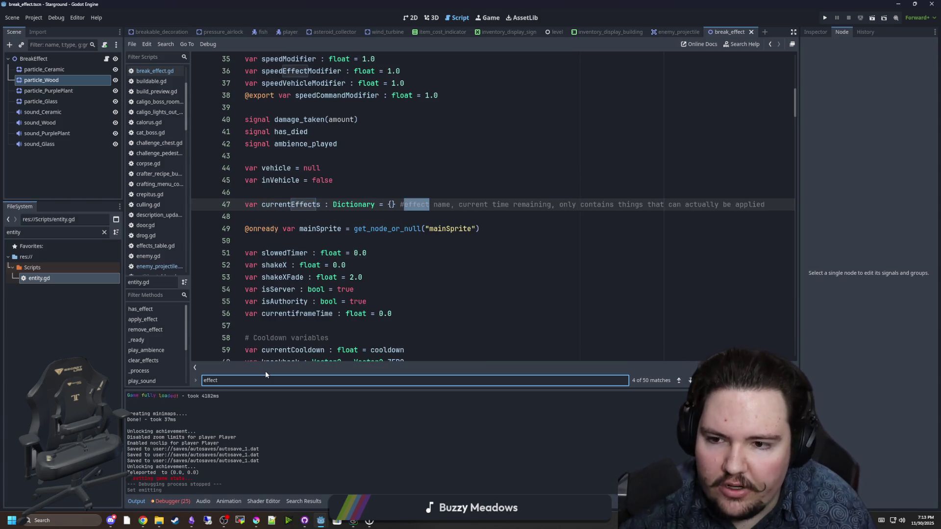
# Continue to the has_effect match on line 67, then bring Krita up maximized
pyautogui.click(288, 210)
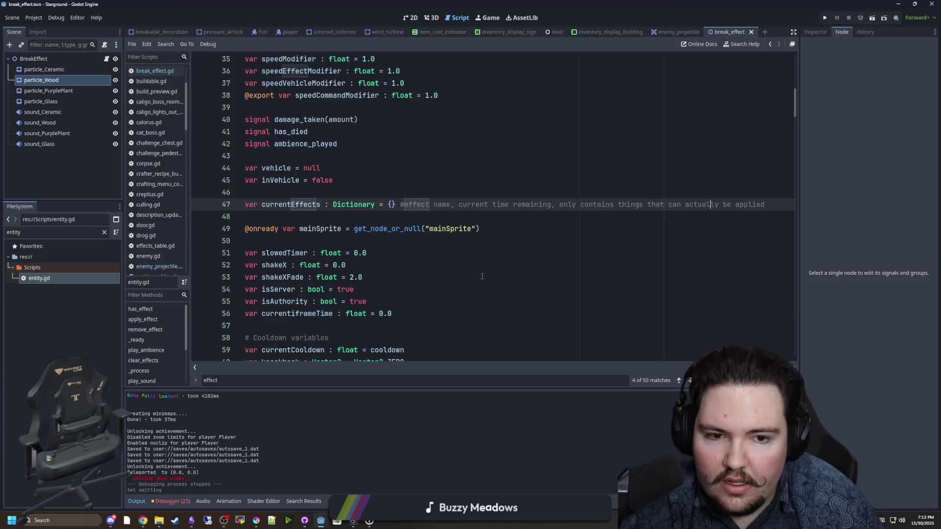
pyautogui.click(320, 379)
pyautogui.press('Return')
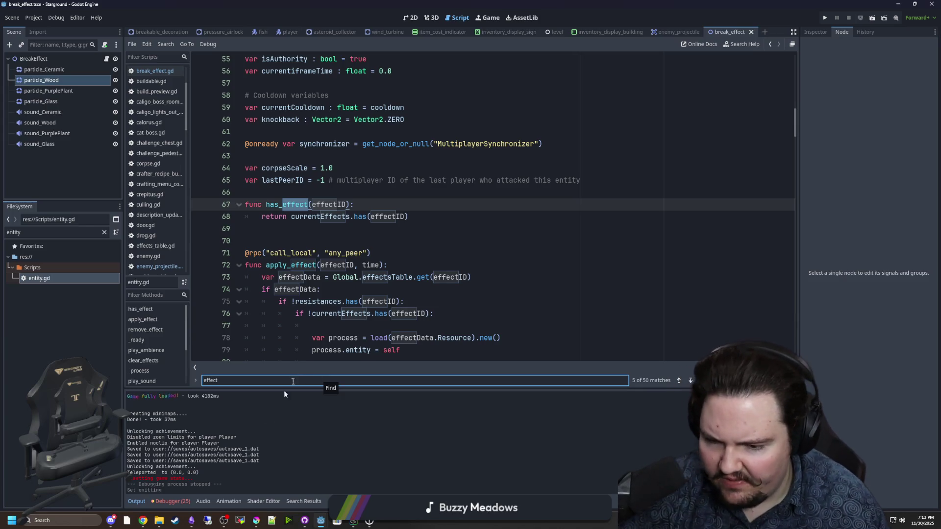
pyautogui.click(256, 521)
pyautogui.doubleClick(484, 422)
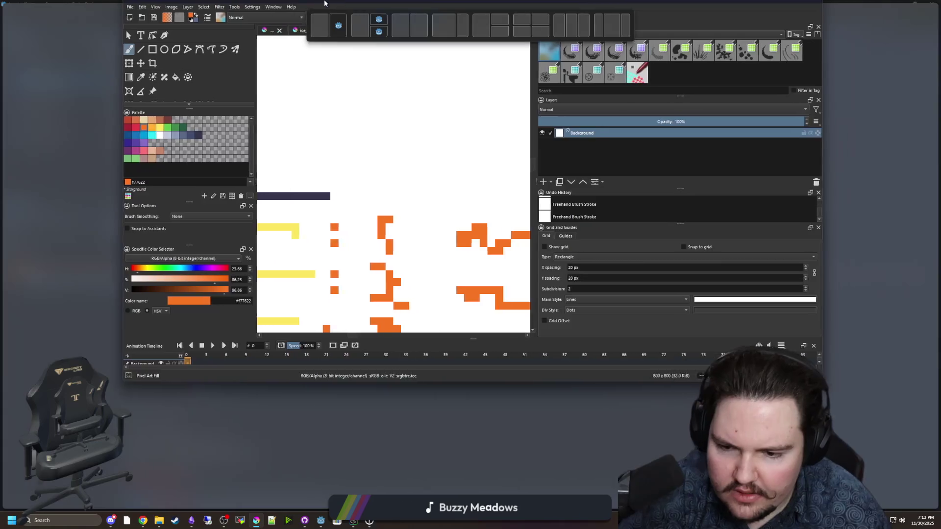
# Draw orange SM letters above the yellow box sketch
pyautogui.scroll(-2, 315, 315)
pyautogui.scroll(2, 277, 301)
pyautogui.moveTo(223, 188)
pyautogui.mouseDown()
pyautogui.moveTo(193, 192)
pyautogui.moveTo(177, 243)
pyautogui.mouseUp()
pyautogui.moveTo(264, 241)
pyautogui.mouseDown()
pyautogui.moveTo(279, 179)
pyautogui.moveTo(350, 188)
pyautogui.moveTo(372, 245)
pyautogui.mouseUp()
pyautogui.scroll(-2, 399, 280)
pyautogui.scroll(1, 402, 288)
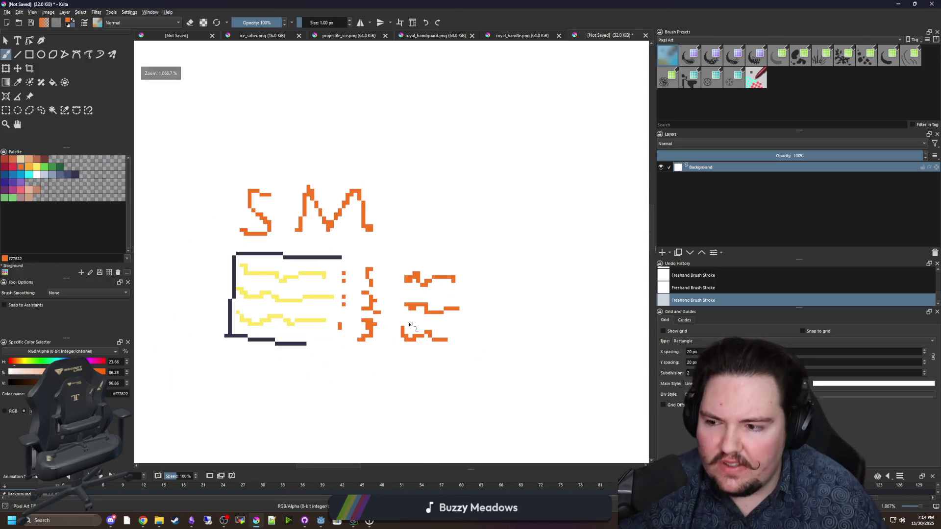
pyautogui.scroll(2, 384, 353)
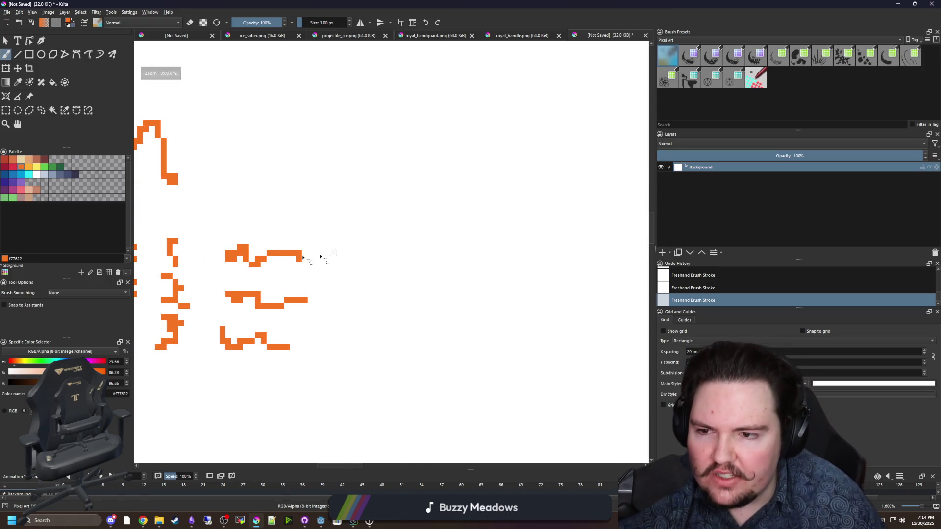
pyautogui.scroll(-4, 325, 256)
pyautogui.moveTo(216, 317); pyautogui.dragTo(368, 317)
pyautogui.scroll(2, 368, 314)
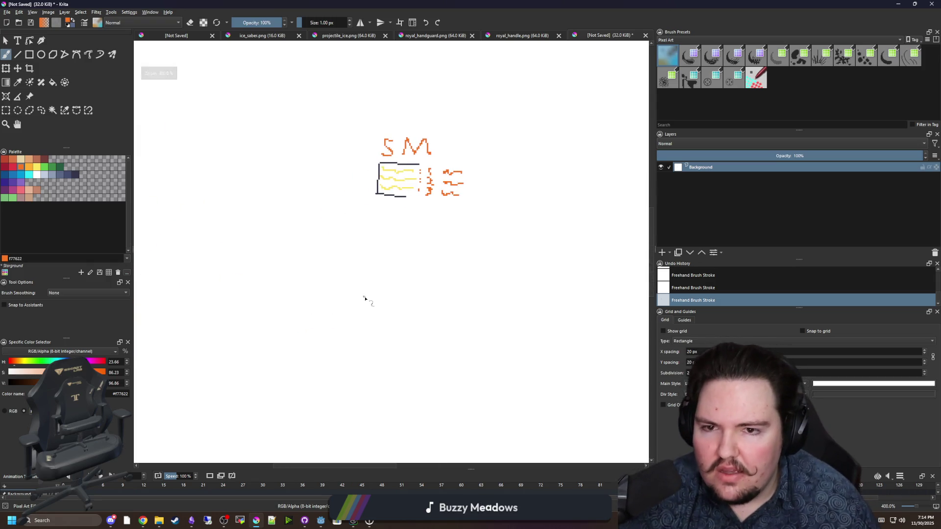
# Draw a new orange bracket holding three green wavy lines
pyautogui.moveTo(243, 141)
pyautogui.mouseDown()
pyautogui.moveTo(198, 374)
pyautogui.moveTo(279, 381)
pyautogui.mouseUp()
pyautogui.moveTo(242, 141); pyautogui.dragTo(282, 134)
pyautogui.scroll(1, 263, 190)
pyautogui.click(47, 168)
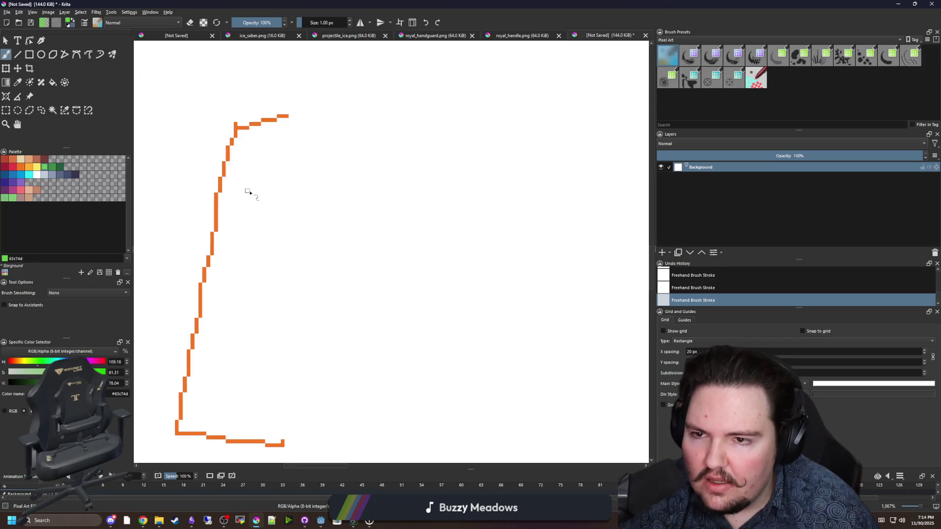
pyautogui.moveTo(251, 142); pyautogui.dragTo(386, 151)
pyautogui.moveTo(250, 174)
pyautogui.mouseDown()
pyautogui.moveTo(256, 188)
pyautogui.moveTo(390, 187)
pyautogui.mouseUp()
pyautogui.moveTo(246, 201)
pyautogui.mouseDown()
pyautogui.moveTo(326, 221)
pyautogui.moveTo(398, 210)
pyautogui.moveTo(337, 222)
pyautogui.mouseUp()
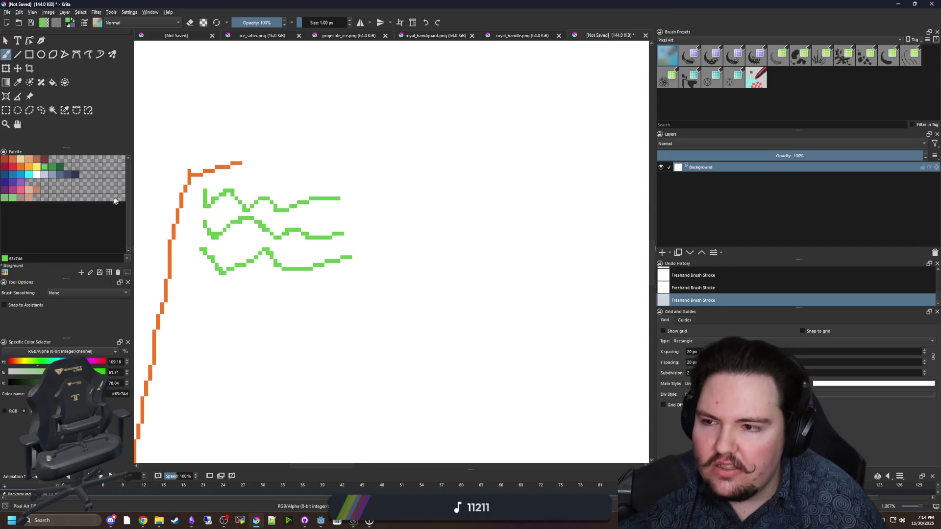
# Add a red 3 beside the waves and a red arrow pointing to x3
pyautogui.click(13, 168)
pyautogui.moveTo(376, 198)
pyautogui.mouseDown()
pyautogui.moveTo(386, 237)
pyautogui.moveTo(365, 273)
pyautogui.moveTo(397, 330)
pyautogui.moveTo(434, 321)
pyautogui.moveTo(351, 254)
pyautogui.mouseUp()
pyautogui.click(280, 250)
pyautogui.moveTo(280, 250); pyautogui.dragTo(394, 201)
pyautogui.moveTo(314, 199)
pyautogui.mouseDown()
pyautogui.moveTo(396, 199)
pyautogui.moveTo(390, 275)
pyautogui.mouseUp()
pyautogui.moveTo(238, 313)
pyautogui.mouseDown()
pyautogui.moveTo(395, 302)
pyautogui.moveTo(238, 342)
pyautogui.mouseUp()
pyautogui.moveTo(396, 182); pyautogui.dragTo(417, 223)
pyautogui.moveTo(417, 186); pyautogui.dragTo(399, 223)
pyautogui.moveTo(434, 164)
pyautogui.mouseDown()
pyautogui.moveTo(460, 186)
pyautogui.moveTo(437, 212)
pyautogui.moveTo(456, 190)
pyautogui.mouseUp()
pyautogui.scroll(-1, 466, 236)
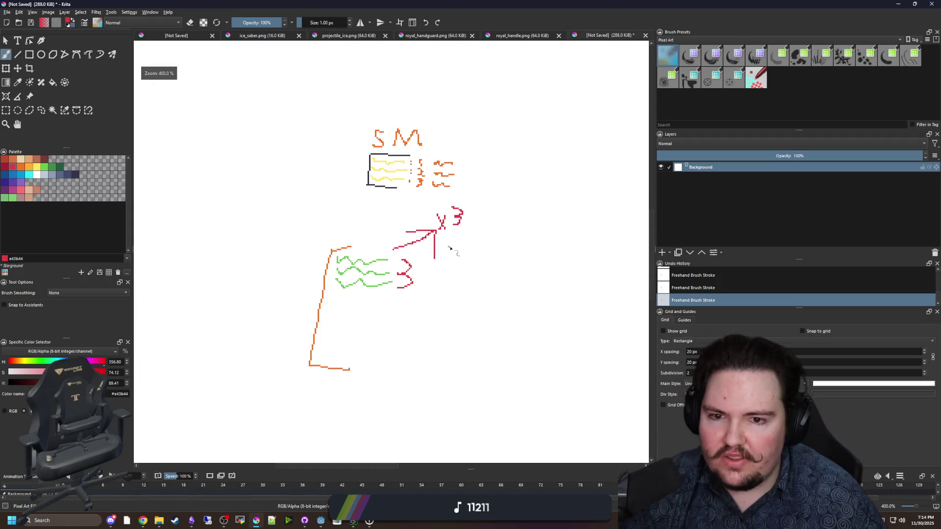
pyautogui.moveTo(315, 240); pyautogui.dragTo(259, 155)
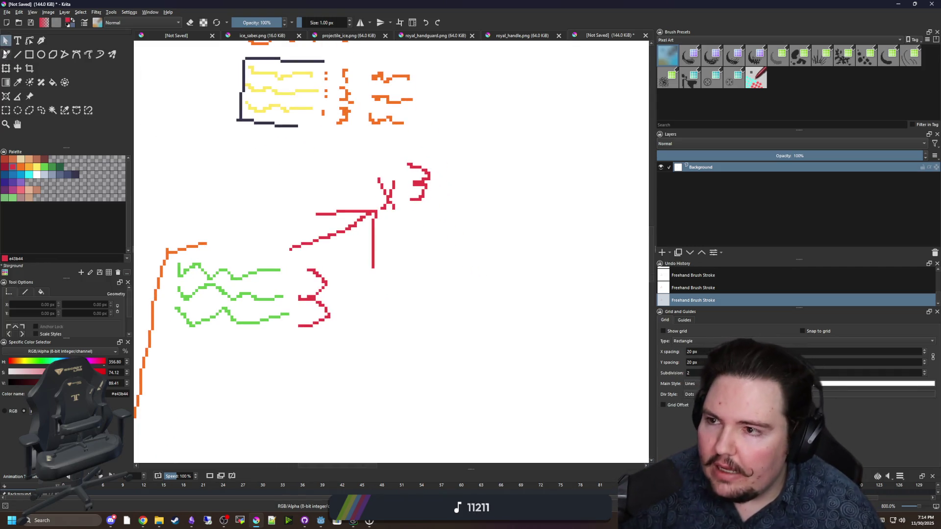
pyautogui.moveTo(421, 173); pyautogui.dragTo(289, 187)
pyautogui.scroll(-1, 288, 186)
pyautogui.moveTo(164, 260); pyautogui.dragTo(239, 250)
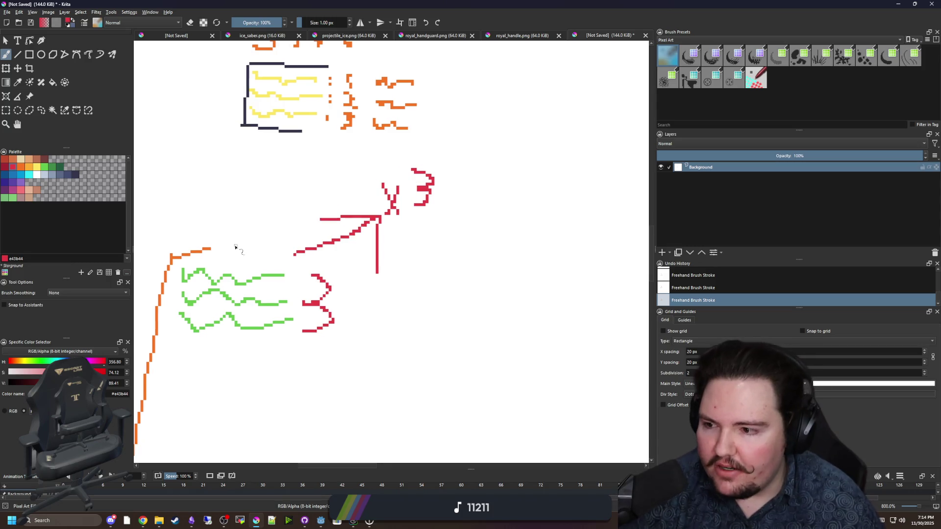
pyautogui.scroll(3, 267, 259)
pyautogui.click(37, 167)
pyautogui.moveTo(322, 89); pyautogui.dragTo(293, 191)
pyautogui.moveTo(281, 142)
pyautogui.mouseDown()
pyautogui.moveTo(283, 161)
pyautogui.moveTo(323, 202)
pyautogui.mouseUp()
pyautogui.scroll(-3, 323, 203)
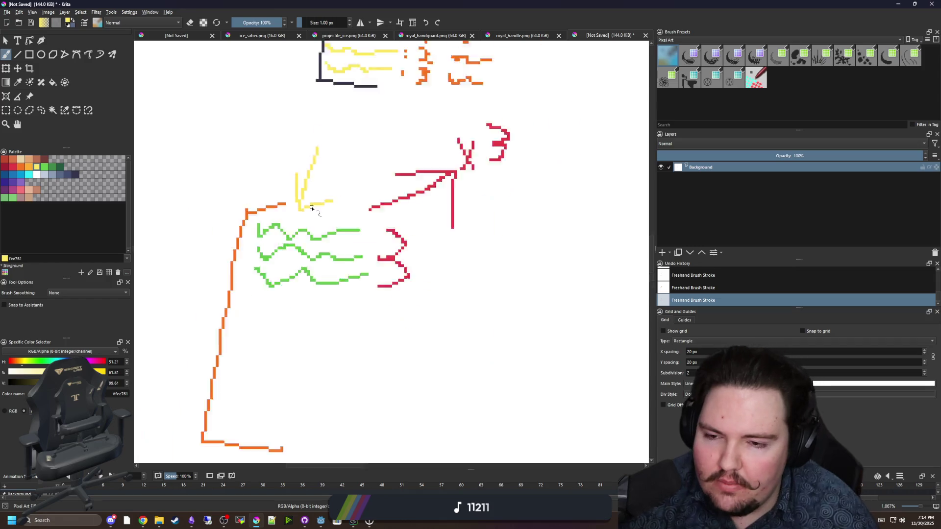
pyautogui.hotkey('ctrl', 'z')
pyautogui.hotkey('ctrl', 'z')
pyautogui.scroll(2, 387, 259)
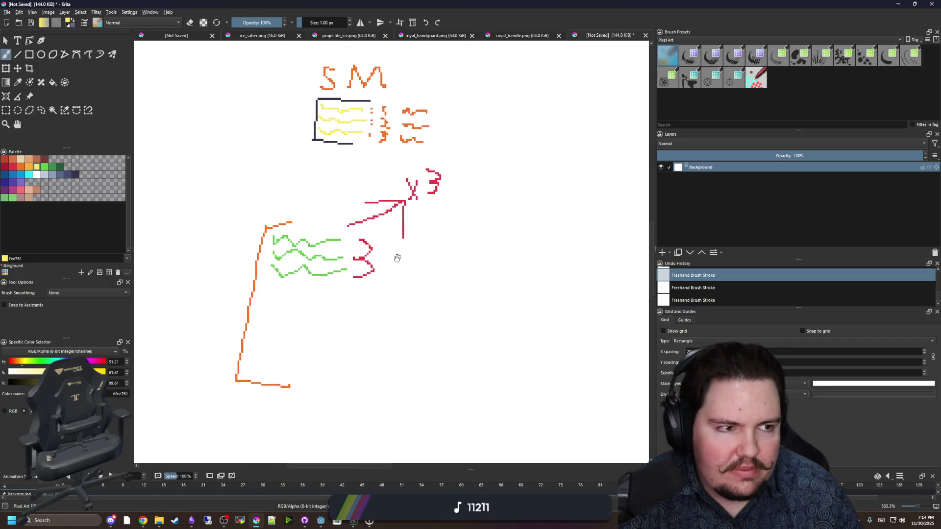
pyautogui.scroll(3, 400, 245)
pyautogui.scroll(-3, 336, 231)
pyautogui.moveTo(336, 231); pyautogui.dragTo(453, 277)
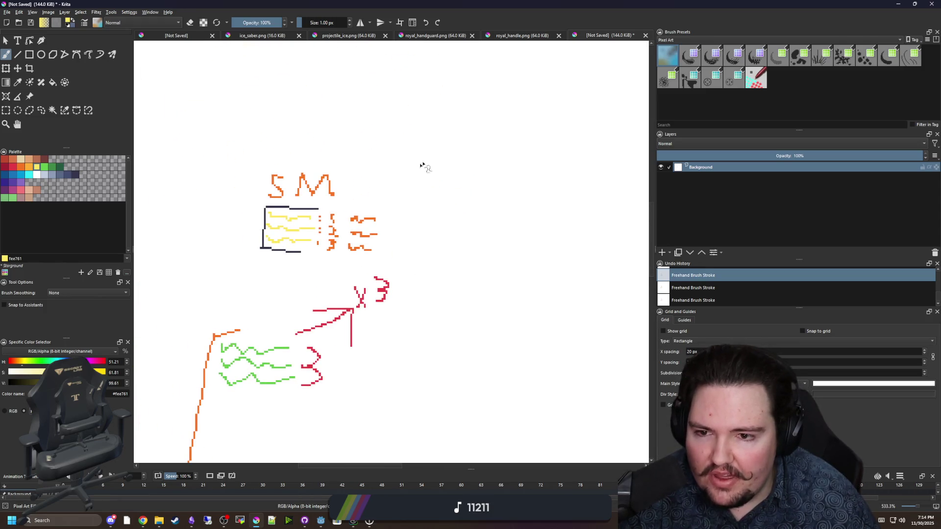
pyautogui.hotkey('ctrl', 'shift', 'z')
pyautogui.hotkey('ctrl', 'shift', 'z')
pyautogui.hotkey('ctrl', 'z')
pyautogui.hotkey('ctrl', 'z')
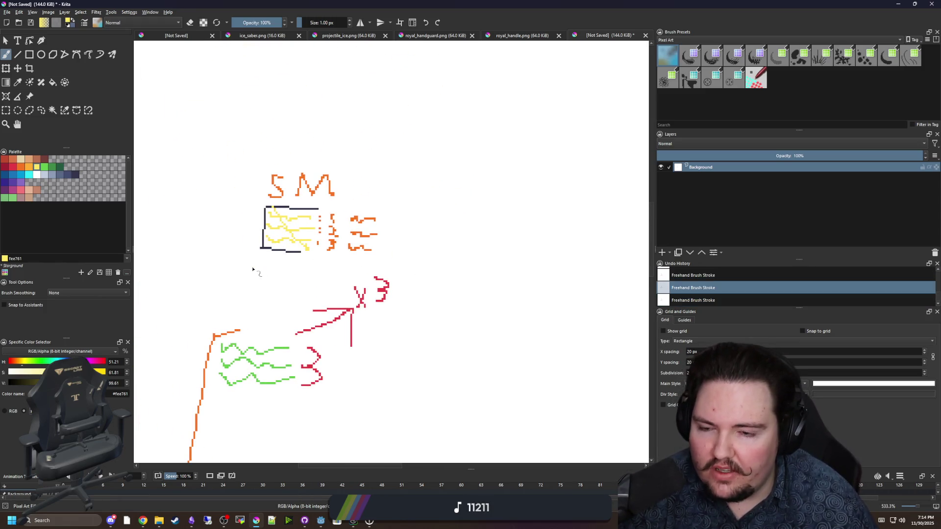
pyautogui.scroll(-5, 248, 235)
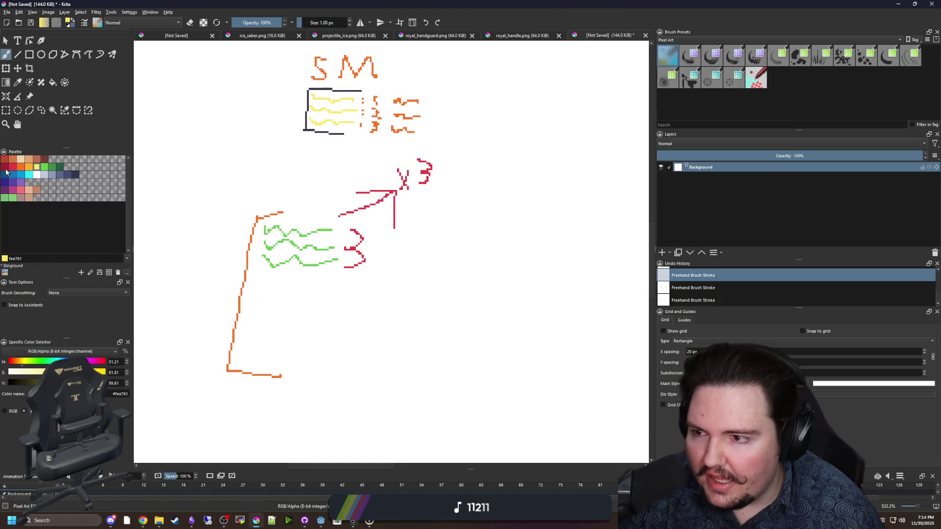
pyautogui.click(12, 171)
pyautogui.scroll(2, 299, 225)
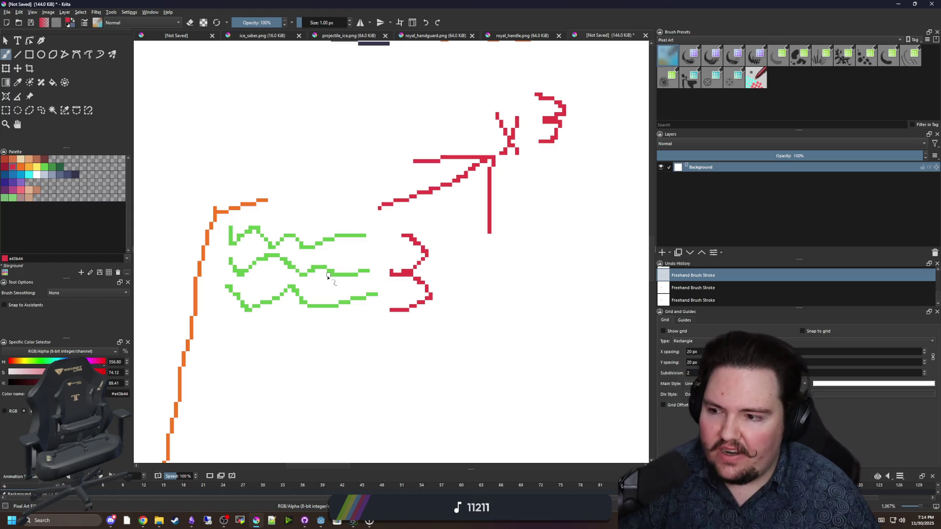
pyautogui.scroll(-2, 320, 327)
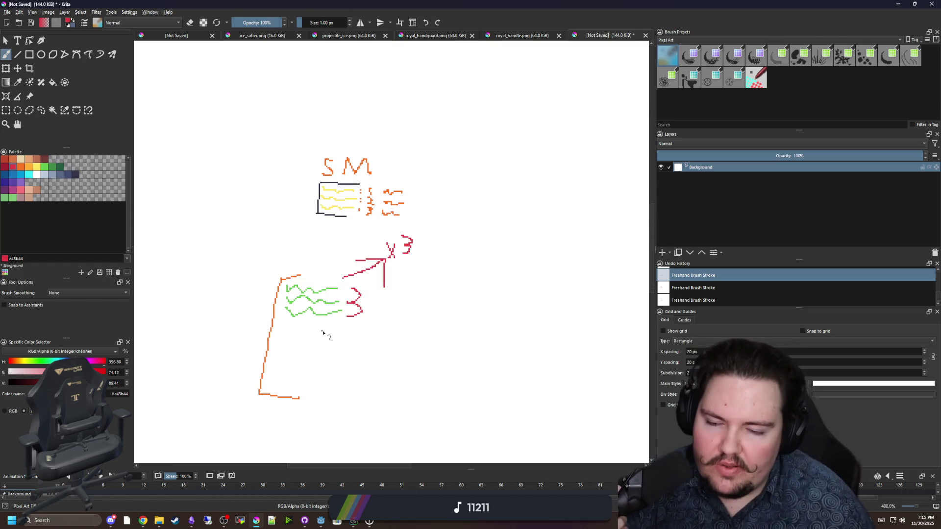
pyautogui.scroll(2, 321, 331)
pyautogui.scroll(-2, 346, 267)
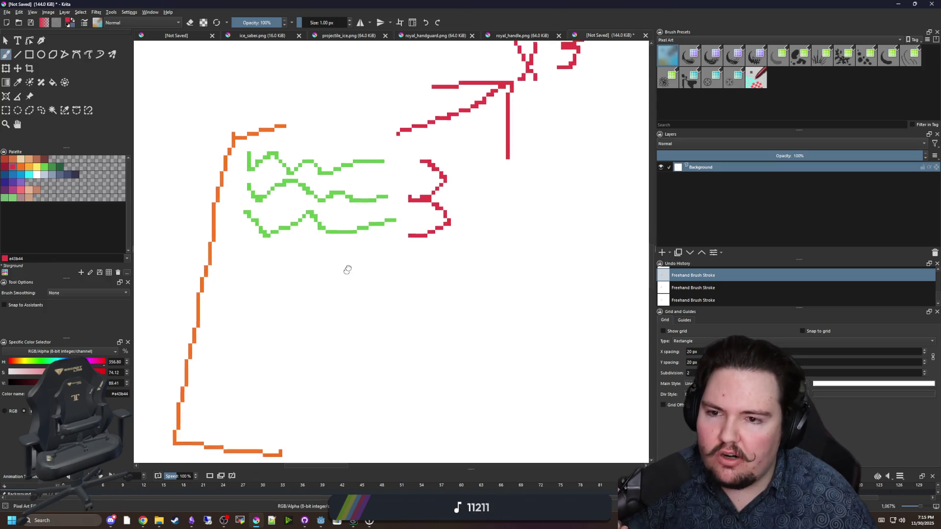
pyautogui.scroll(2, 328, 251)
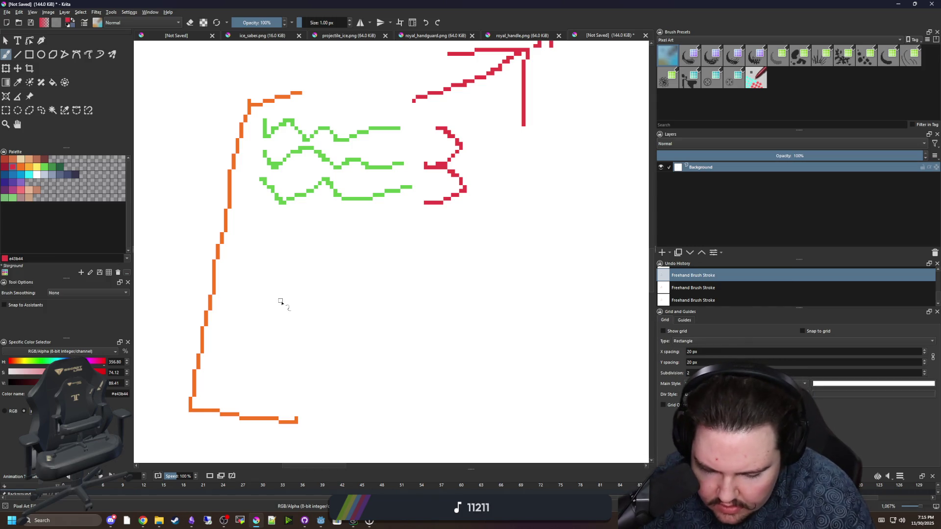
# Draw three red wavy lines below the green ones
pyautogui.moveTo(374, 248)
pyautogui.mouseDown()
pyautogui.moveTo(348, 227)
pyautogui.moveTo(298, 210)
pyautogui.mouseUp()
pyautogui.moveTo(217, 211); pyautogui.dragTo(360, 224)
pyautogui.moveTo(201, 250)
pyautogui.mouseDown()
pyautogui.moveTo(230, 267)
pyautogui.moveTo(395, 257)
pyautogui.mouseUp()
pyautogui.moveTo(205, 284)
pyautogui.mouseDown()
pyautogui.moveTo(226, 306)
pyautogui.moveTo(386, 293)
pyautogui.mouseUp()
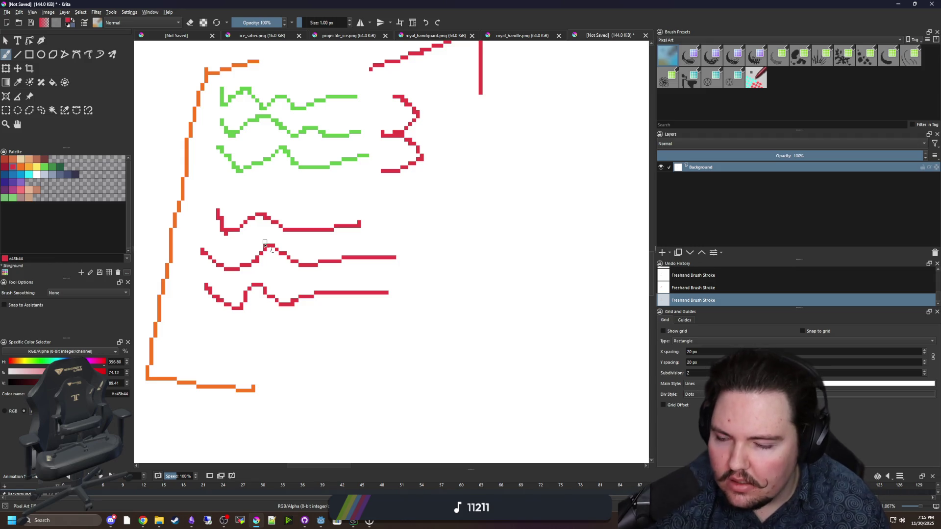
# Close the red zigzags with a red bracket and add a red arrow pointing up-right
pyautogui.hscroll(1, 300, 245)
pyautogui.moveTo(358, 317)
pyautogui.mouseDown()
pyautogui.moveTo(400, 208)
pyautogui.moveTo(347, 213)
pyautogui.mouseUp()
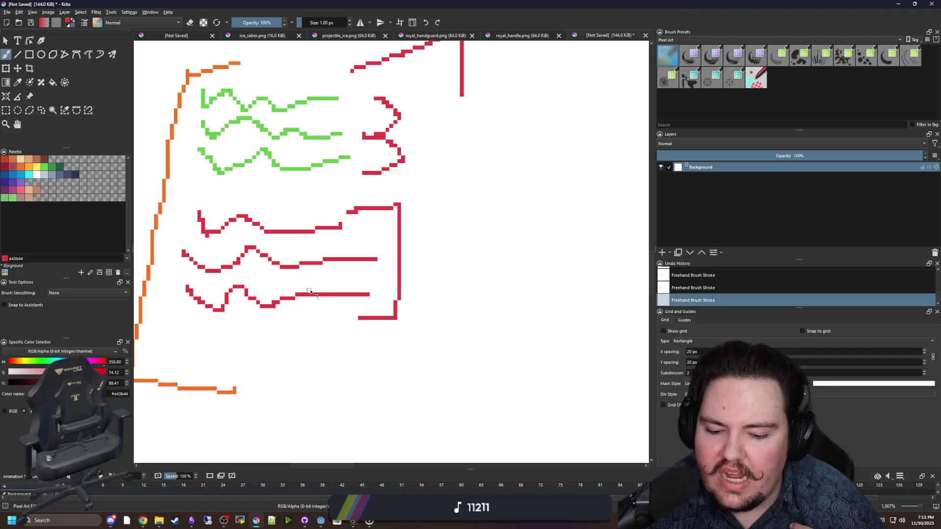
pyautogui.moveTo(424, 229); pyautogui.dragTo(342, 274)
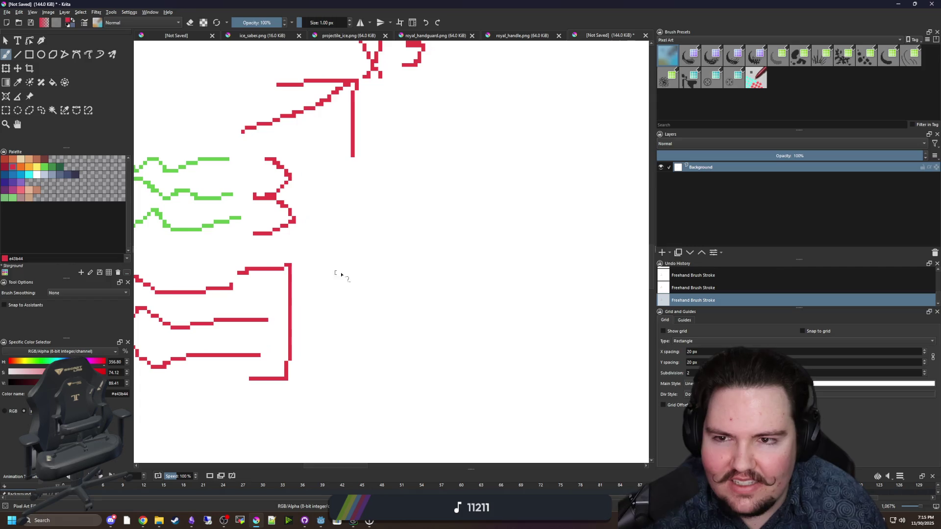
pyautogui.moveTo(330, 309)
pyautogui.mouseDown()
pyautogui.moveTo(413, 270)
pyautogui.moveTo(412, 292)
pyautogui.mouseUp()
# Pick the yellow swatch, then the green swatch, as the painting colour
pyautogui.scroll(2, 397, 264)
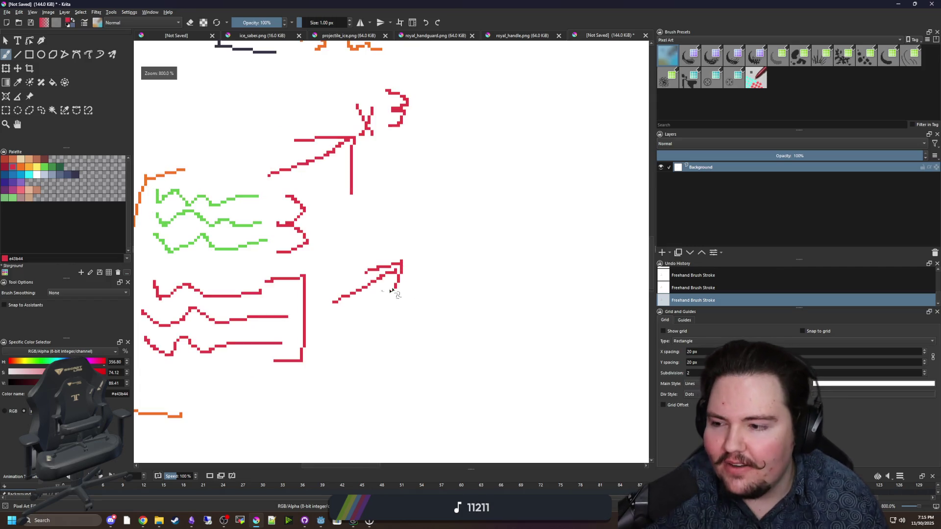
pyautogui.scroll(-4, 397, 263)
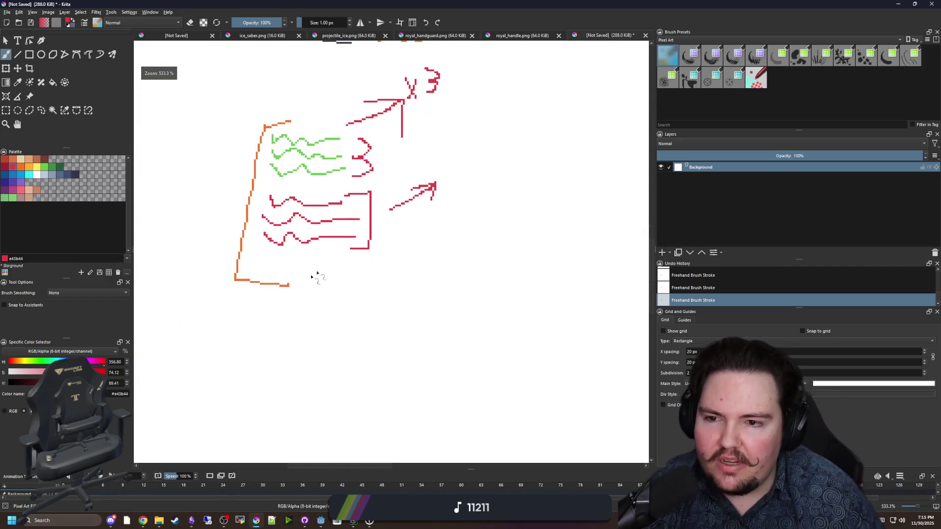
pyautogui.scroll(2, 315, 275)
pyautogui.click(37, 167)
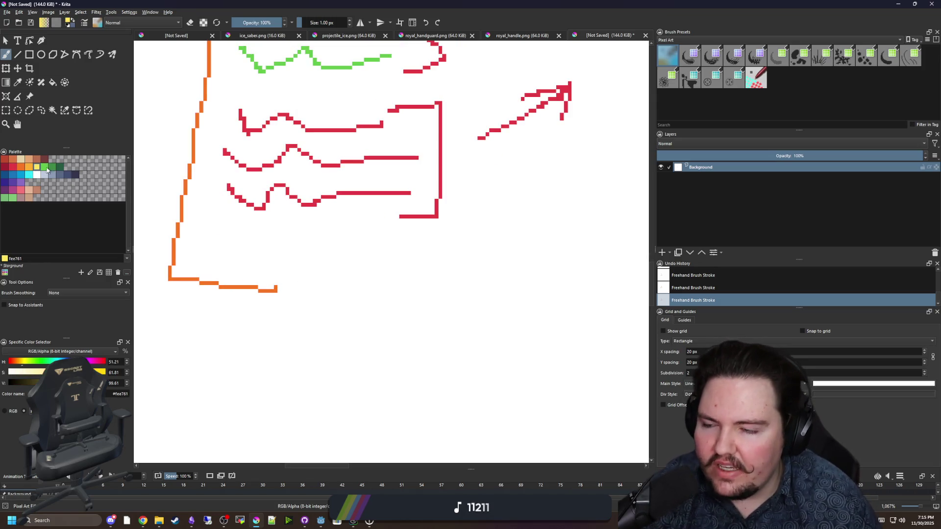
pyautogui.click(44, 167)
pyautogui.scroll(2, 279, 288)
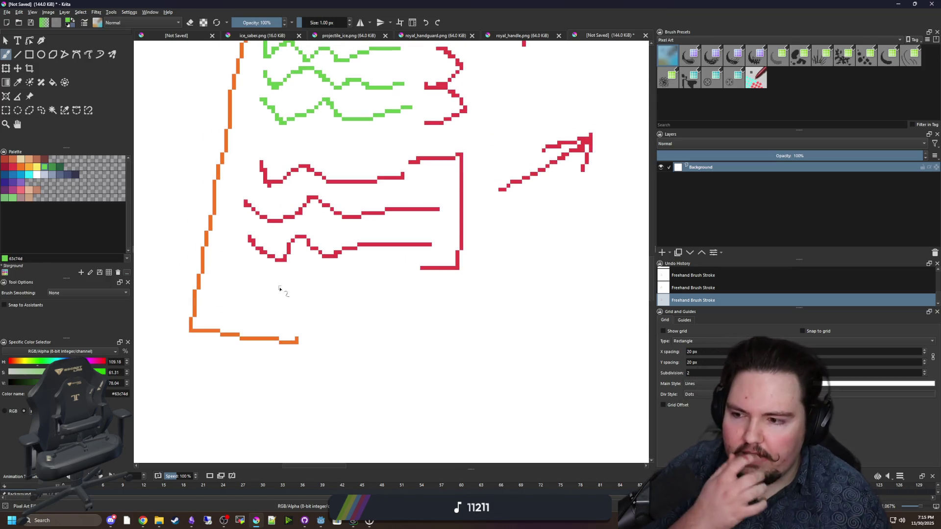
pyautogui.scroll(-4, 288, 310)
# Sketch a green barred rectangle joined to a green bracket on the right
pyautogui.moveTo(200, 369)
pyautogui.mouseDown()
pyautogui.moveTo(199, 397)
pyautogui.moveTo(230, 417)
pyautogui.moveTo(224, 370)
pyautogui.mouseUp()
pyautogui.moveTo(542, 369)
pyautogui.mouseDown()
pyautogui.moveTo(543, 417)
pyautogui.moveTo(517, 416)
pyautogui.mouseUp()
pyautogui.moveTo(542, 370); pyautogui.dragTo(517, 365)
pyautogui.moveTo(331, 417)
pyautogui.mouseDown()
pyautogui.moveTo(223, 373)
pyautogui.moveTo(278, 366)
pyautogui.mouseUp()
pyautogui.moveTo(216, 381); pyautogui.dragTo(262, 381)
pyautogui.moveTo(294, 389)
pyautogui.mouseDown()
pyautogui.moveTo(212, 389)
pyautogui.moveTo(334, 409)
pyautogui.moveTo(209, 399)
pyautogui.mouseUp()
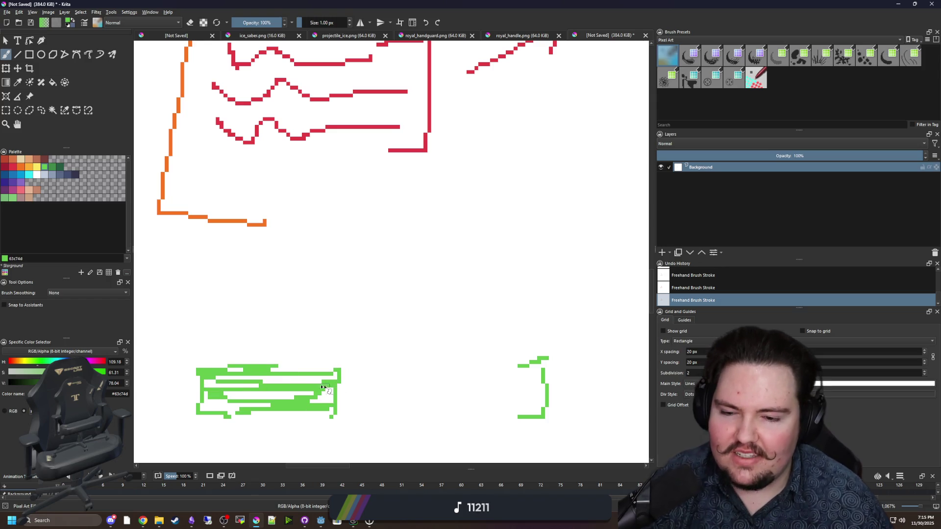
pyautogui.scroll(-2, 338, 392)
pyautogui.moveTo(547, 325); pyautogui.dragTo(304, 338)
pyautogui.moveTo(313, 385); pyautogui.dragTo(578, 387)
pyautogui.scroll(-4, 373, 379)
# Paint out the bottom orange line in white and redraw it lower and longer
pyautogui.scroll(2, 330, 336)
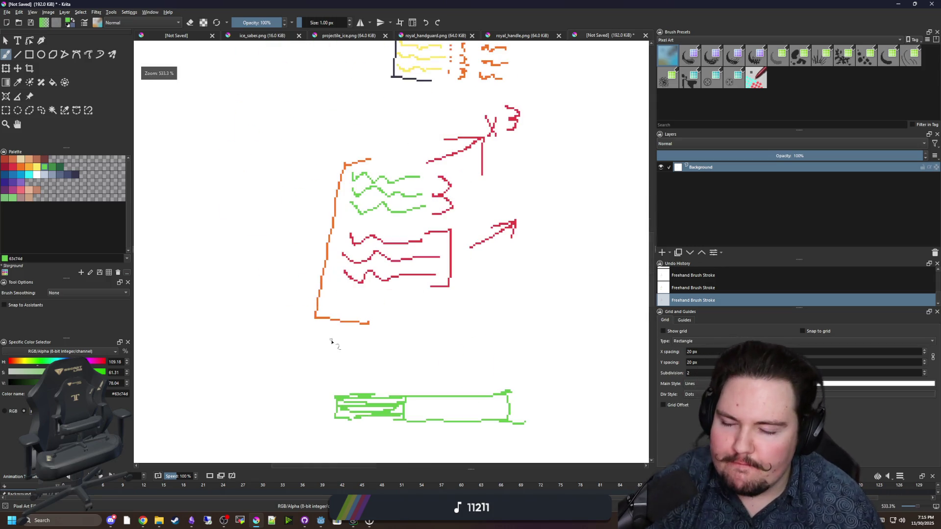
pyautogui.scroll(1, 343, 294)
pyautogui.scroll(1, 321, 276)
pyautogui.keyDown('ctrl'); pyautogui.click(361, 286); pyautogui.keyUp('ctrl')
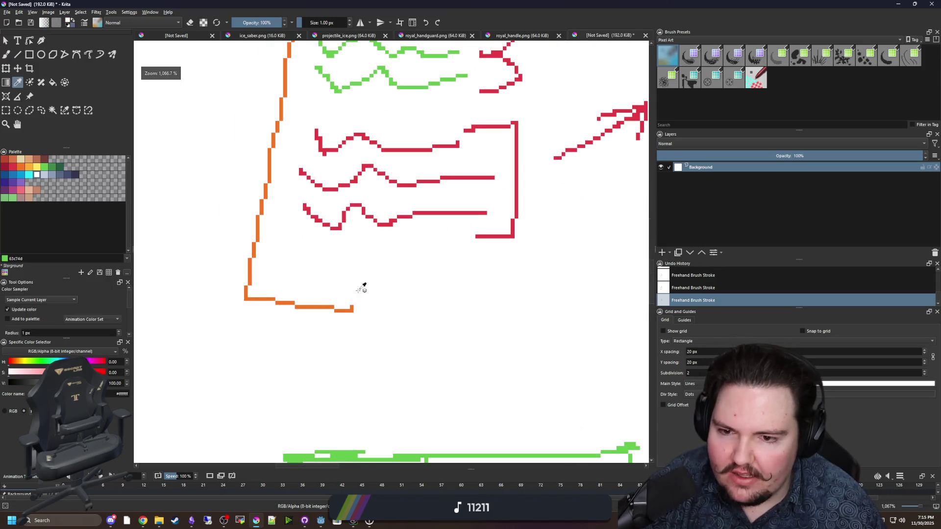
pyautogui.scroll(2, 361, 285)
pyautogui.press(']')
pyautogui.press(']')
pyautogui.press(']')
pyautogui.moveTo(353, 318)
pyautogui.mouseDown()
pyautogui.moveTo(238, 300)
pyautogui.moveTo(216, 311)
pyautogui.mouseUp()
pyautogui.keyDown('ctrl'); pyautogui.click(185, 292); pyautogui.keyUp('ctrl')
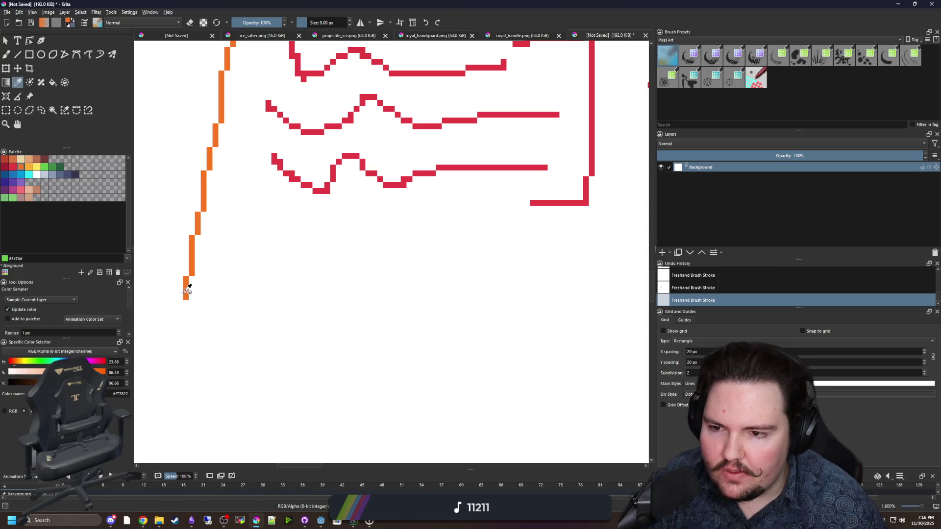
pyautogui.scroll(-2, 196, 304)
pyautogui.press('[')
pyautogui.press('[')
pyautogui.press('[')
pyautogui.press('[')
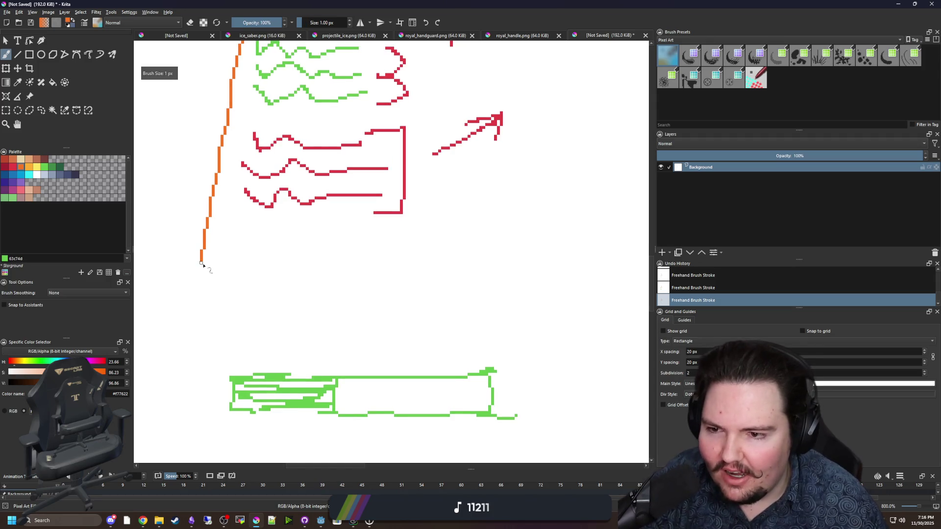
pyautogui.moveTo(202, 287)
pyautogui.mouseDown()
pyautogui.moveTo(196, 347)
pyautogui.moveTo(389, 364)
pyautogui.mouseUp()
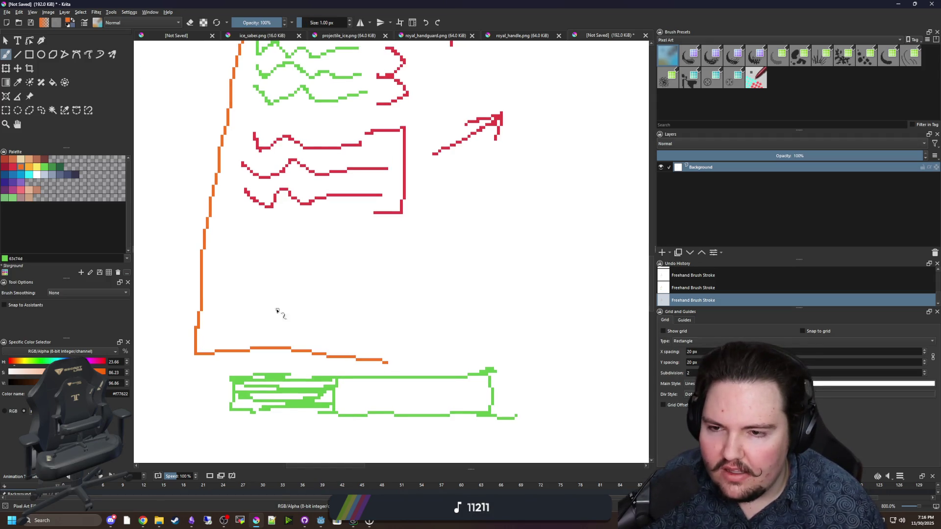
pyautogui.scroll(1, 278, 310)
# Draw three red zigzags inside the enlarged orange bracket
pyautogui.click(13, 166)
pyautogui.moveTo(222, 255)
pyautogui.mouseDown()
pyautogui.moveTo(230, 269)
pyautogui.moveTo(371, 269)
pyautogui.mouseUp()
pyautogui.scroll(2, 258, 306)
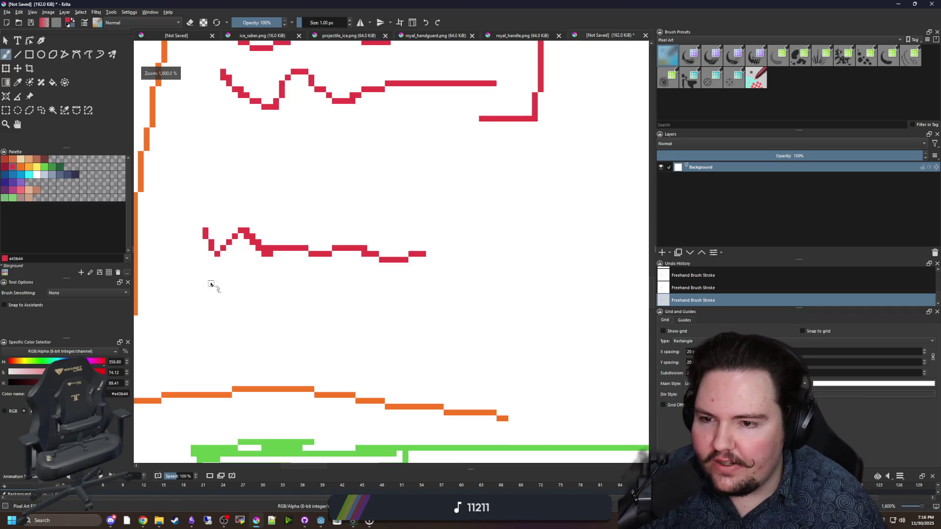
pyautogui.moveTo(196, 271); pyautogui.dragTo(448, 298)
pyautogui.scroll(-1, 281, 294)
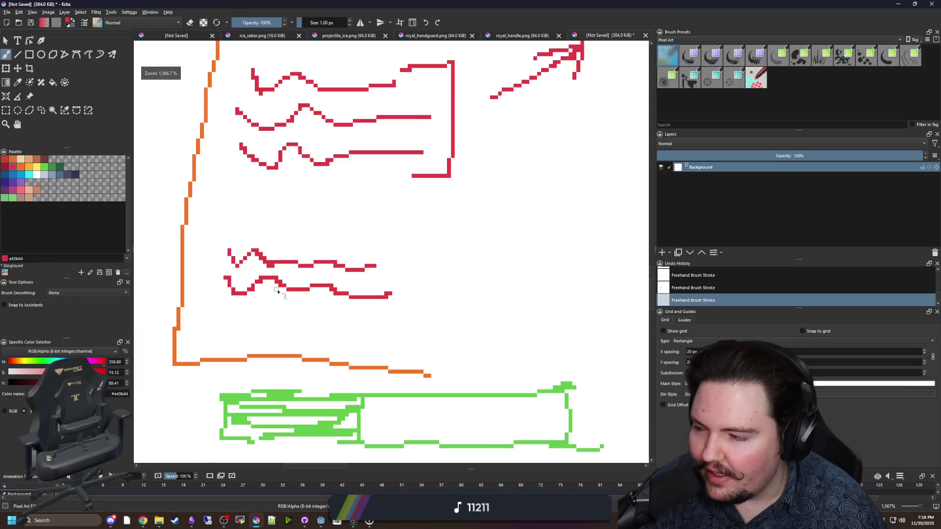
pyautogui.scroll(1, 288, 316)
pyautogui.moveTo(199, 292)
pyautogui.mouseDown()
pyautogui.moveTo(216, 304)
pyautogui.moveTo(441, 325)
pyautogui.moveTo(434, 282)
pyautogui.moveTo(400, 277)
pyautogui.mouseUp()
pyautogui.scroll(-3, 336, 311)
pyautogui.scroll(1, 336, 311)
# Add a red bracket, an arrow, a 3 and an X-eyed face, then return to Godot
pyautogui.moveTo(425, 337); pyautogui.dragTo(400, 336)
pyautogui.moveTo(464, 263)
pyautogui.mouseDown()
pyautogui.moveTo(351, 308)
pyautogui.moveTo(408, 246)
pyautogui.moveTo(401, 275)
pyautogui.mouseUp()
pyautogui.moveTo(441, 223); pyautogui.dragTo(434, 267)
pyautogui.moveTo(496, 213); pyautogui.dragTo(494, 275)
pyautogui.moveTo(571, 250); pyautogui.dragTo(332, 294)
pyautogui.moveTo(339, 228)
pyautogui.mouseDown()
pyautogui.moveTo(359, 247)
pyautogui.moveTo(341, 249)
pyautogui.mouseUp()
pyautogui.moveTo(393, 225); pyautogui.dragTo(405, 247)
pyautogui.moveTo(403, 226); pyautogui.dragTo(392, 249)
pyautogui.moveTo(346, 296); pyautogui.dragTo(388, 284)
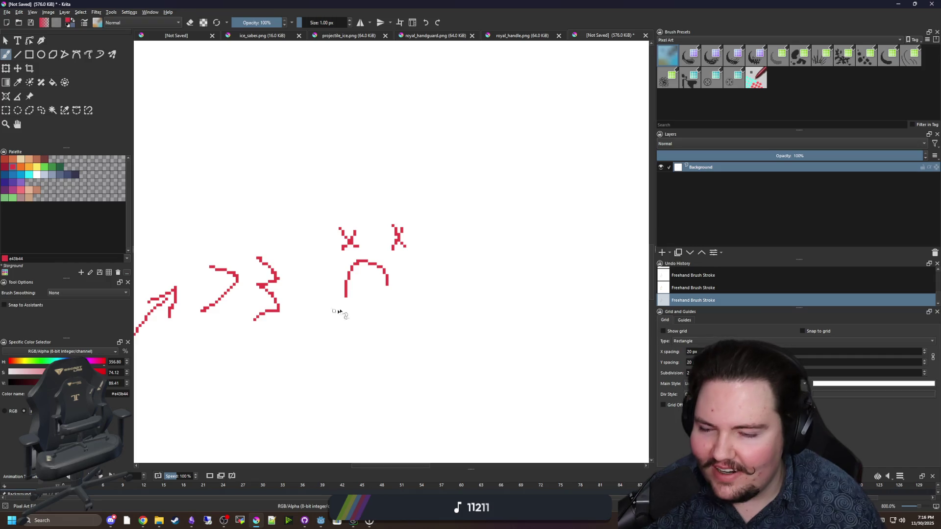
pyautogui.scroll(-5, 338, 312)
pyautogui.hotkey('alt', 'Tab')
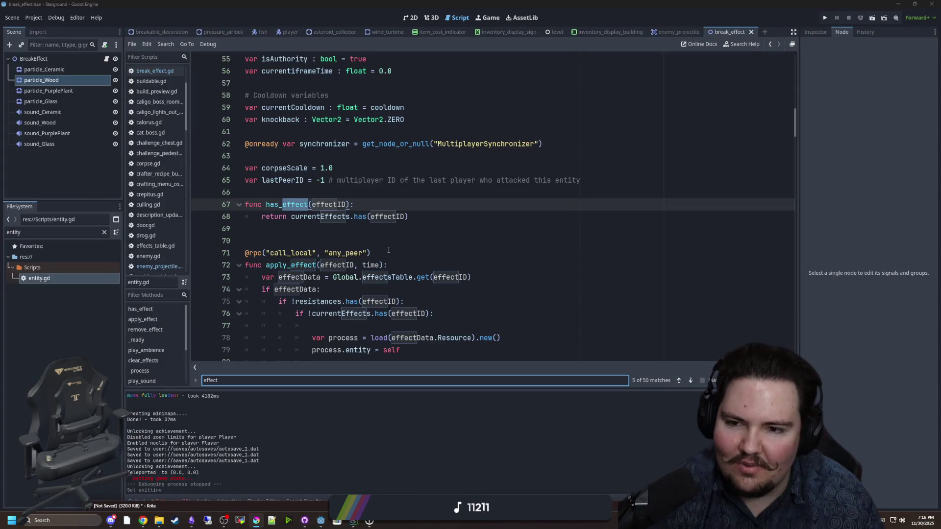
pyautogui.click(361, 241)
pyautogui.click(334, 196)
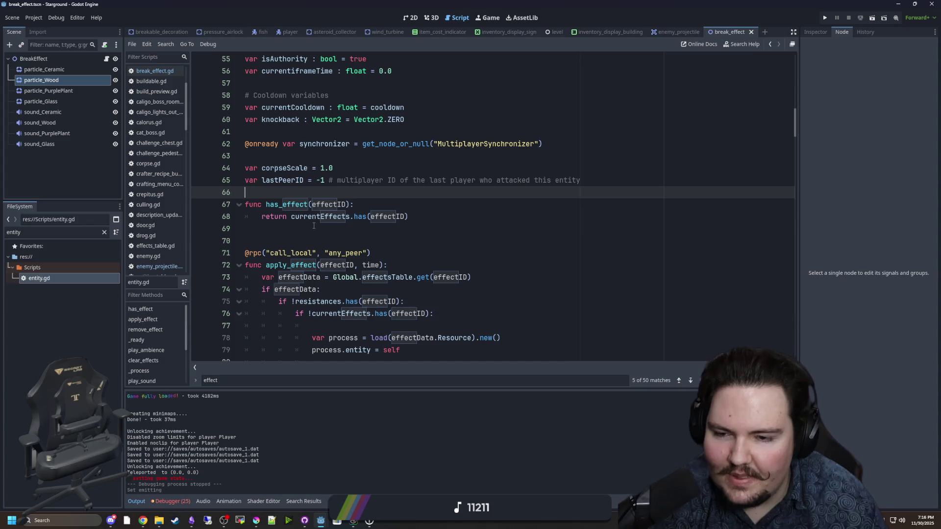
pyautogui.click(330, 228)
pyautogui.scroll(-8, 330, 229)
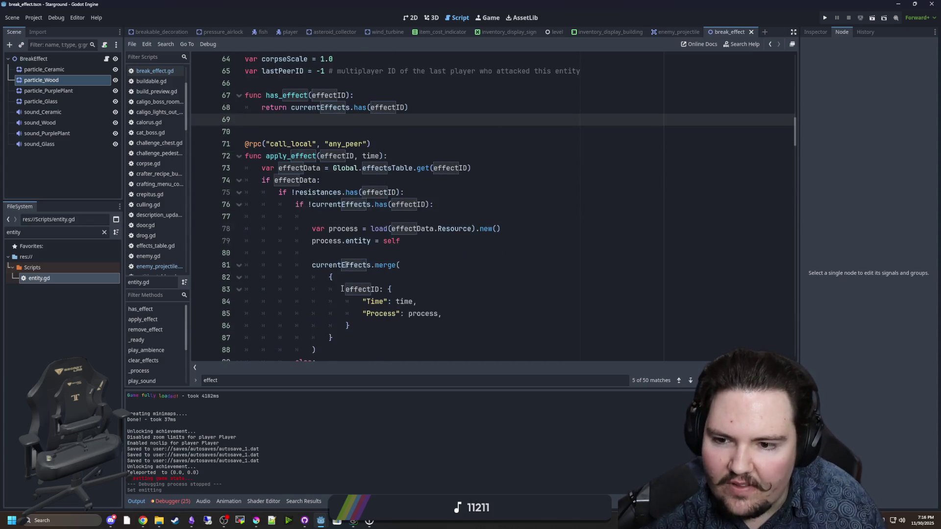
pyautogui.scroll(8, 330, 228)
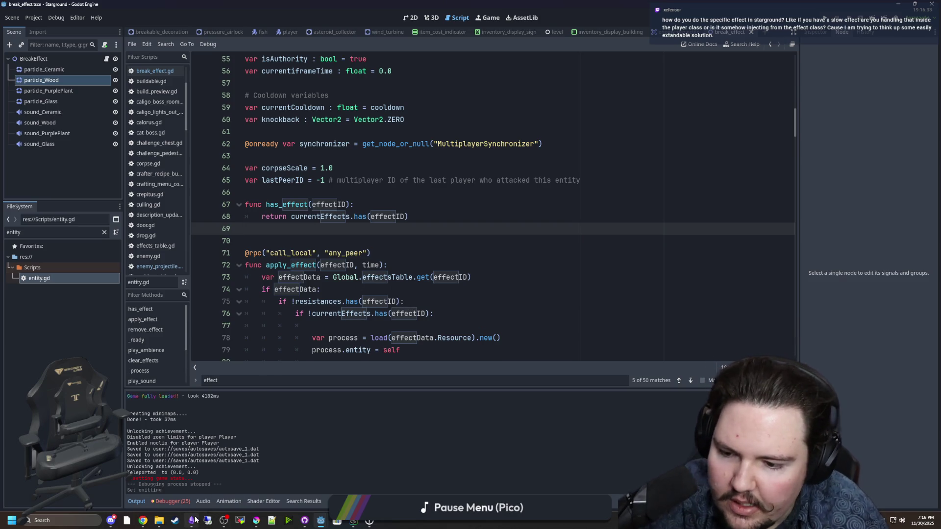
pyautogui.click(256, 520)
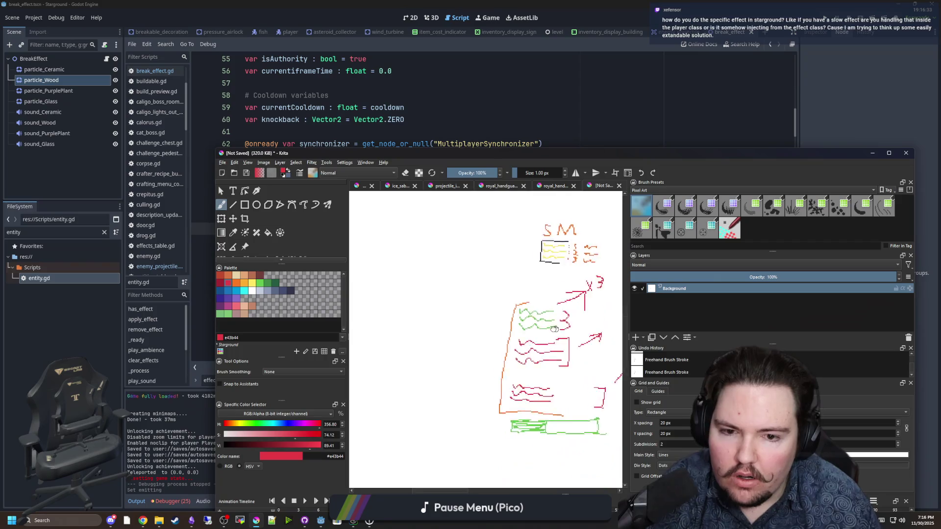
# Pick yellow and write speedMod above the SM sketch
pyautogui.moveTo(553, 328)
pyautogui.mouseDown()
pyautogui.moveTo(411, 319)
pyautogui.moveTo(416, 358)
pyautogui.moveTo(436, 349)
pyautogui.mouseUp()
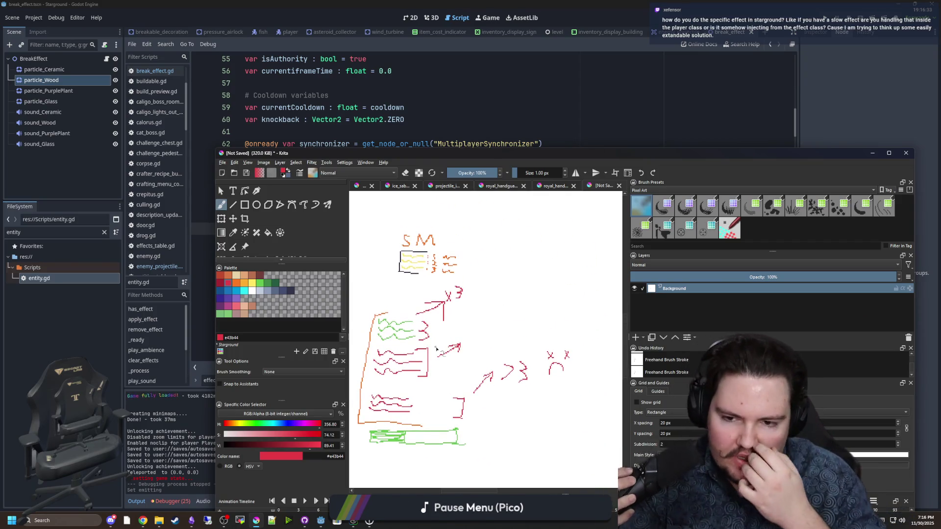
pyautogui.scroll(8, 392, 294)
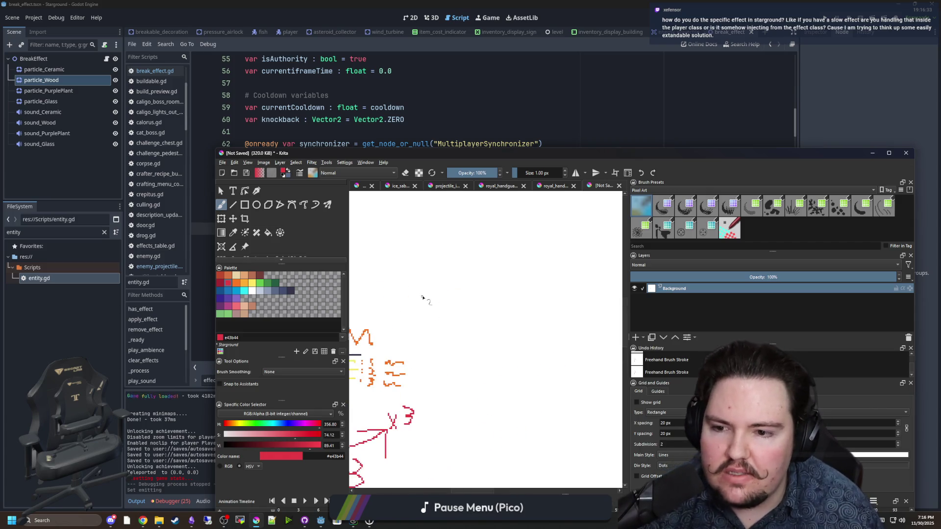
pyautogui.click(252, 291)
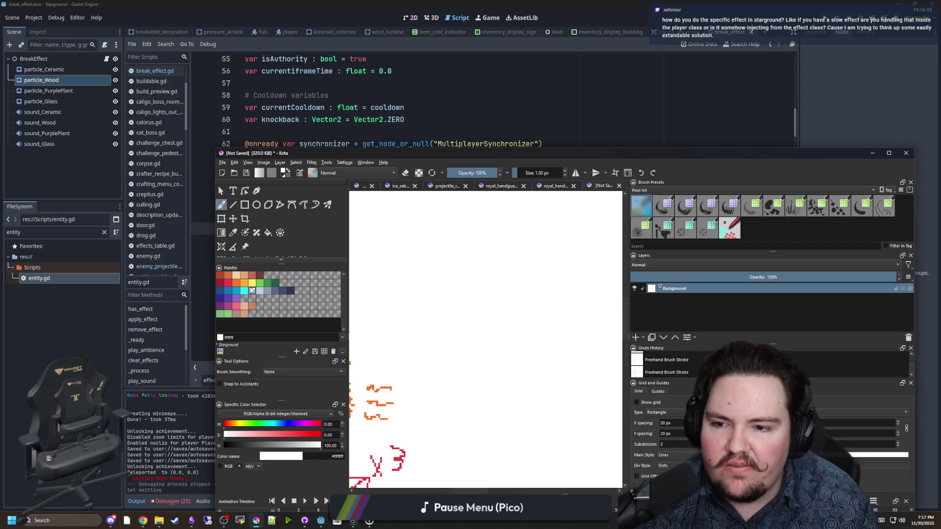
pyautogui.click(251, 283)
pyautogui.moveTo(405, 325); pyautogui.dragTo(506, 356)
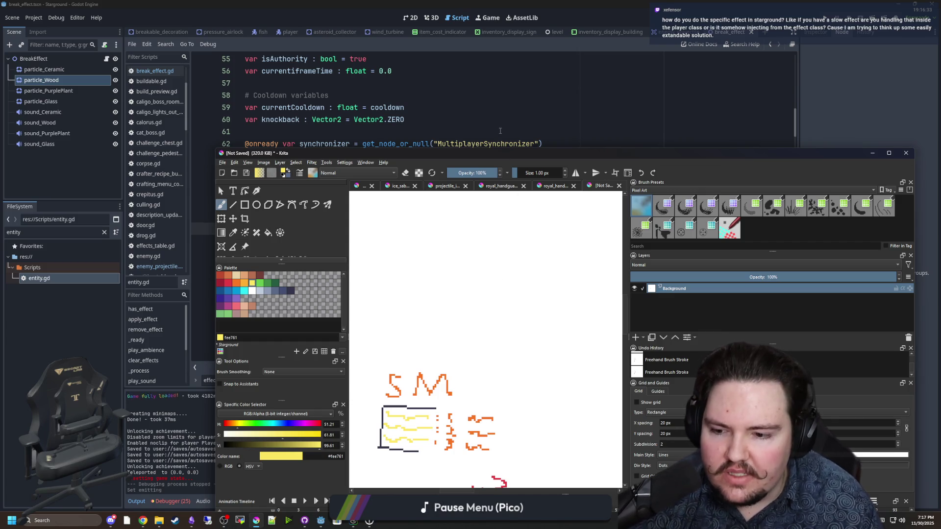
pyautogui.scroll(3, 434, 298)
pyautogui.moveTo(428, 251)
pyautogui.mouseDown()
pyautogui.moveTo(447, 275)
pyautogui.moveTo(420, 282)
pyautogui.mouseUp()
pyautogui.moveTo(463, 251)
pyautogui.mouseDown()
pyautogui.moveTo(473, 280)
pyautogui.moveTo(532, 267)
pyautogui.moveTo(560, 278)
pyautogui.moveTo(468, 300)
pyautogui.moveTo(447, 255)
pyautogui.moveTo(478, 296)
pyautogui.moveTo(527, 297)
pyautogui.moveTo(535, 242)
pyautogui.mouseUp()
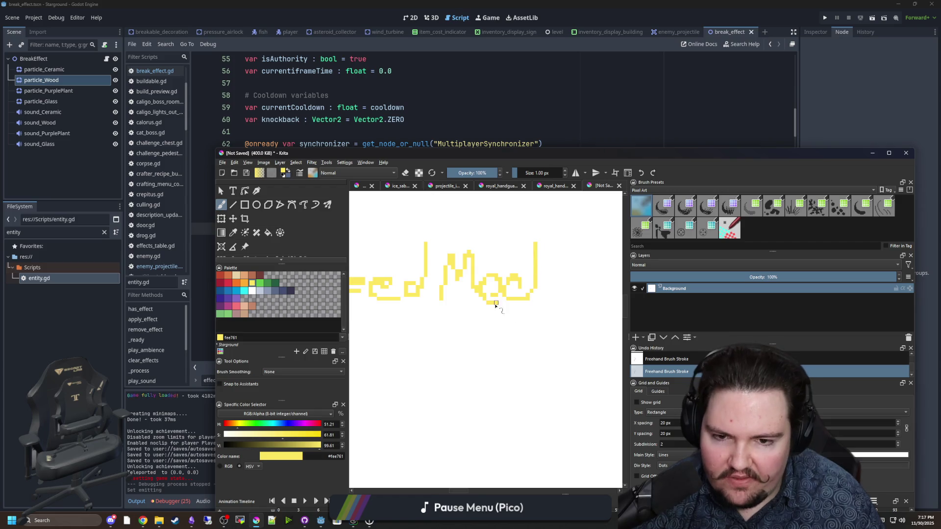
# Add a yellow equals sign to form speedMod = 1
pyautogui.scroll(-2, 489, 334)
pyautogui.scroll(1, 459, 352)
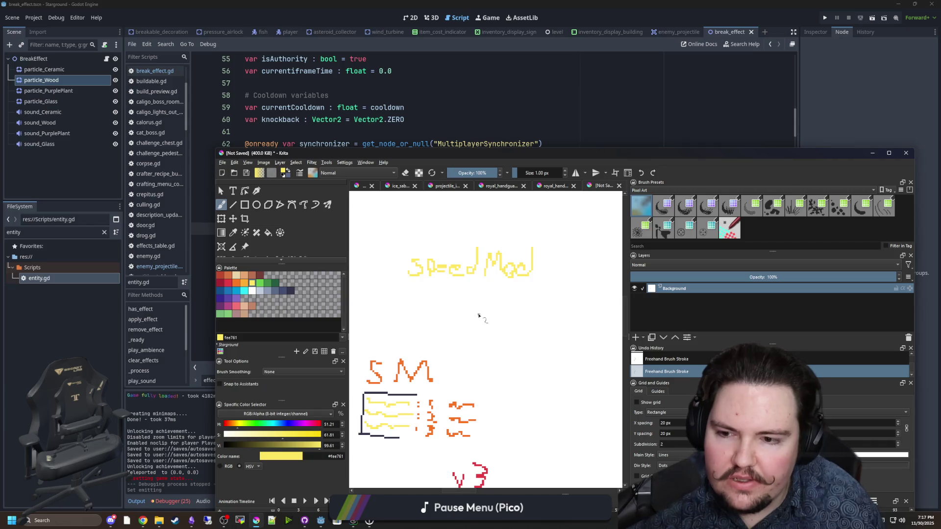
pyautogui.moveTo(469, 318); pyautogui.dragTo(361, 368)
pyautogui.moveTo(442, 306); pyautogui.dragTo(477, 318)
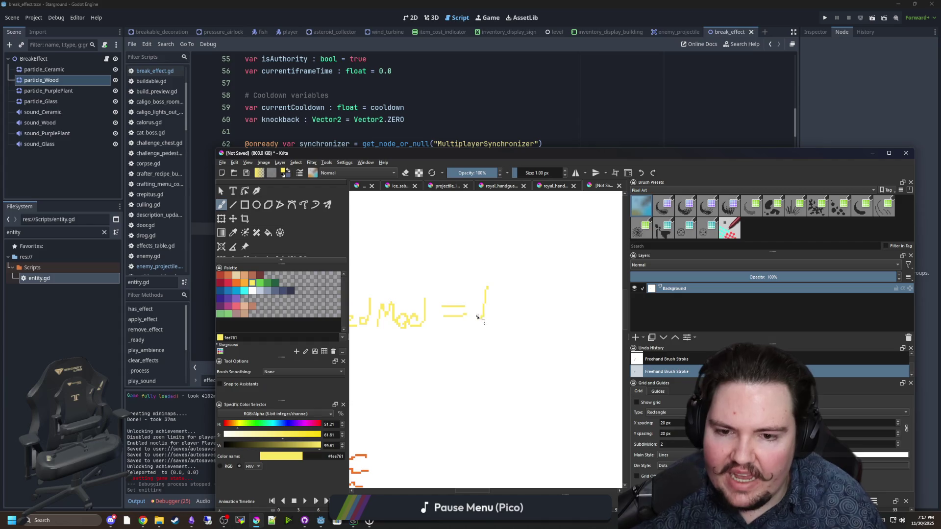
pyautogui.scroll(-2, 483, 304)
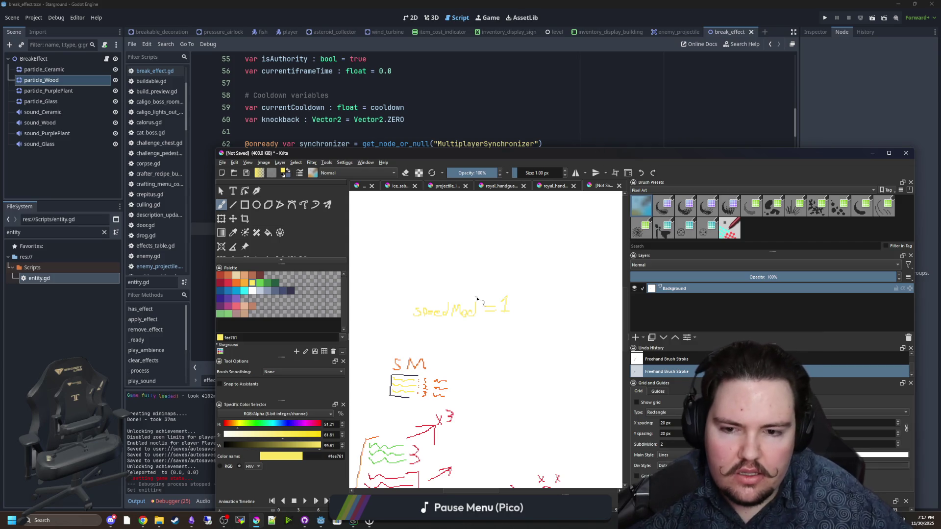
pyautogui.scroll(2, 506, 275)
pyautogui.scroll(-2, 513, 338)
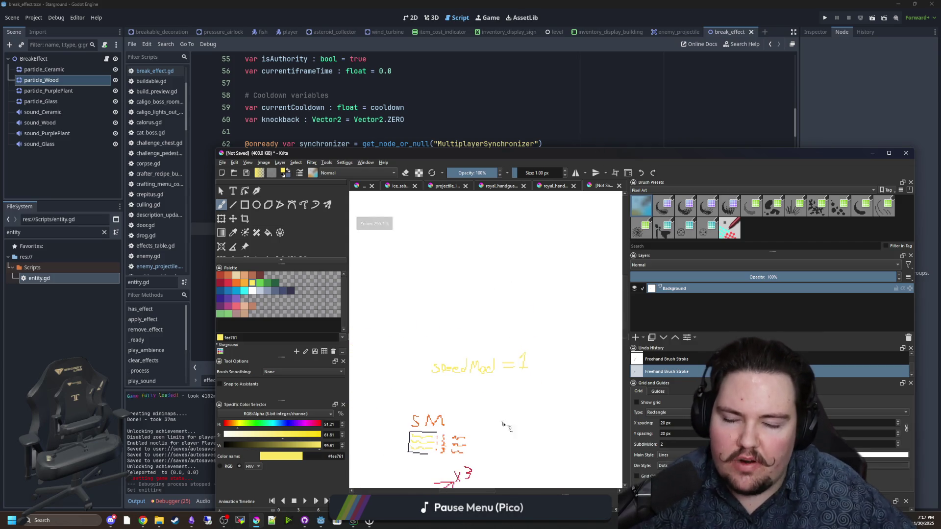
pyautogui.scroll(1, 502, 424)
# Try circling speedMod = 1 with yellow loops, then undo them all
pyautogui.moveTo(551, 270)
pyautogui.mouseDown()
pyautogui.moveTo(441, 260)
pyautogui.moveTo(536, 342)
pyautogui.moveTo(521, 284)
pyautogui.mouseUp()
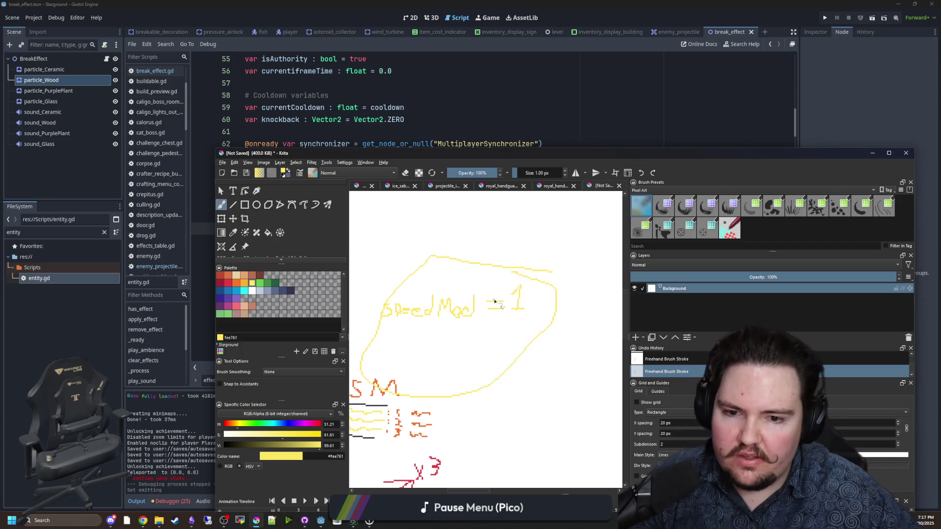
pyautogui.hotkey('ctrl', 'z')
pyautogui.moveTo(481, 245)
pyautogui.mouseDown()
pyautogui.moveTo(413, 248)
pyautogui.moveTo(466, 384)
pyautogui.moveTo(515, 252)
pyautogui.moveTo(367, 294)
pyautogui.moveTo(583, 311)
pyautogui.moveTo(402, 251)
pyautogui.moveTo(514, 362)
pyautogui.moveTo(483, 262)
pyautogui.moveTo(431, 255)
pyautogui.mouseUp()
pyautogui.hotkey('ctrl', 'z')
pyautogui.hotkey('ctrl', 'z')
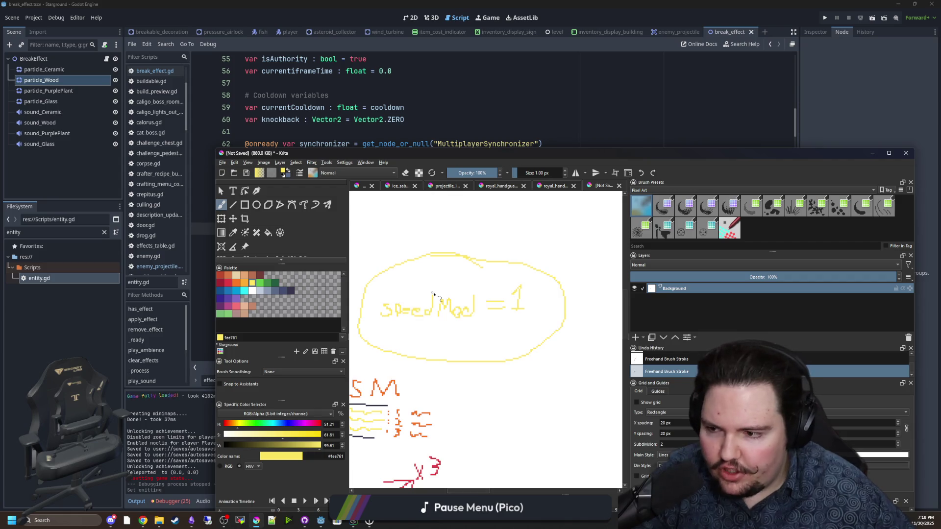
pyautogui.hotkey('ctrl', 'z')
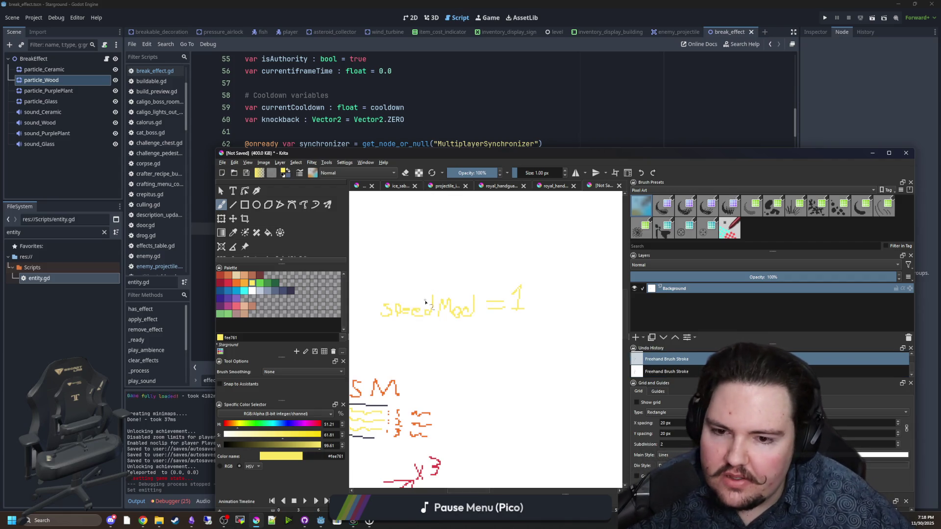
pyautogui.scroll(5, 422, 300)
pyautogui.scroll(-4, 450, 297)
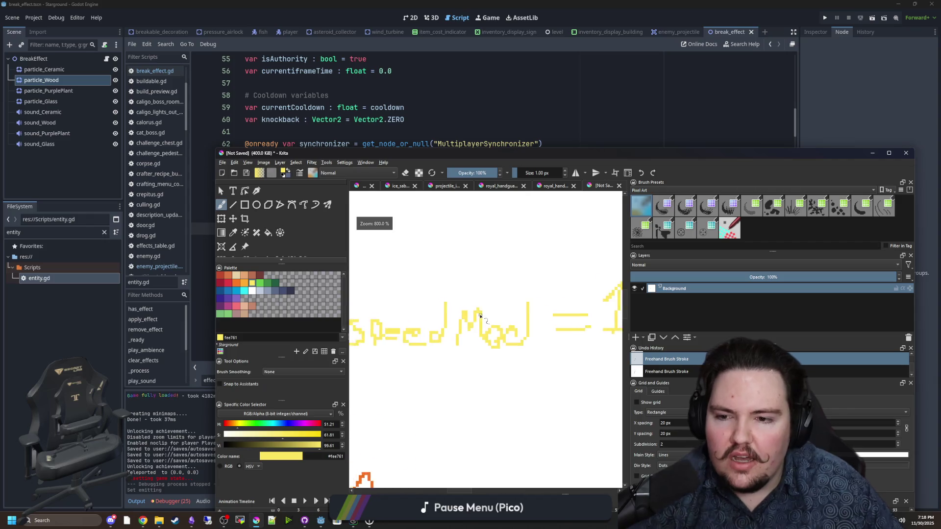
pyautogui.moveTo(368, 293); pyautogui.dragTo(550, 395)
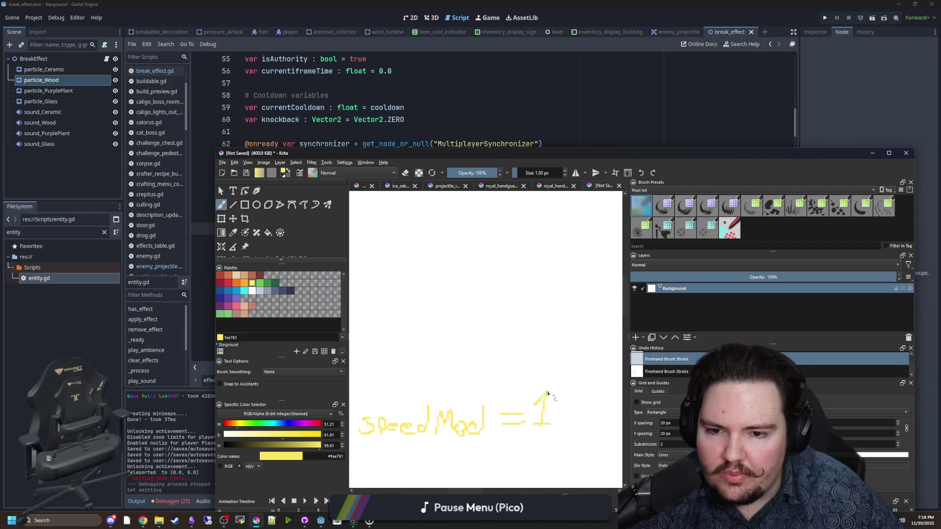
pyautogui.scroll(4, 441, 338)
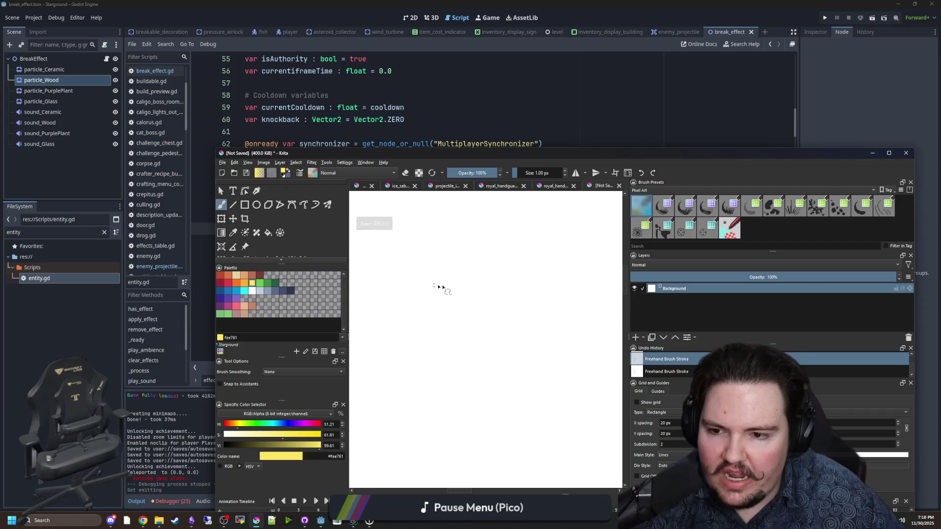
pyautogui.click(268, 286)
# Write a green 5xM, try adding 1.0 after it, and undo back to 5xM
pyautogui.moveTo(425, 258)
pyautogui.mouseDown()
pyautogui.moveTo(416, 316)
pyautogui.moveTo(361, 351)
pyautogui.mouseUp()
pyautogui.moveTo(433, 285); pyautogui.dragTo(445, 333)
pyautogui.moveTo(448, 297)
pyautogui.mouseDown()
pyautogui.moveTo(415, 327)
pyautogui.moveTo(480, 321)
pyautogui.moveTo(513, 347)
pyautogui.moveTo(487, 294)
pyautogui.mouseUp()
pyautogui.hscroll(1, 454, 333)
pyautogui.scroll(-2, 513, 347)
pyautogui.scroll(3, 486, 294)
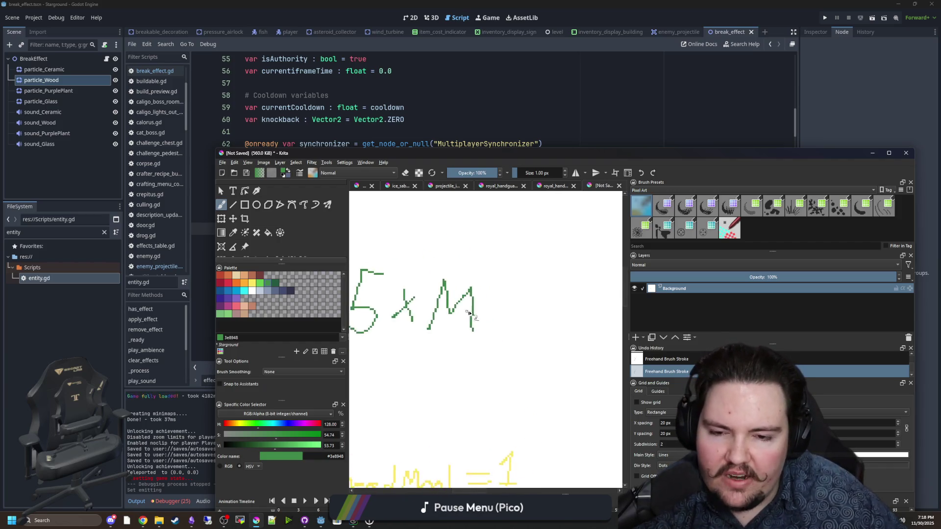
pyautogui.moveTo(503, 338); pyautogui.dragTo(507, 280)
pyautogui.click(522, 336)
pyautogui.moveTo(547, 344); pyautogui.dragTo(538, 348)
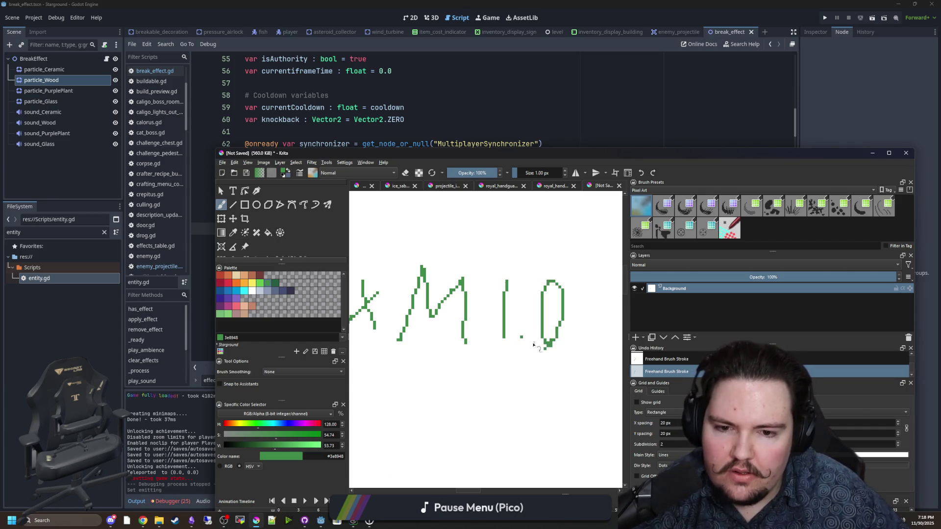
pyautogui.scroll(-1, 485, 349)
pyautogui.hotkey('ctrl', 'z')
pyautogui.hotkey('ctrl', 'z')
pyautogui.hotkey('ctrl', 'z')
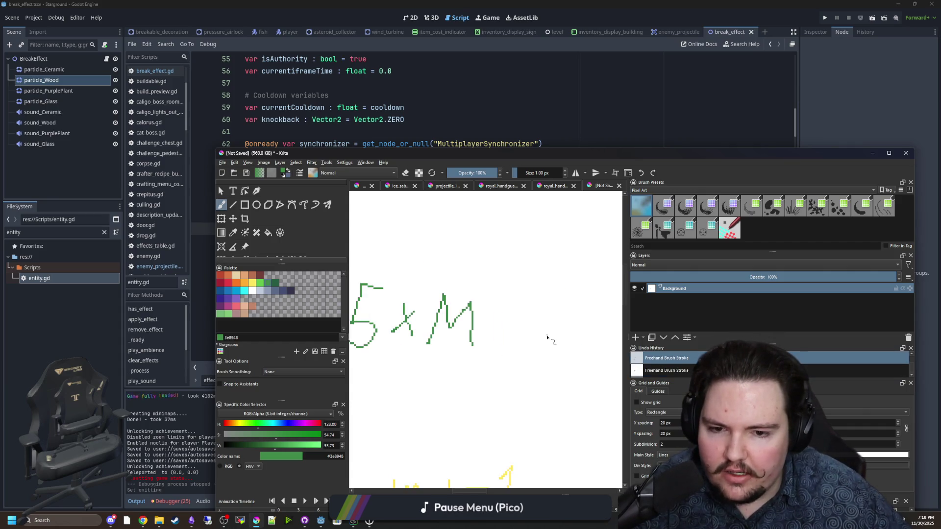
# Add 0.5 after the M, then undo the trailing dot and 5
pyautogui.scroll(1, 535, 336)
pyautogui.moveTo(536, 336); pyautogui.dragTo(471, 330)
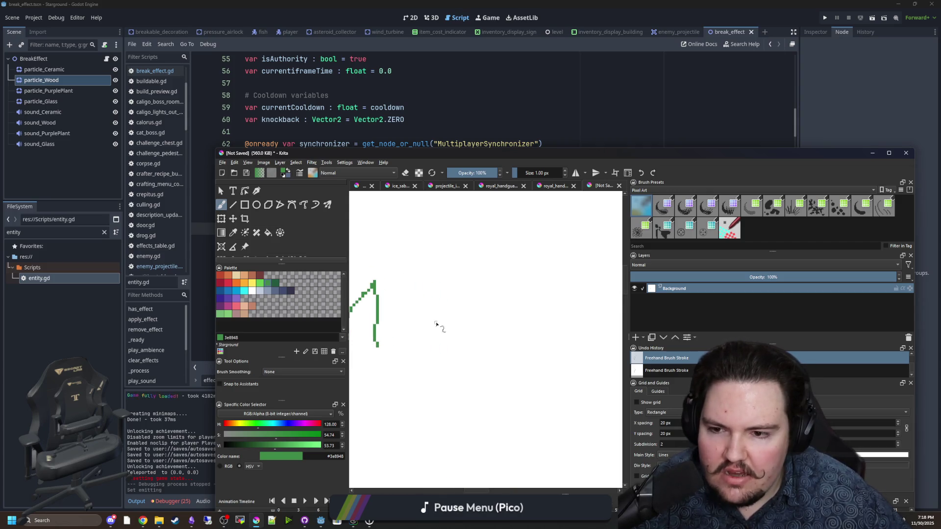
pyautogui.scroll(1, 427, 324)
pyautogui.scroll(-1, 422, 323)
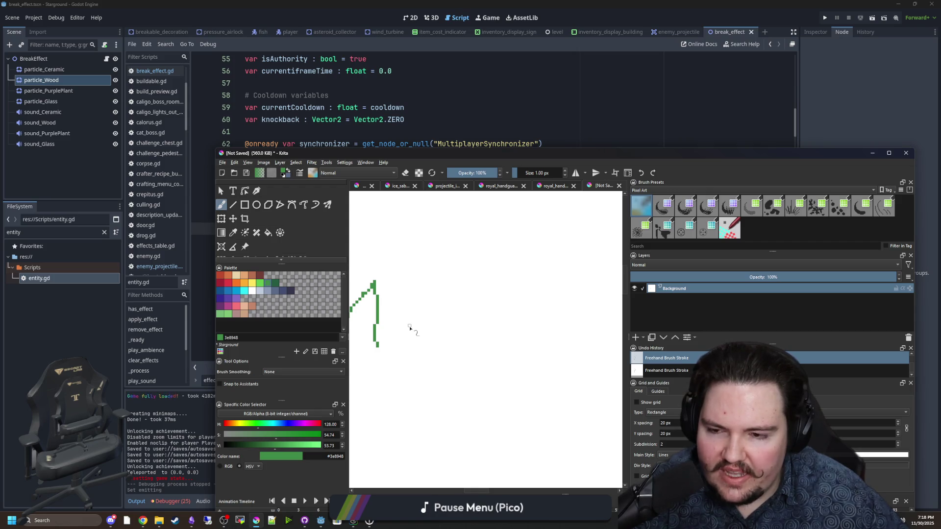
pyautogui.moveTo(414, 296); pyautogui.dragTo(420, 338)
pyautogui.click(441, 338)
pyautogui.moveTo(483, 305)
pyautogui.mouseDown()
pyautogui.moveTo(455, 357)
pyautogui.moveTo(519, 343)
pyautogui.mouseUp()
pyautogui.scroll(-3, 456, 356)
pyautogui.scroll(1, 455, 356)
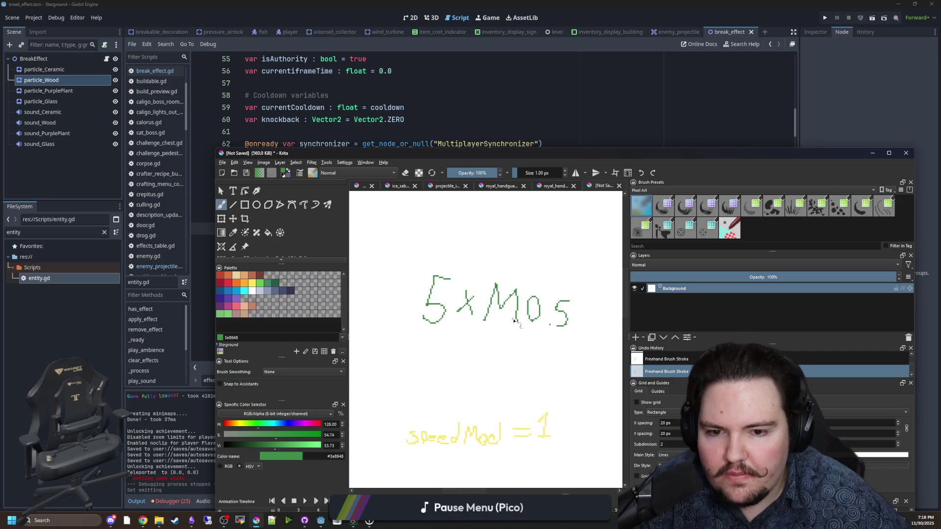
pyautogui.hotkey('ctrl', 'z')
pyautogui.hotkey('ctrl', 'z')
pyautogui.hotkey('ctrl', 'z')
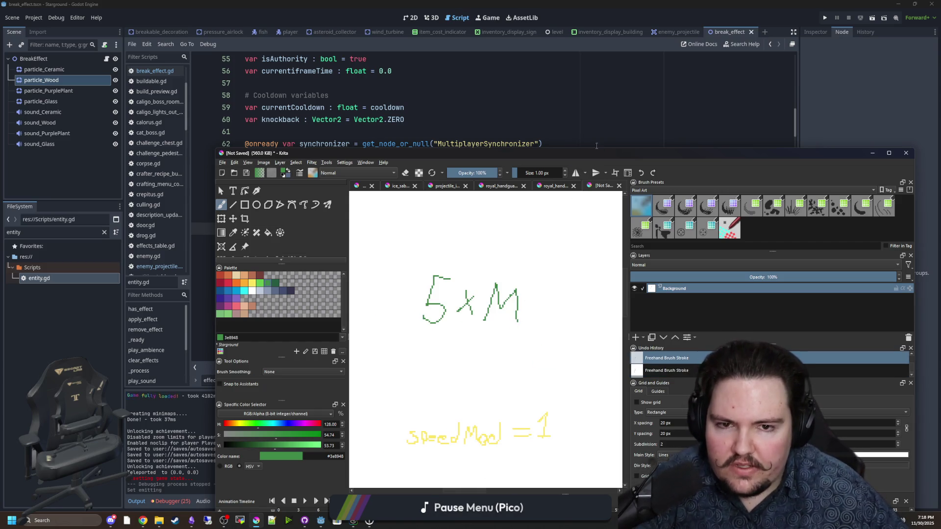
# Minimize Krita and place the caret on empty line 70 of the Godot script
pyautogui.moveTo(583, 154); pyautogui.dragTo(590, 194)
pyautogui.press('super+Down')
pyautogui.click(359, 241)
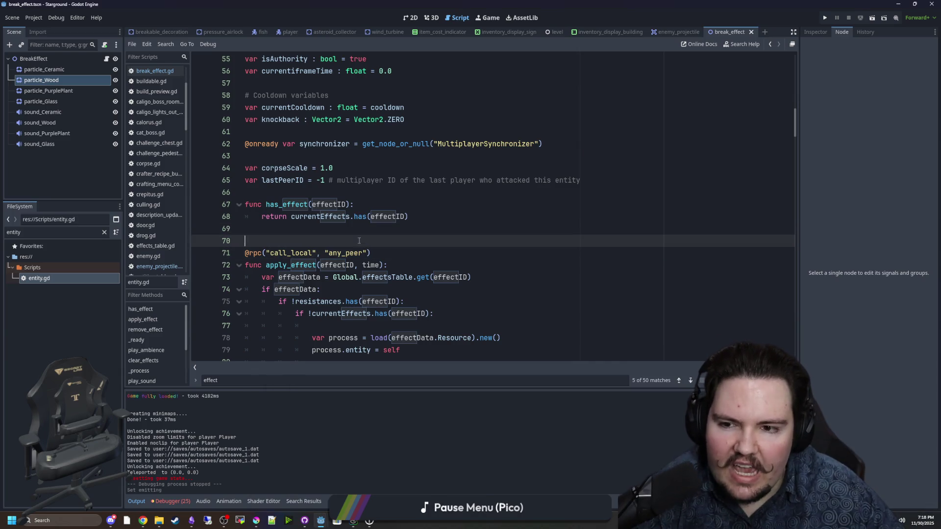
pyautogui.click(282, 192)
pyautogui.click(280, 228)
pyautogui.click(299, 194)
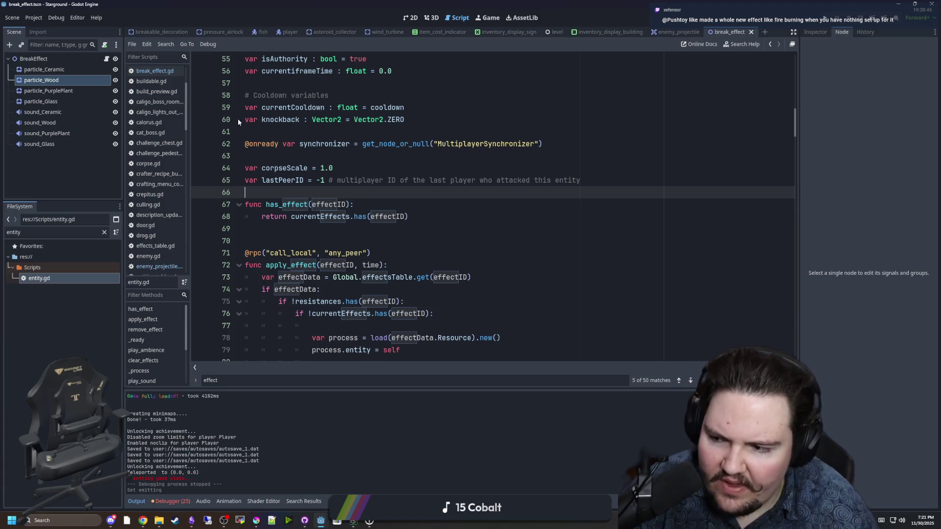
pyautogui.click(412, 217)
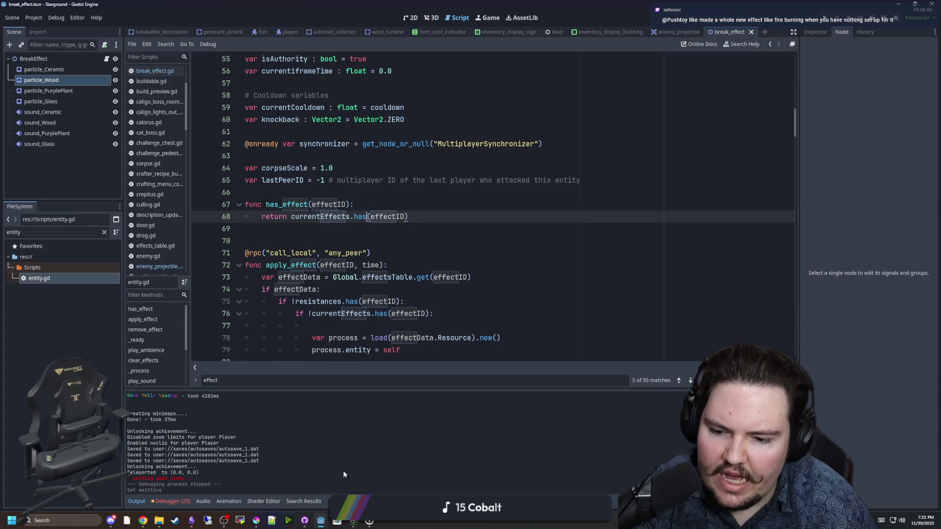
# Minimize and restore the Godot editor, moving the caret to empty line 69
pyautogui.moveTo(321, 520)
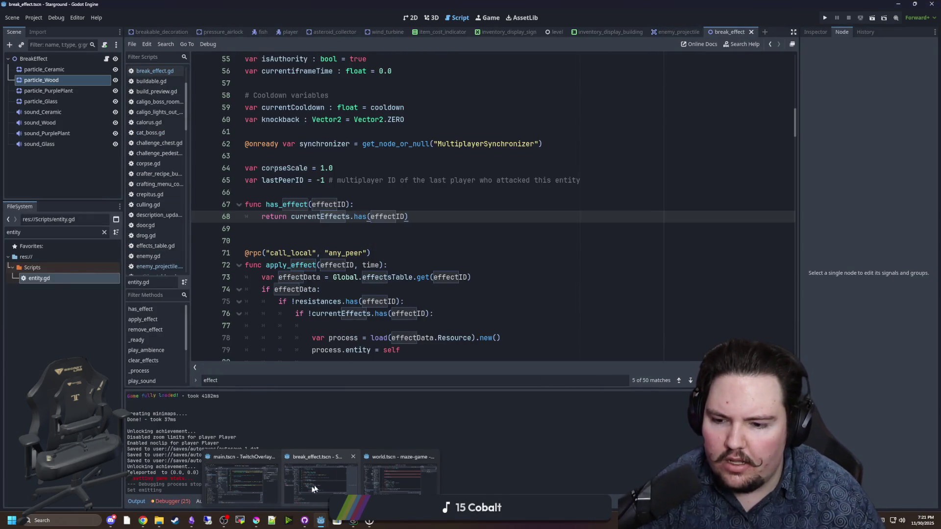
pyautogui.click(313, 488)
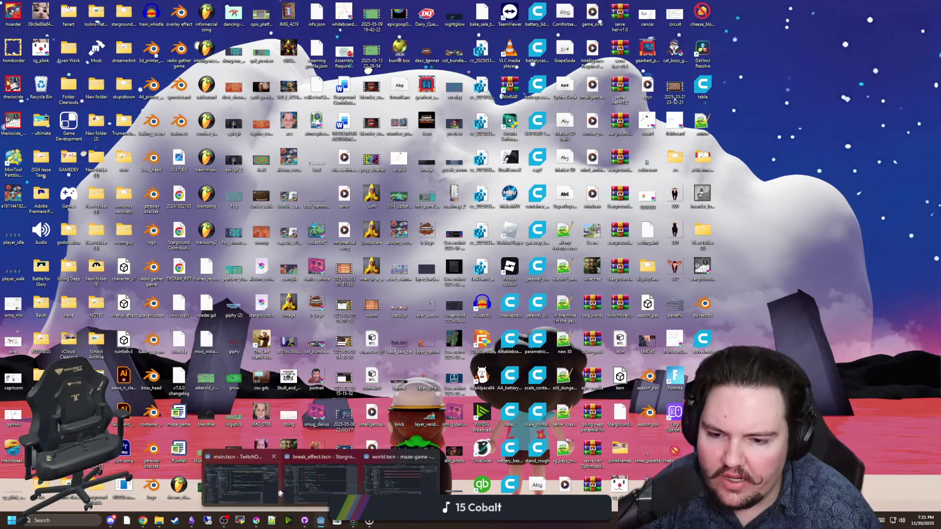
pyautogui.click(313, 488)
pyautogui.press('Down')
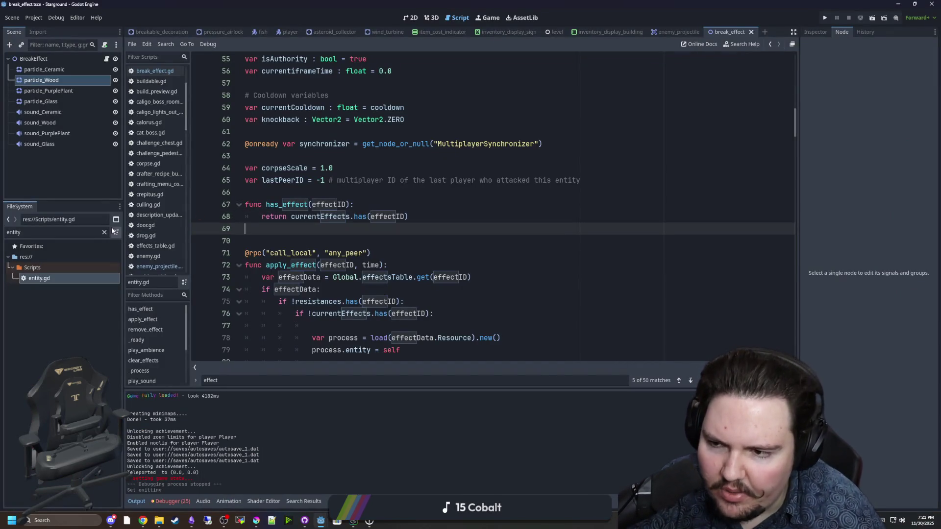
# Filter the FileSystem for the tesla files and select tesla_core.gd
pyautogui.click(104, 231)
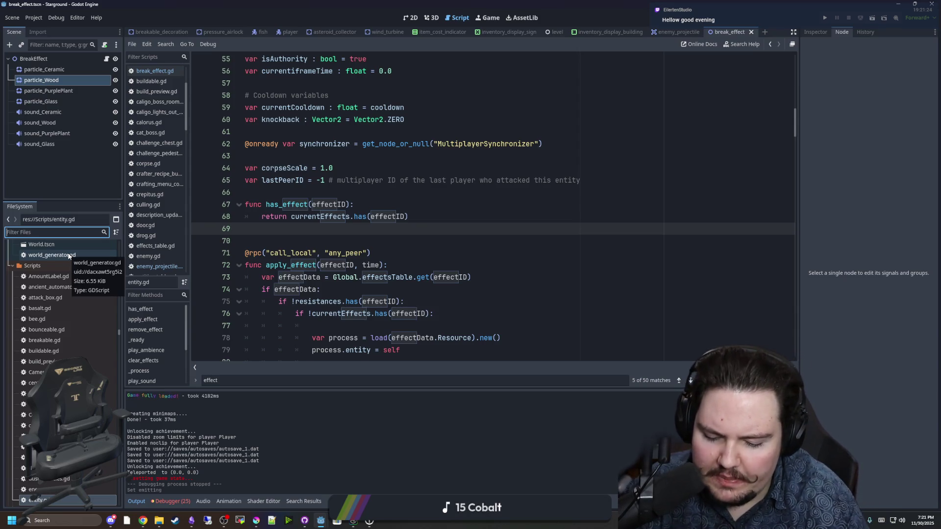
pyautogui.write('tesla')
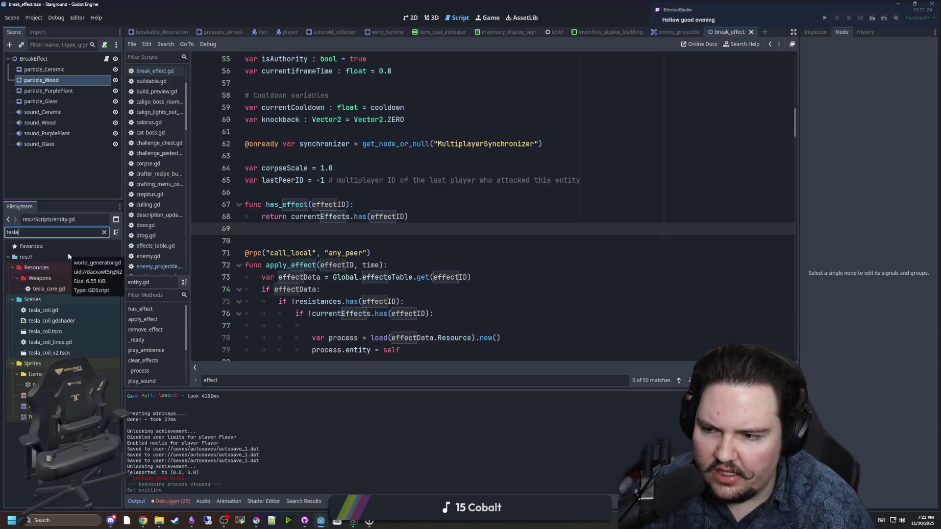
pyautogui.click(68, 296)
pyautogui.click(68, 289)
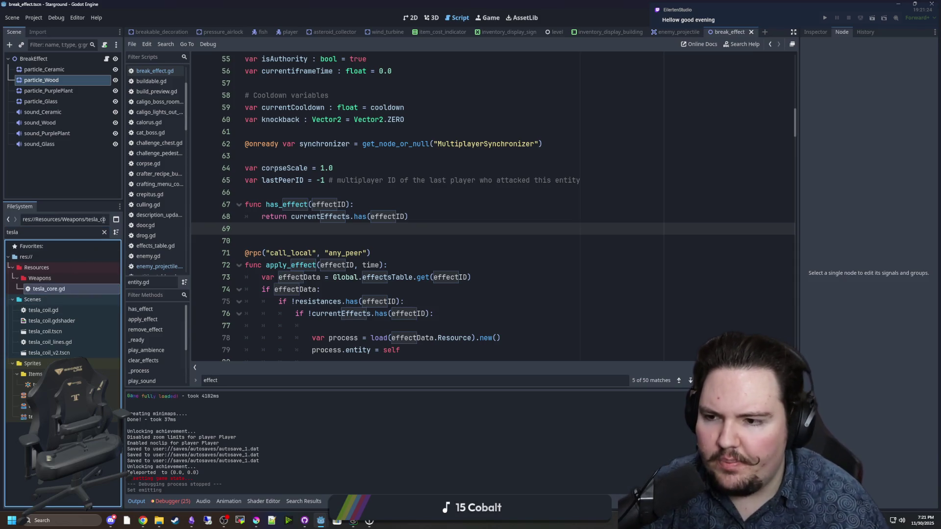
pyautogui.click(104, 233)
pyautogui.scroll(-4, 109, 321)
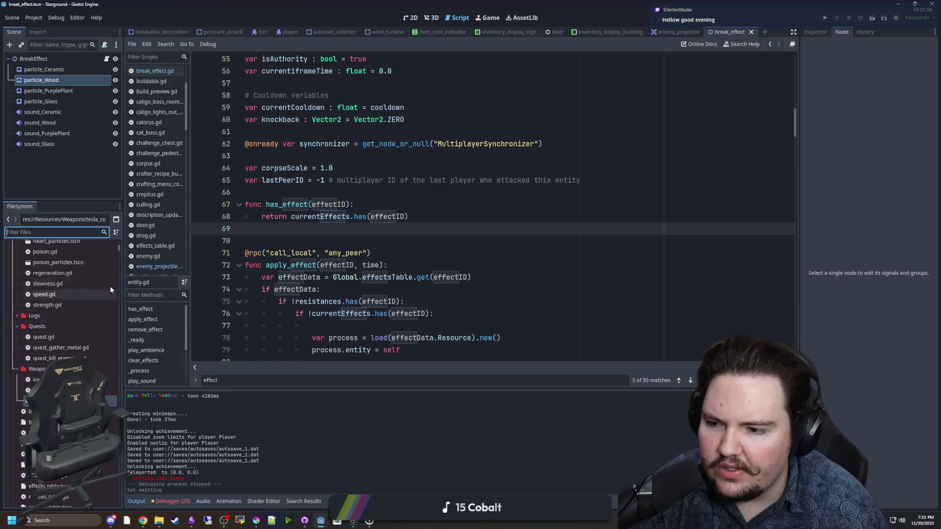
# Open ice_saber.gd and tesla_core.gd and look over their projectile code
pyautogui.doubleClick(73, 379)
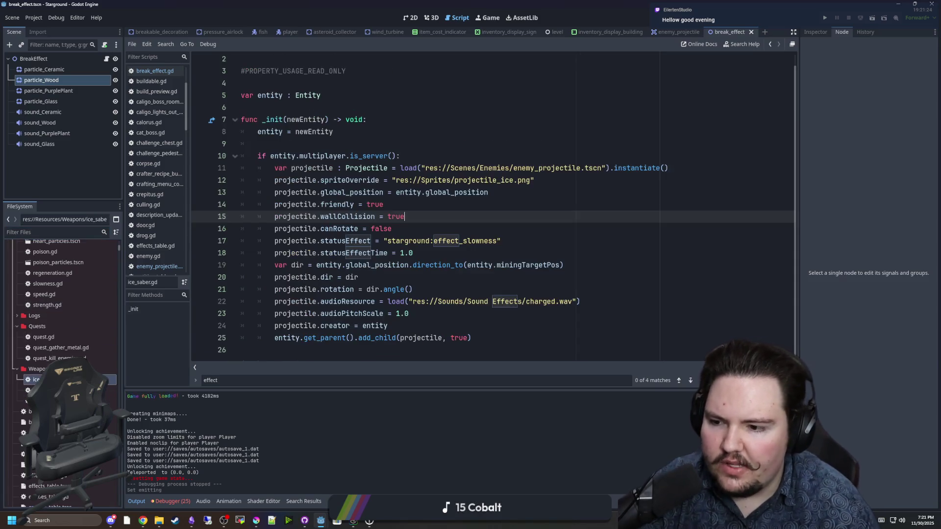
pyautogui.moveTo(513, 335); pyautogui.dragTo(270, 156)
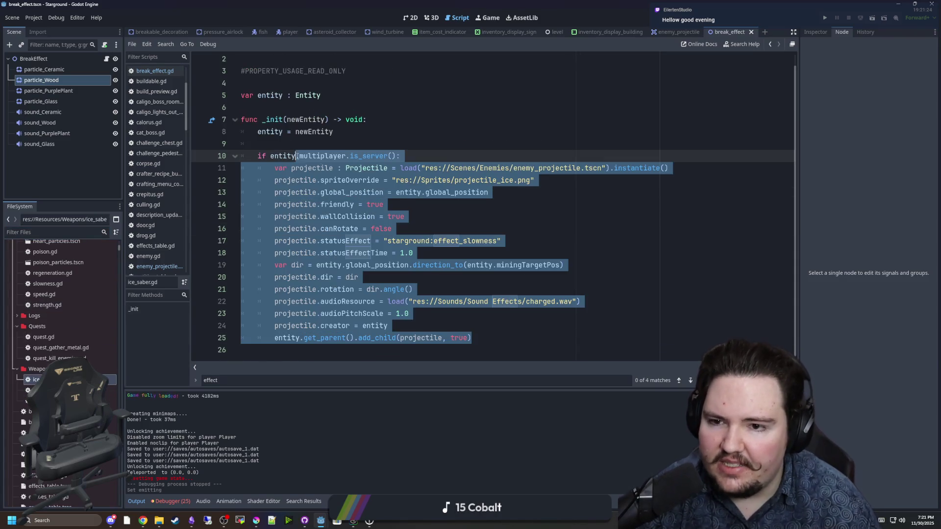
pyautogui.click(304, 168)
pyautogui.doubleClick(64, 401)
pyautogui.moveTo(376, 230); pyautogui.dragTo(241, 132)
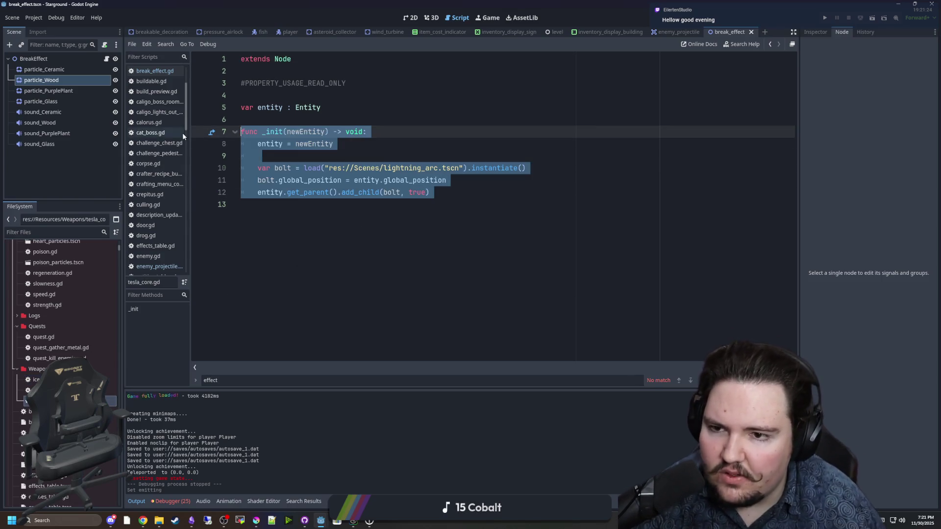
pyautogui.click(255, 221)
pyautogui.scroll(3, 45, 341)
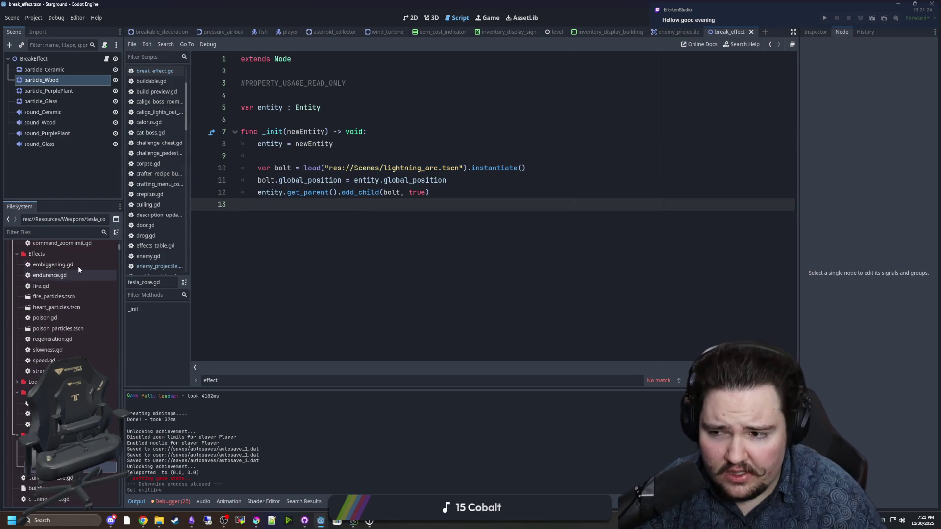
# Open the strength.gd effect script and look over its code
pyautogui.click(49, 371)
pyautogui.doubleClick(49, 371)
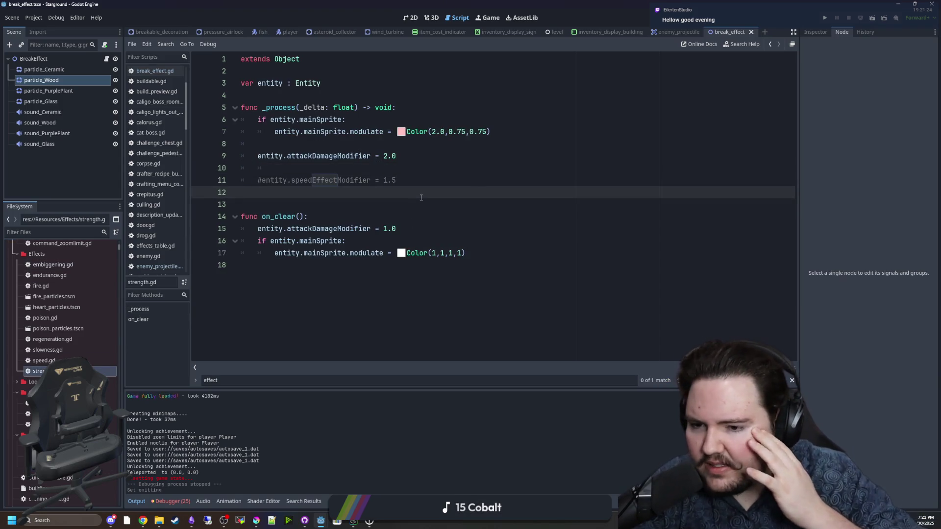
pyautogui.moveTo(524, 265); pyautogui.dragTo(432, 81)
pyautogui.click(372, 210)
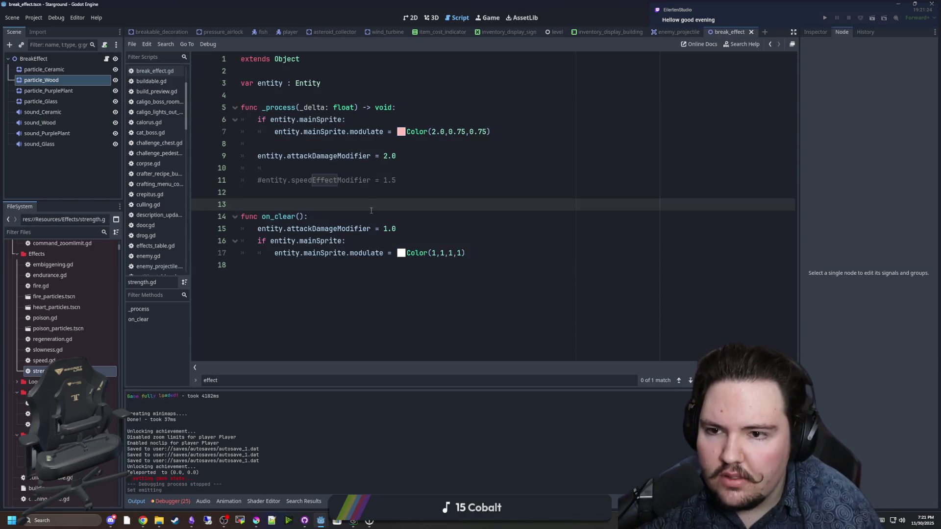
# Open speed.gd and inspect the EffectModifier reference on line 9
pyautogui.doubleClick(86, 360)
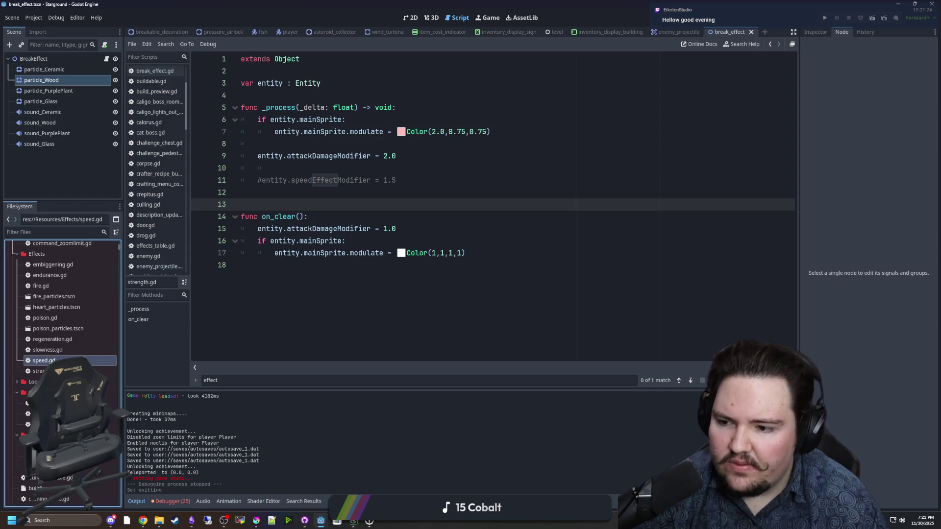
pyautogui.click(385, 176)
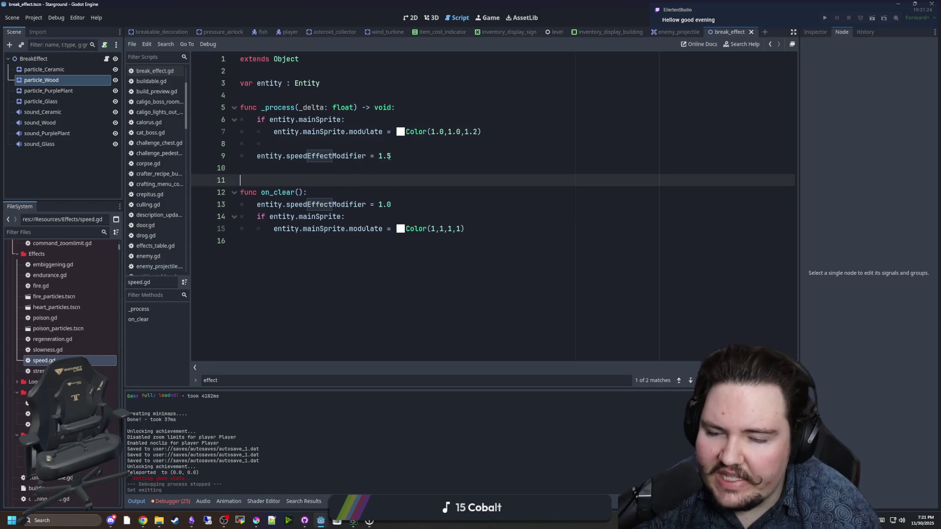
pyautogui.moveTo(392, 156); pyautogui.dragTo(240, 156)
pyautogui.click(287, 176)
pyautogui.moveTo(392, 155)
pyautogui.mouseDown()
pyautogui.moveTo(256, 156)
pyautogui.moveTo(369, 161)
pyautogui.mouseUp()
pyautogui.click(365, 180)
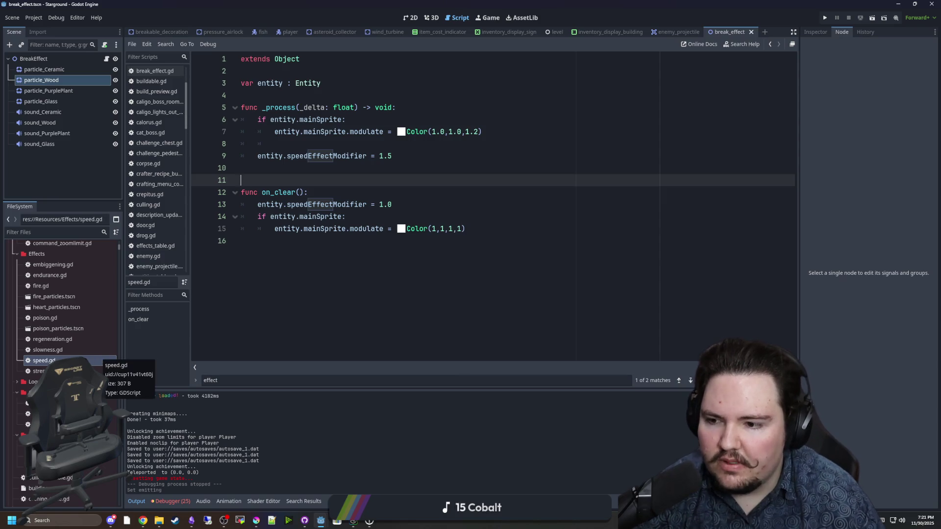
# Open slowness.gd, regeneration.gd, poison.gd, fire.gd and endurance.gd in turn
pyautogui.doubleClick(103, 350)
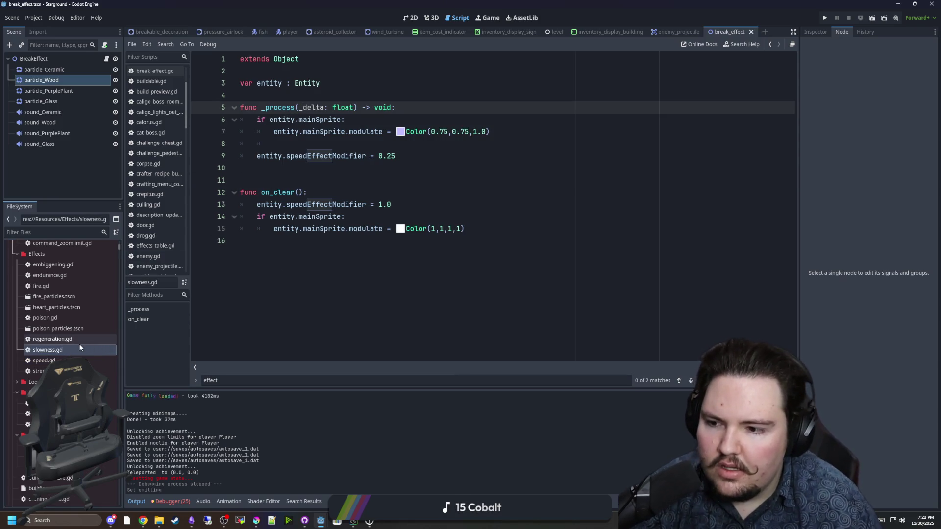
pyautogui.doubleClick(78, 342)
pyautogui.scroll(-3, 284, 239)
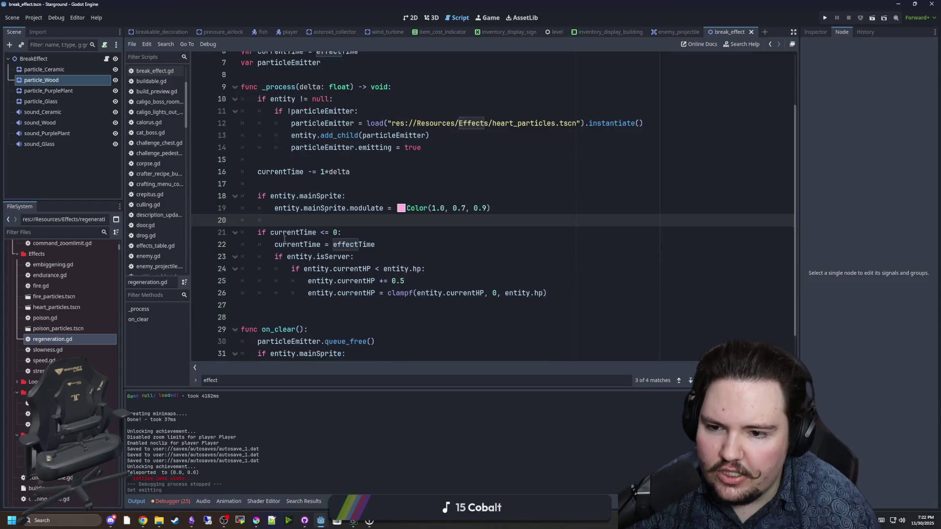
pyautogui.click(585, 265)
pyautogui.press('Up')
pyautogui.press('Up')
pyautogui.press('Up')
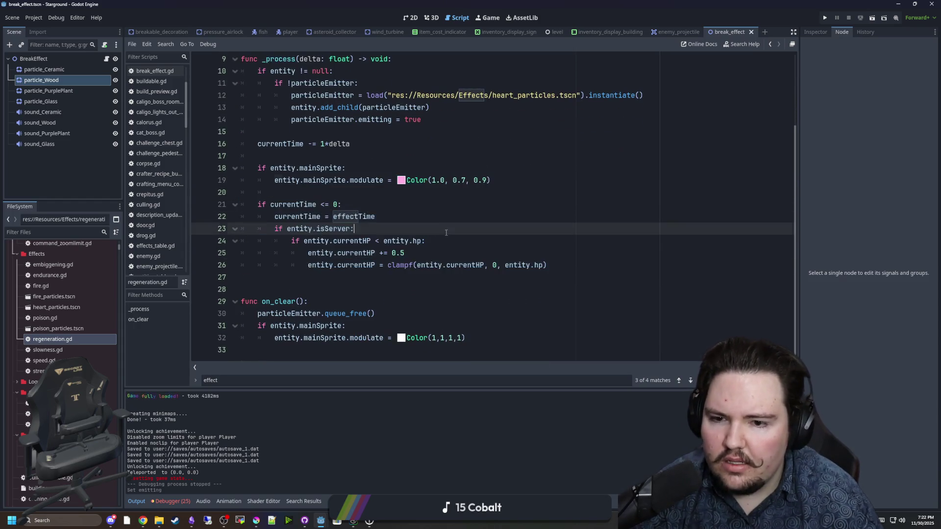
pyautogui.scroll(3, 338, 294)
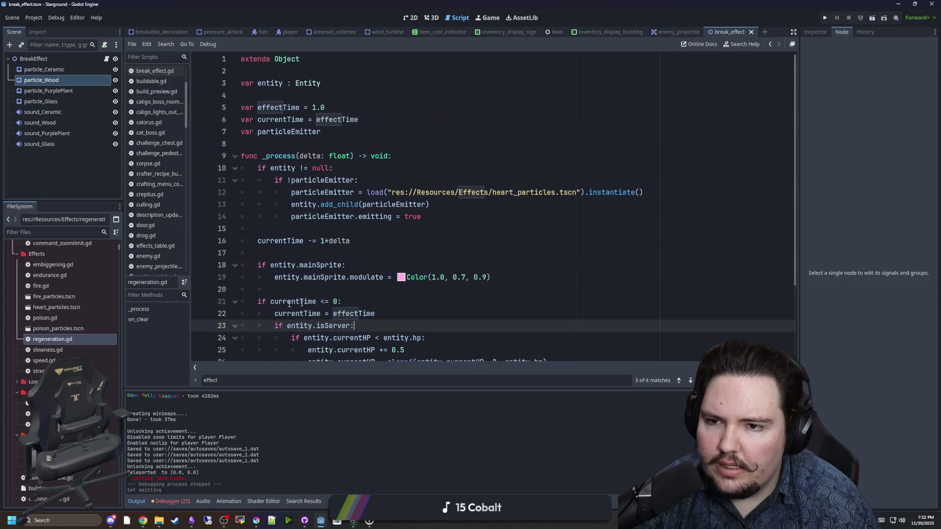
pyautogui.doubleClick(55, 319)
pyautogui.scroll(-3, 283, 246)
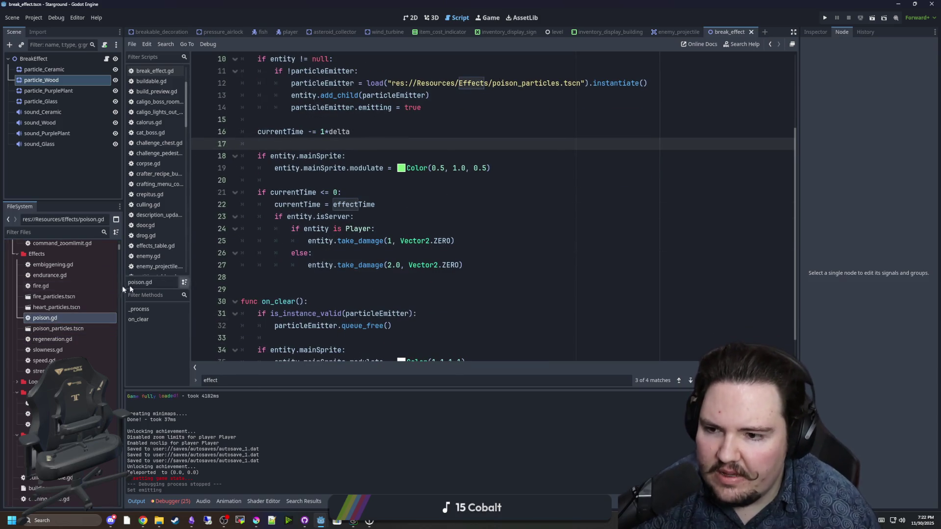
pyautogui.doubleClick(49, 284)
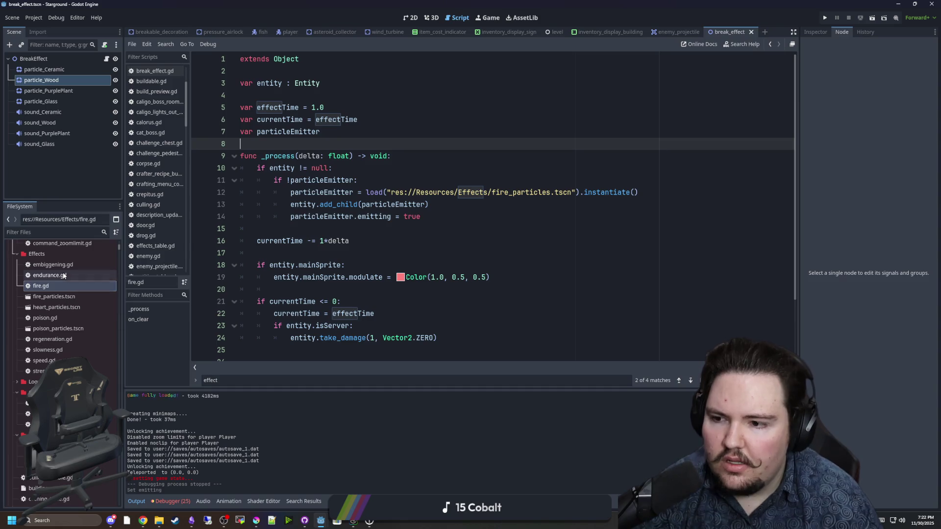
pyautogui.doubleClick(64, 276)
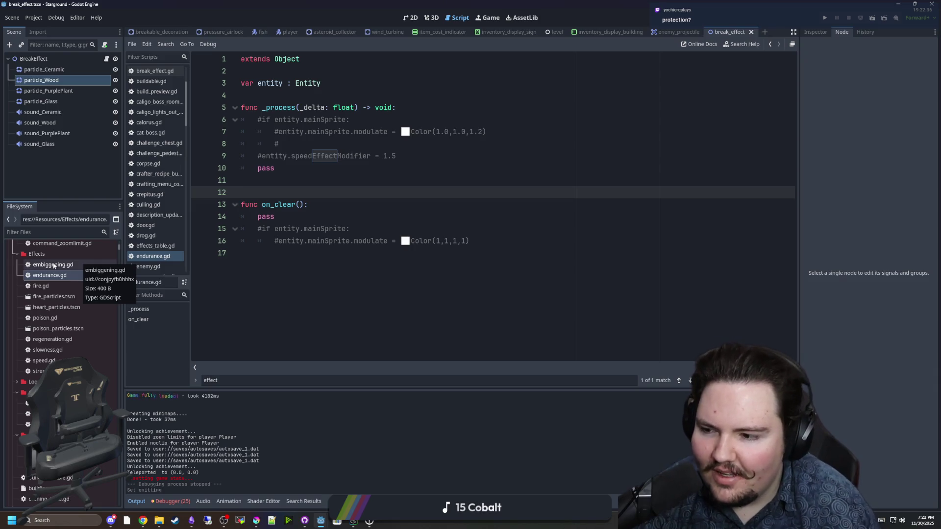
# Inspect embiggening.gd and its create_tween code
pyautogui.doubleClick(55, 264)
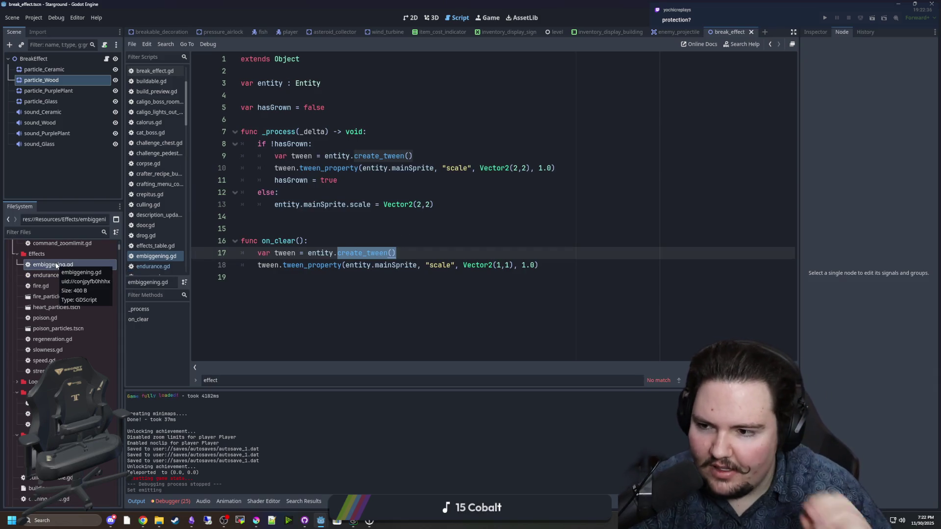
pyautogui.click(446, 219)
pyautogui.moveTo(434, 204); pyautogui.dragTo(312, 205)
pyautogui.press('Down')
pyautogui.press('Down')
# Inspect strength.gd, highlighting attackDamageModifier on line 9
pyautogui.doubleClick(44, 371)
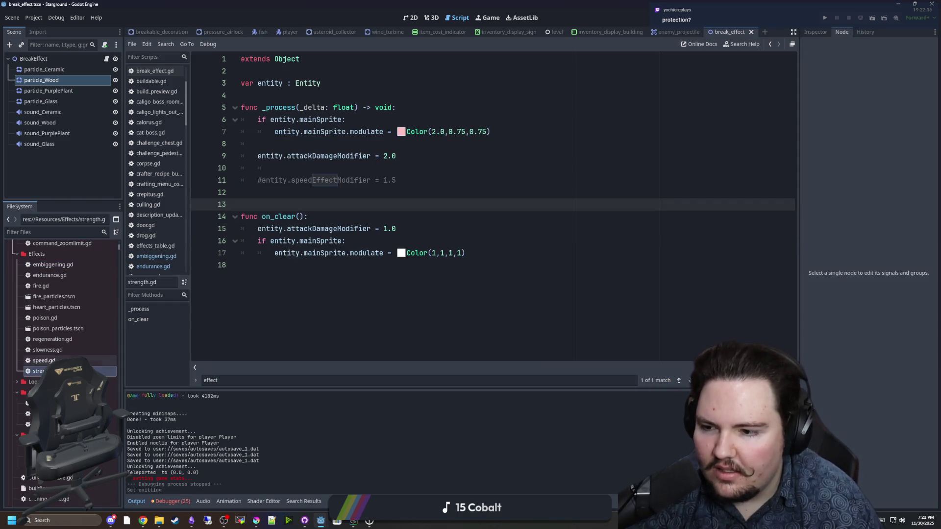
pyautogui.moveTo(342, 156); pyautogui.dragTo(289, 156)
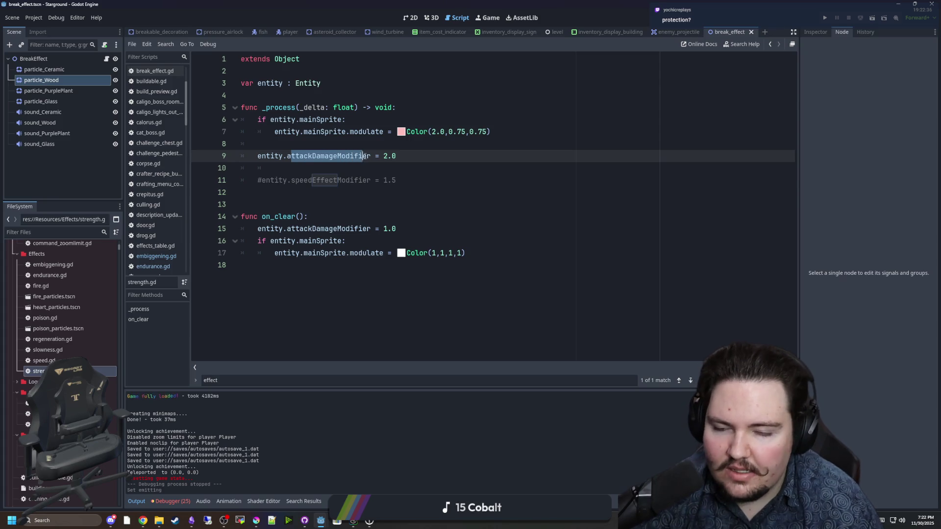
pyautogui.click(351, 169)
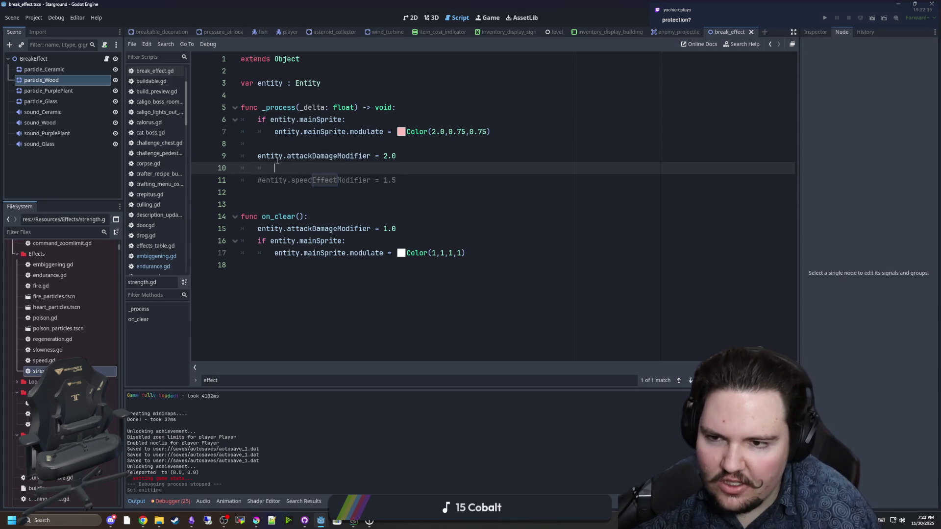
pyautogui.moveTo(289, 156); pyautogui.dragTo(368, 155)
# Open speed.gd, then slowness.gd, and examine its speedEffectModifier setting and on_clear reset
pyautogui.doubleClick(44, 360)
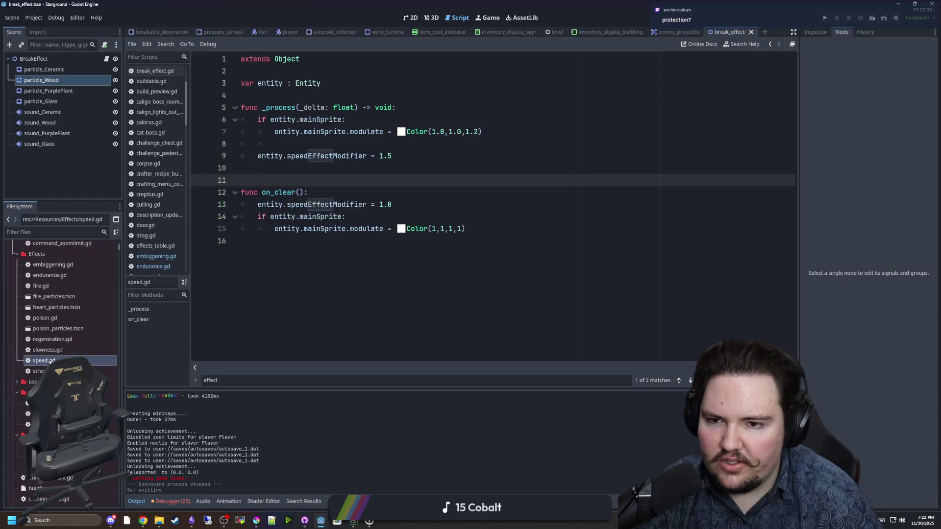
pyautogui.doubleClick(47, 349)
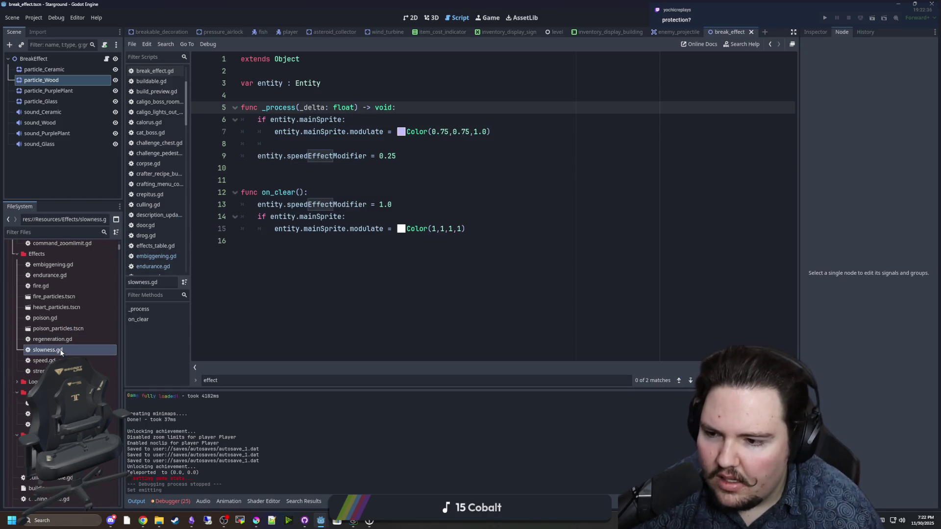
pyautogui.click(352, 168)
pyautogui.click(407, 155)
pyautogui.moveTo(406, 156); pyautogui.dragTo(240, 156)
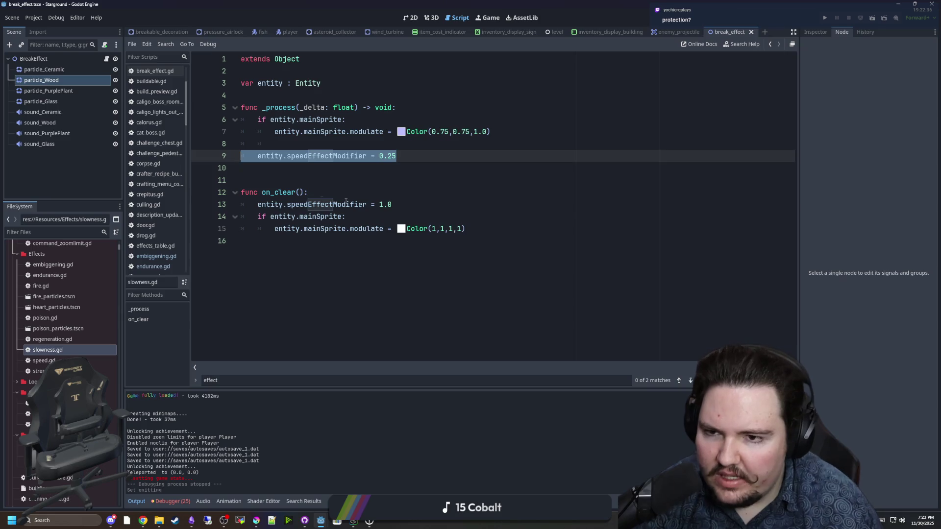
pyautogui.click(346, 204)
pyautogui.moveTo(490, 131); pyautogui.dragTo(274, 131)
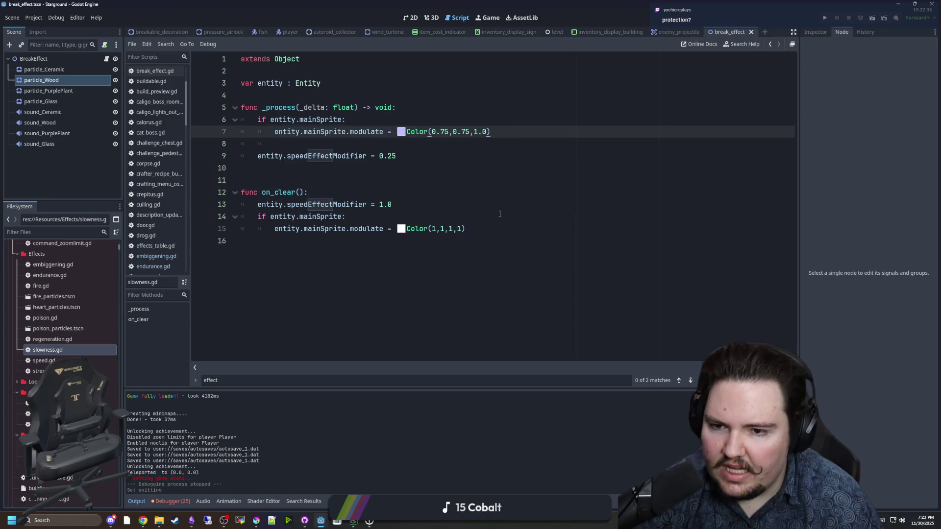
pyautogui.moveTo(490, 204); pyautogui.dragTo(494, 196)
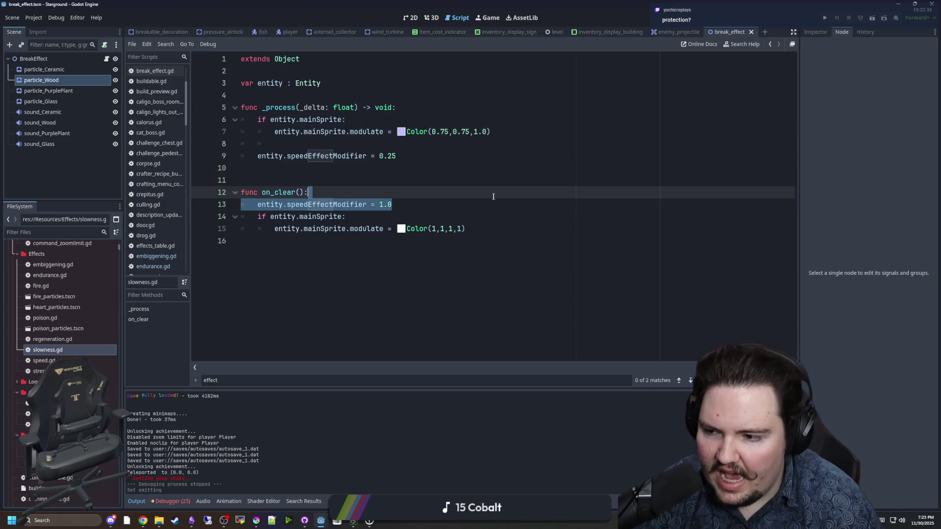
pyautogui.click(422, 197)
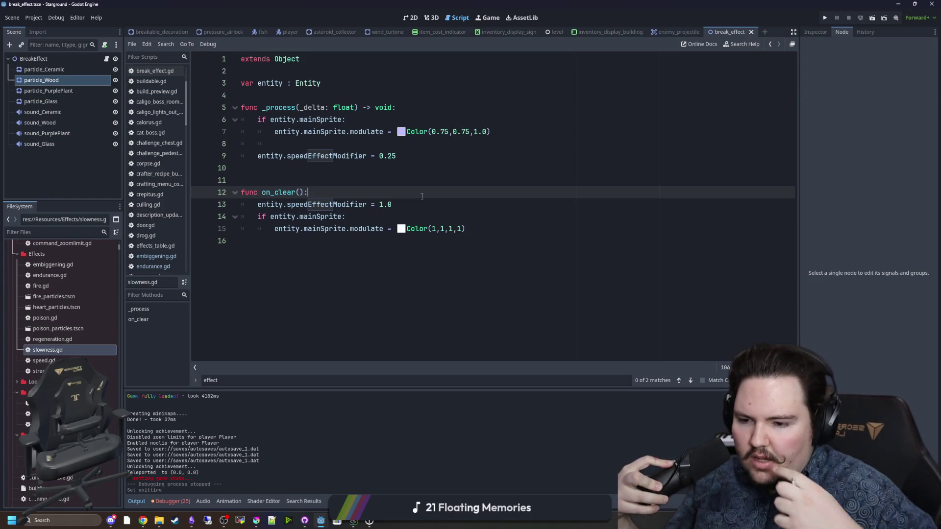
# Look over the full slowness.gd script, then scroll back up
pyautogui.click(352, 337)
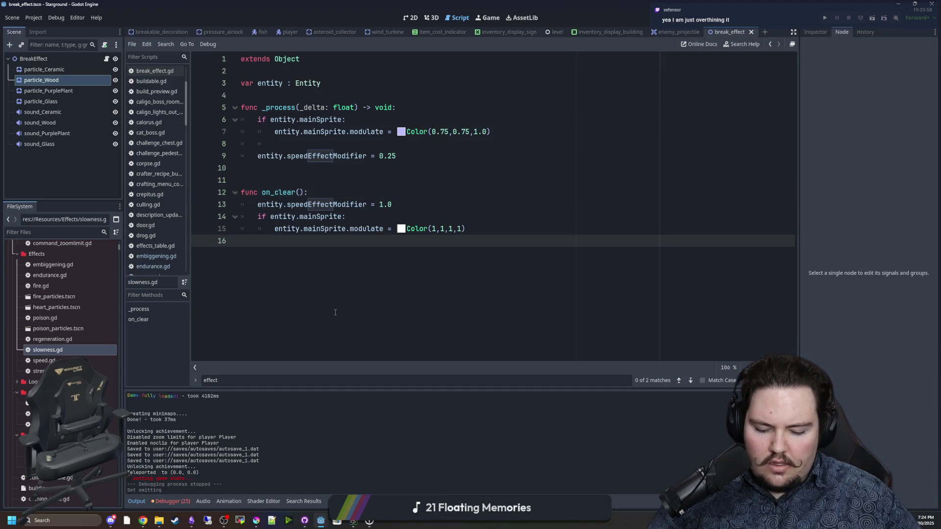
pyautogui.moveTo(545, 259)
pyautogui.mouseDown()
pyautogui.moveTo(240, 108)
pyautogui.moveTo(262, 83)
pyautogui.mouseUp()
pyautogui.click(398, 228)
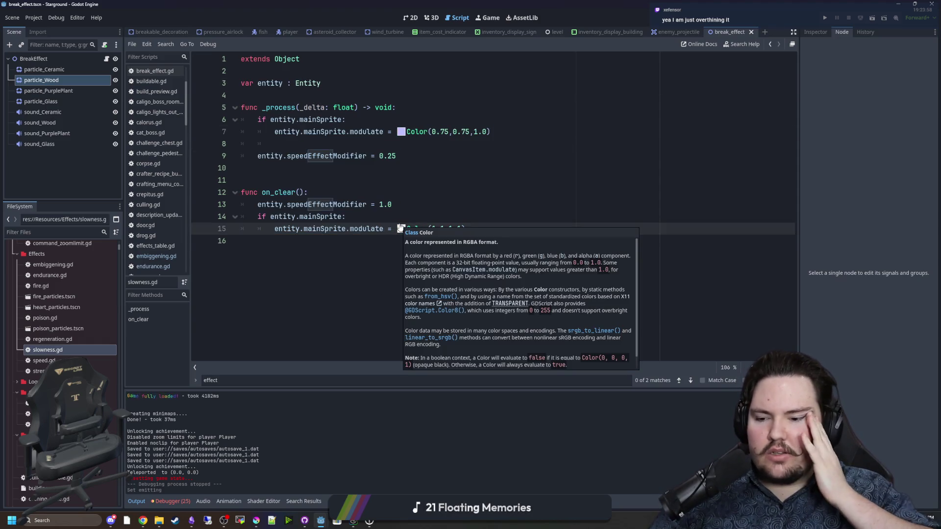
pyautogui.scroll(3, 157, 223)
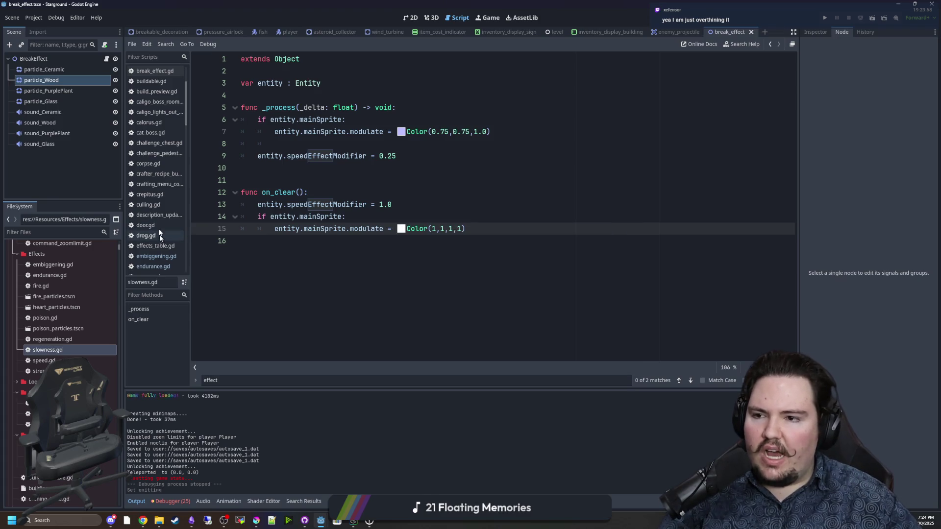
pyautogui.click(94, 230)
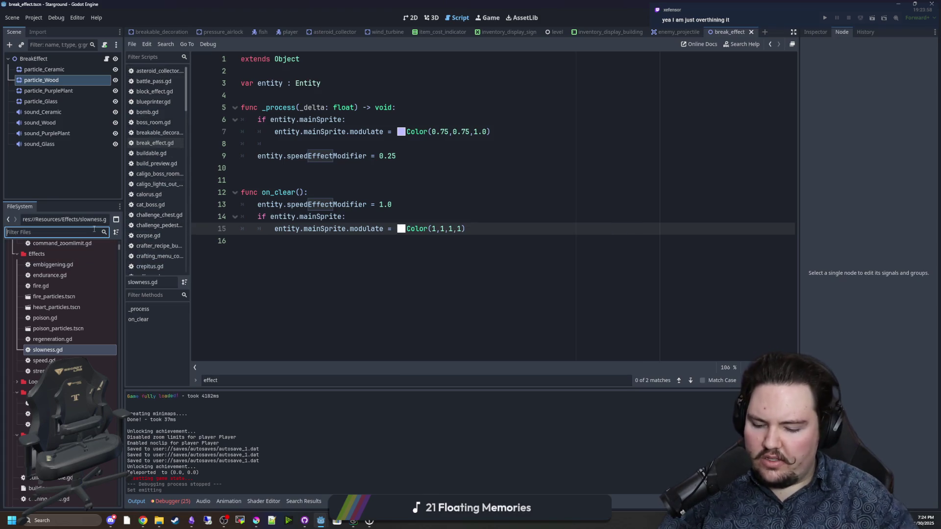
# Filter FileSystem for 'entit', open entity.gd, and review has_effect and the line 78 effect instantiation
pyautogui.write('entit')
pyautogui.doubleClick(39, 310)
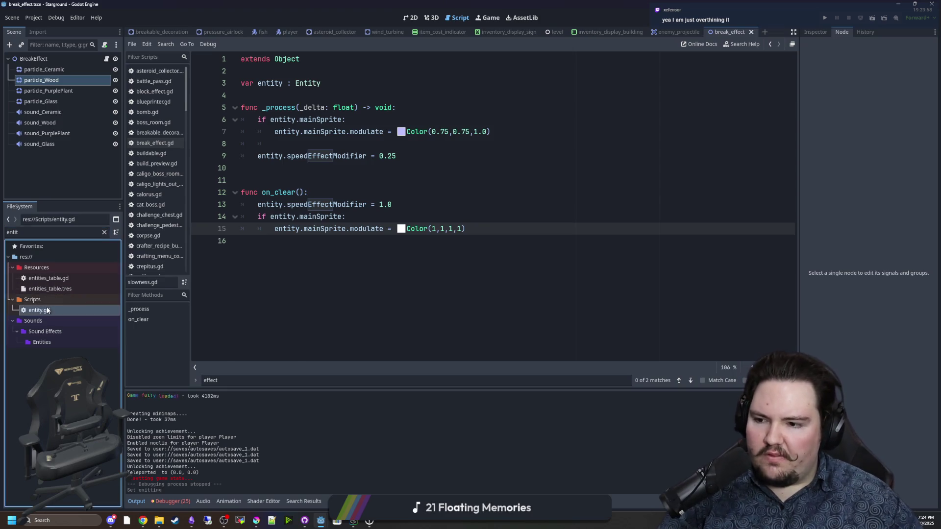
pyautogui.click(379, 216)
pyautogui.click(389, 229)
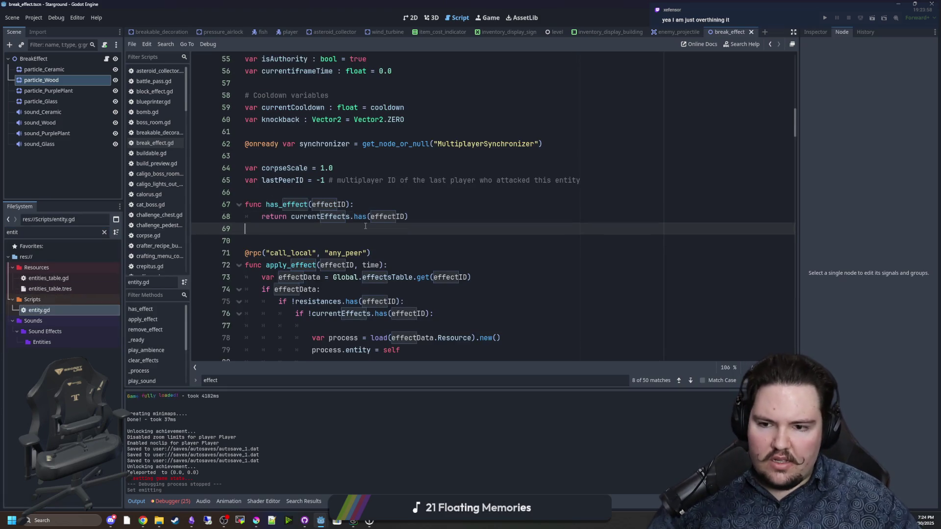
pyautogui.scroll(-4, 399, 240)
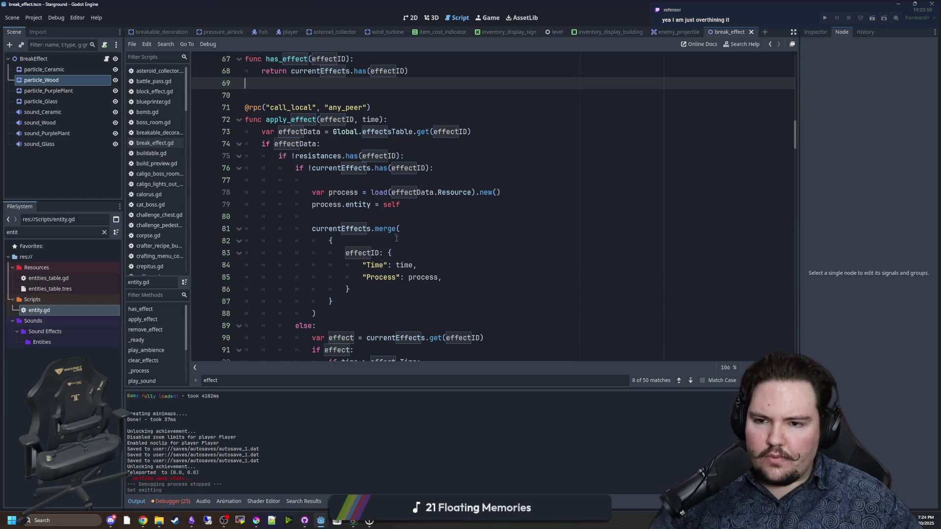
pyautogui.moveTo(384, 192); pyautogui.dragTo(501, 193)
pyautogui.click(508, 193)
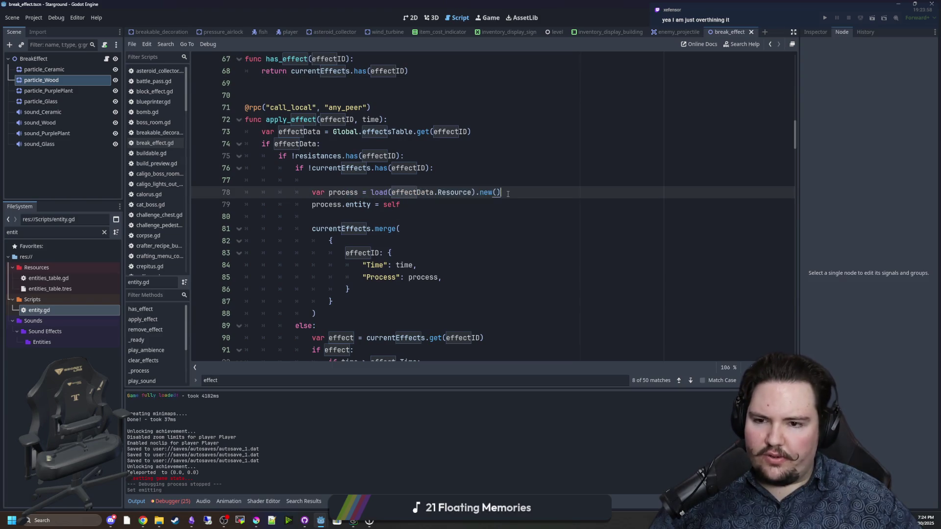
# Scroll to entity.gd's _process loop and review the effect _process call and expiry check
pyautogui.scroll(-2, 389, 214)
pyautogui.moveTo(462, 204); pyautogui.dragTo(364, 205)
pyautogui.click(388, 229)
pyautogui.scroll(-4, 388, 230)
pyautogui.scroll(-19, 389, 231)
pyautogui.scroll(-4, 357, 233)
pyautogui.scroll(-3, 357, 234)
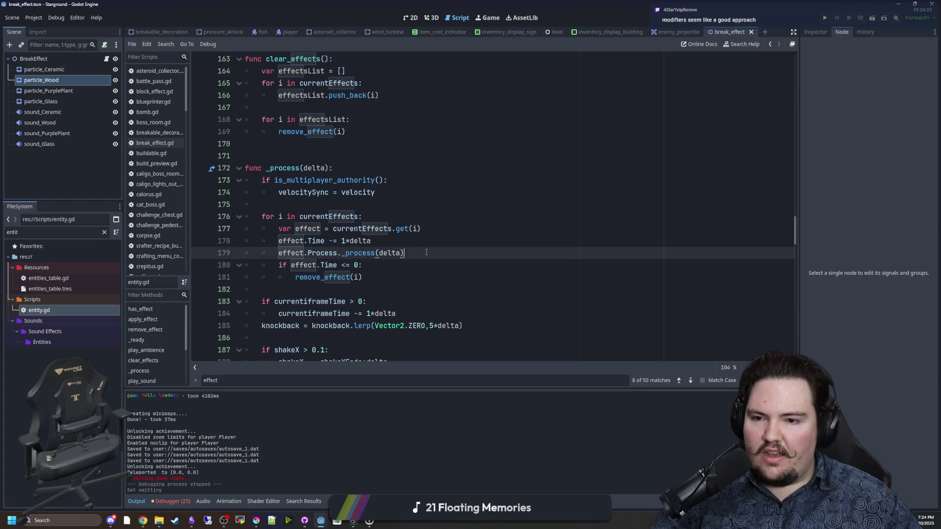
pyautogui.tripleClick(402, 253)
pyautogui.click(349, 265)
pyautogui.tripleClick(349, 264)
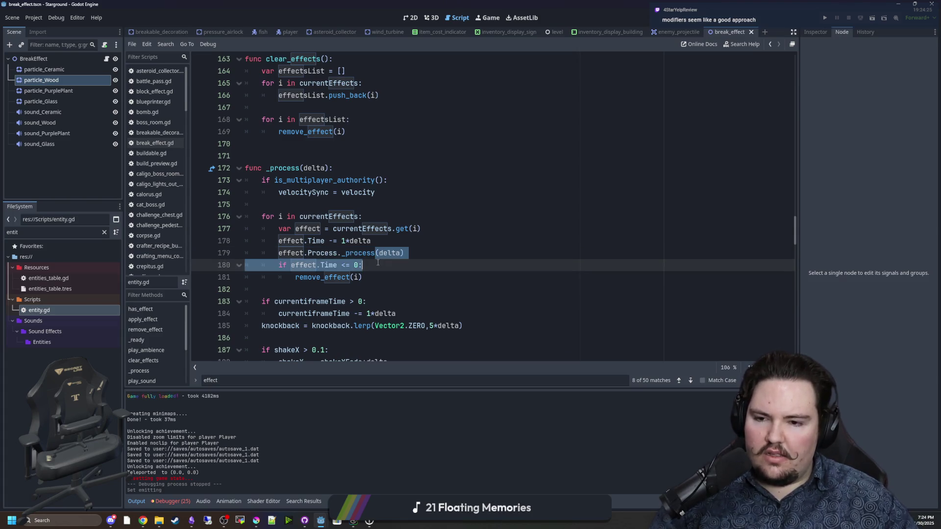
pyautogui.click(377, 253)
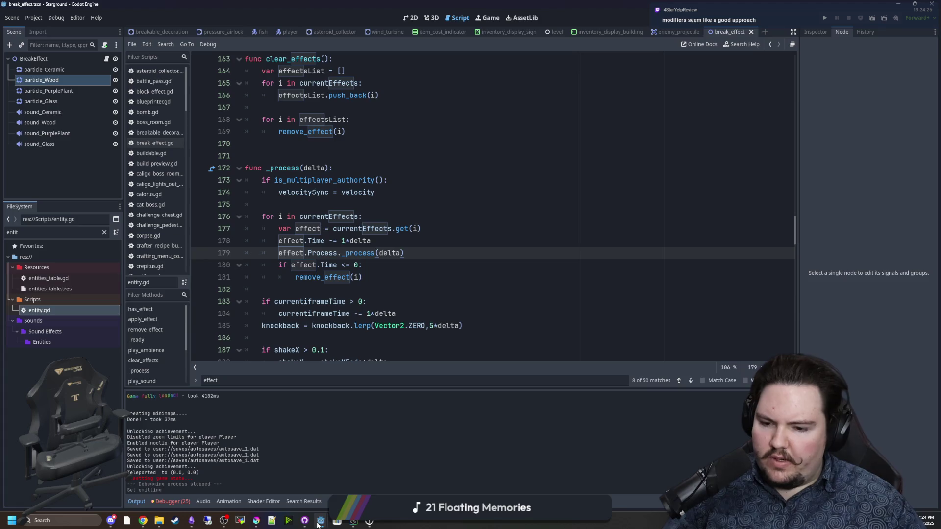
# In the maze-game window, give add_effect and remove_effect an effectID parameter, with pass in remove_effect
pyautogui.moveTo(323, 515)
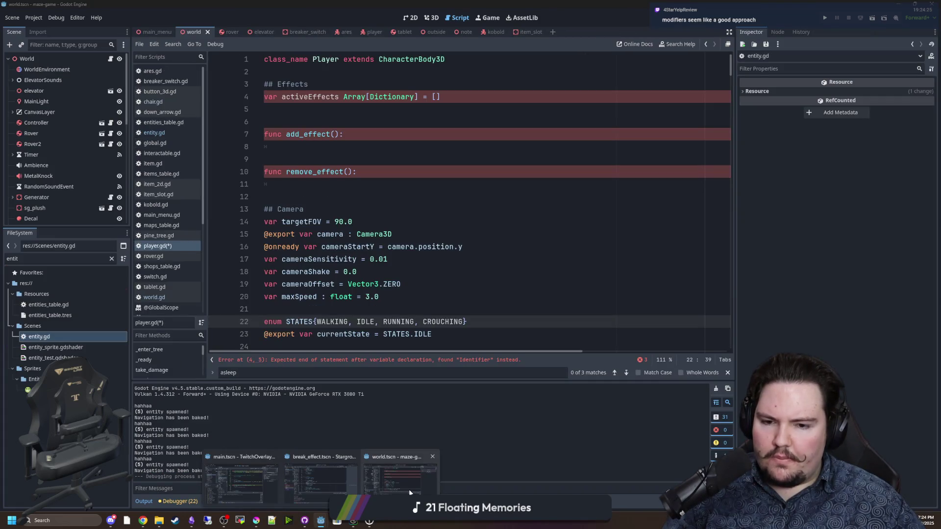
pyautogui.click(409, 489)
pyautogui.click(316, 147)
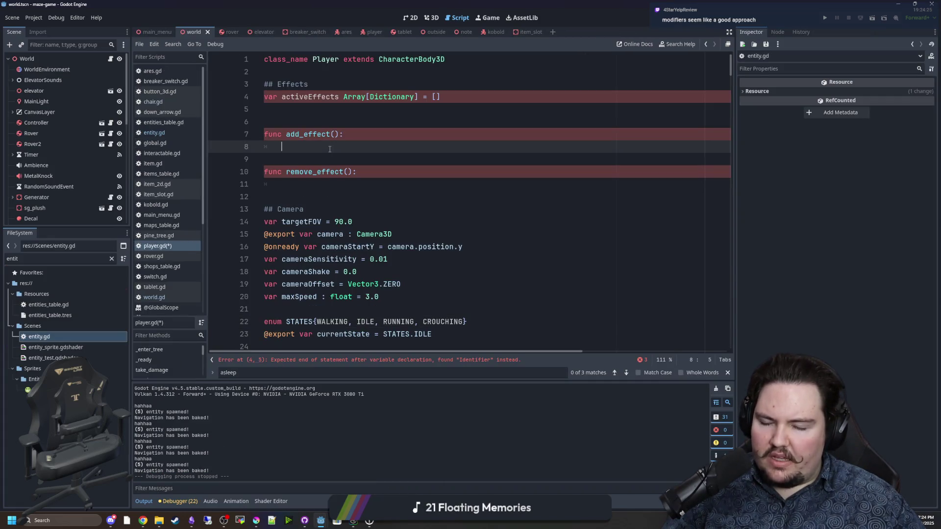
pyautogui.click(333, 134)
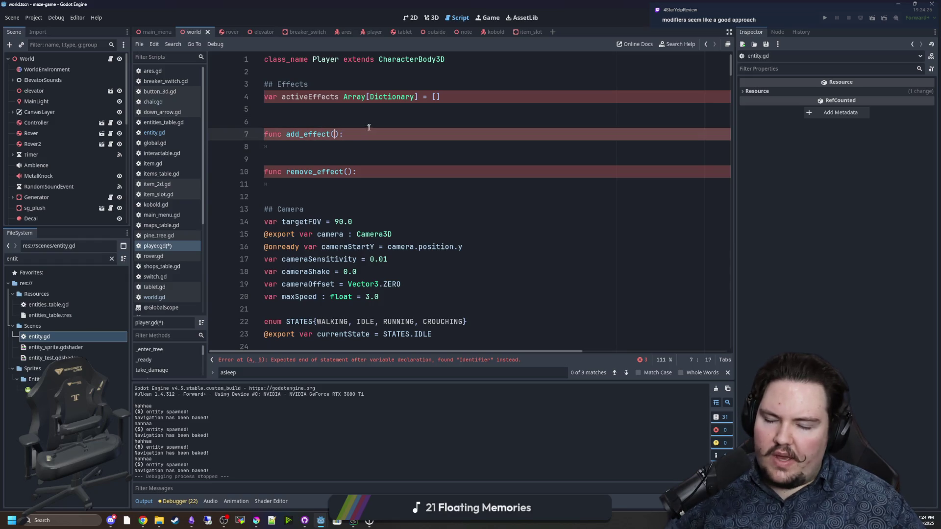
pyautogui.write('effectID')
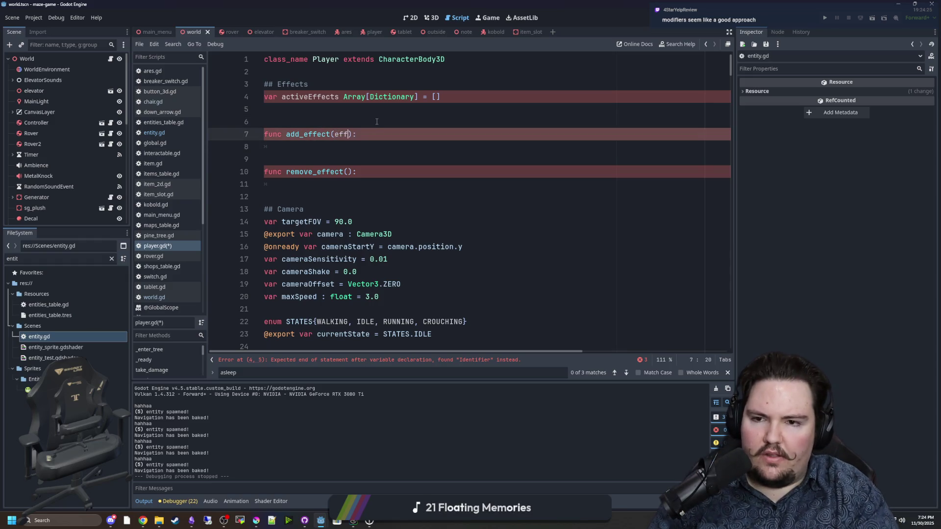
pyautogui.press('Down')
pyautogui.press('Down')
pyautogui.press('Down')
pyautogui.press('End')
pyautogui.press('Left')
pyautogui.press('Left')
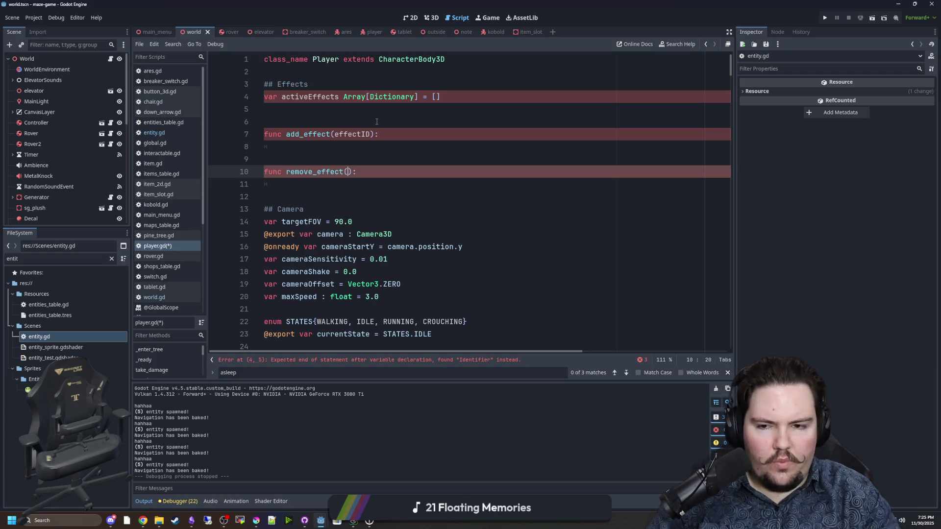
pyautogui.write('effectID')
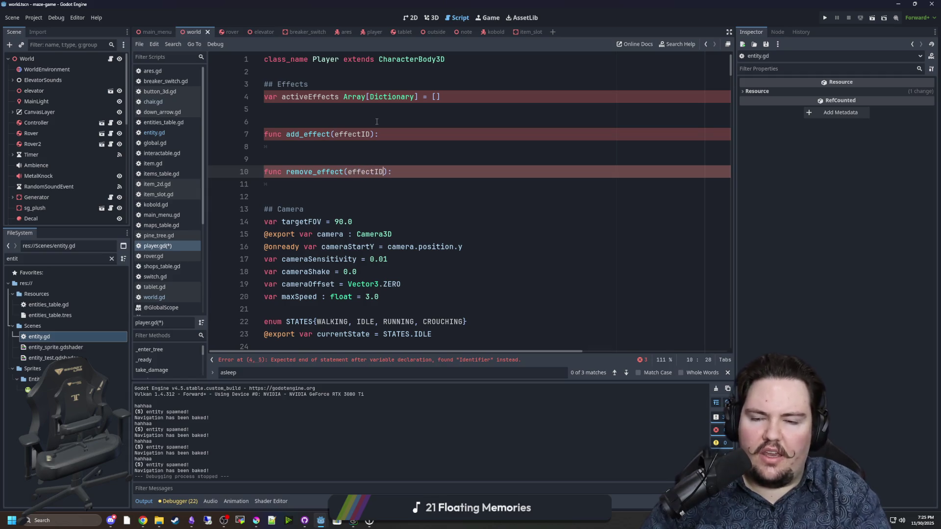
pyautogui.press('Return')
pyautogui.write('pass')
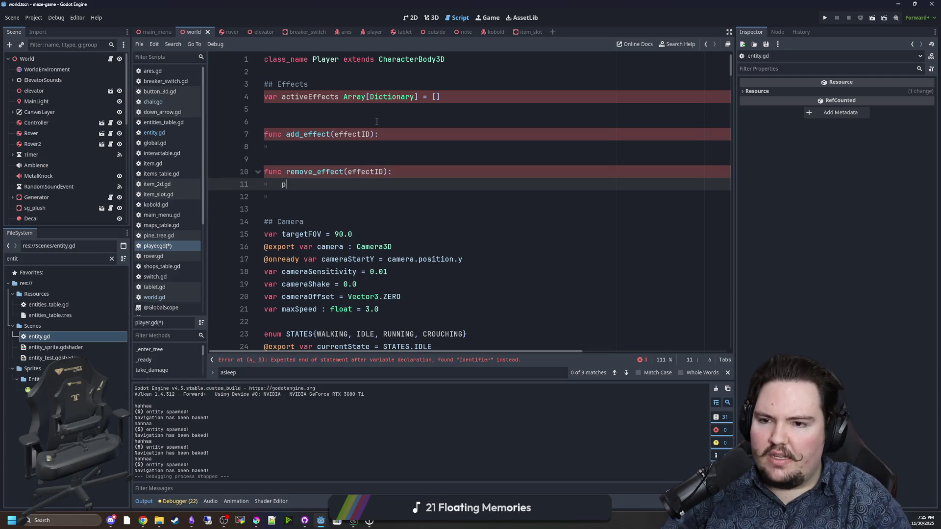
pyautogui.press('Delete')
# Write activeEffects.push_back({ }) as a multi-line dictionary in add_effect's body
pyautogui.click(308, 158)
pyautogui.press('Return')
pyautogui.press('Up')
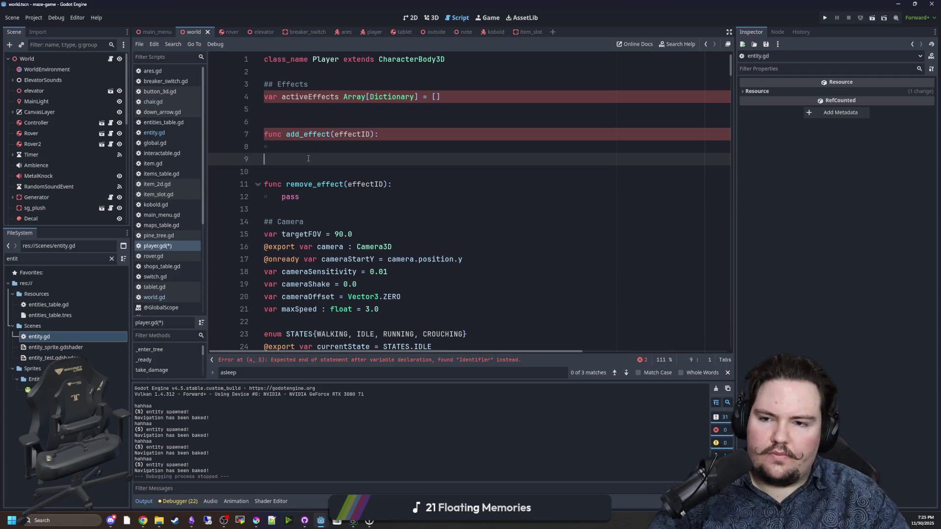
pyautogui.click(324, 147)
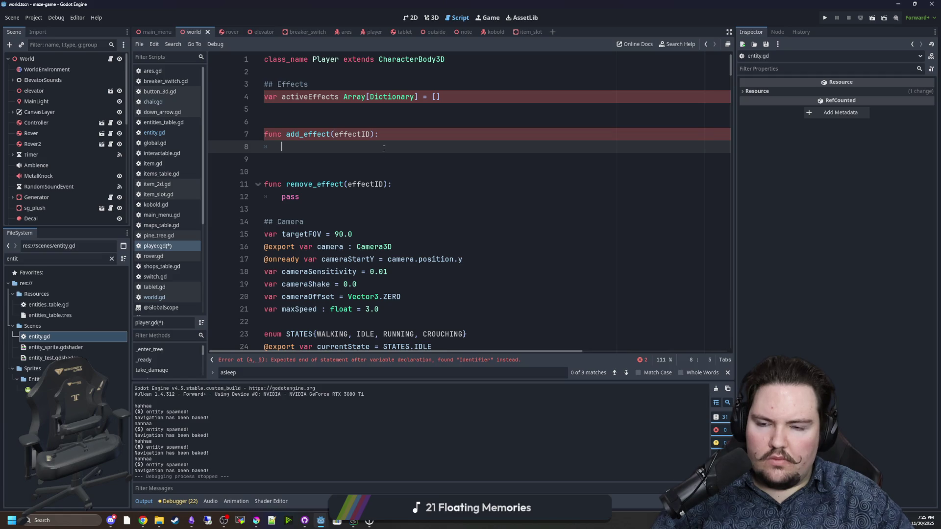
pyautogui.write('active')
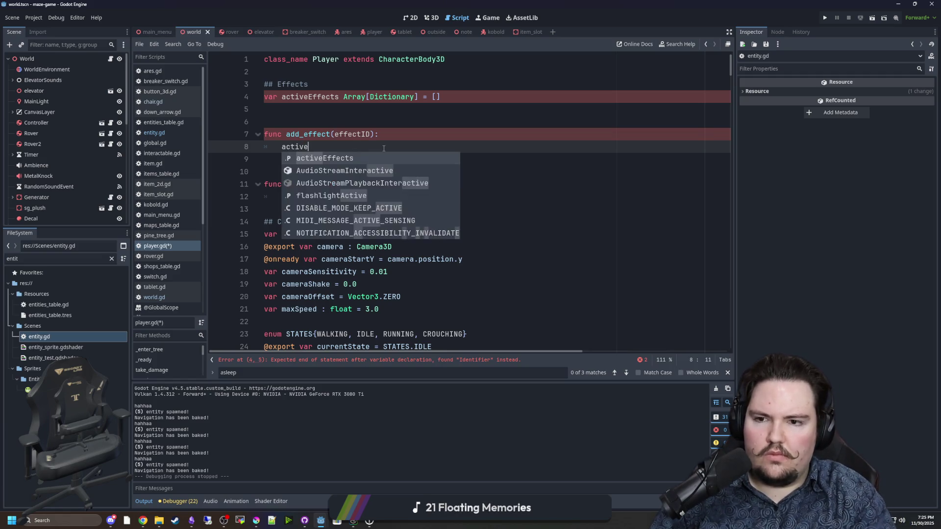
pyautogui.write('Effects.push_b')
pyautogui.press('BackSpace')
pyautogui.press('BackSpace')
pyautogui.press('BackSpace')
pyautogui.write('sh_back(')
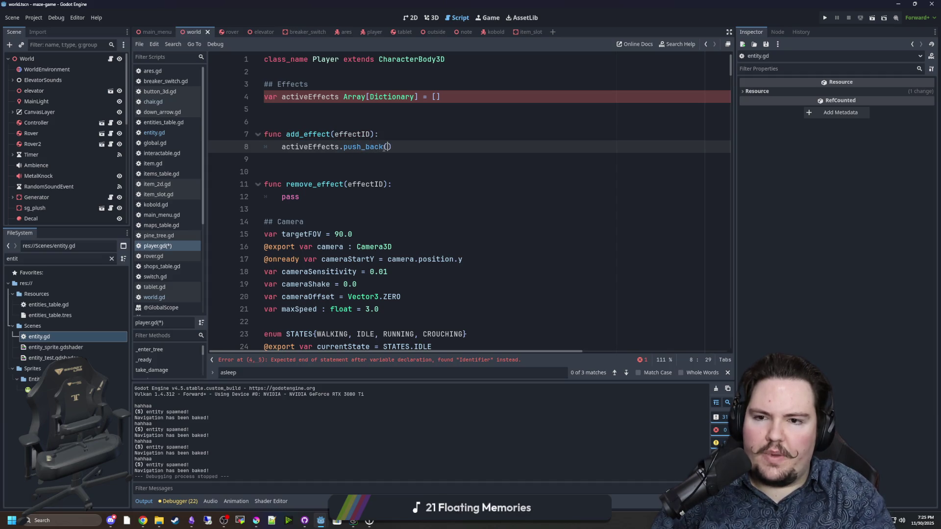
pyautogui.write('{')
pyautogui.press('Return')
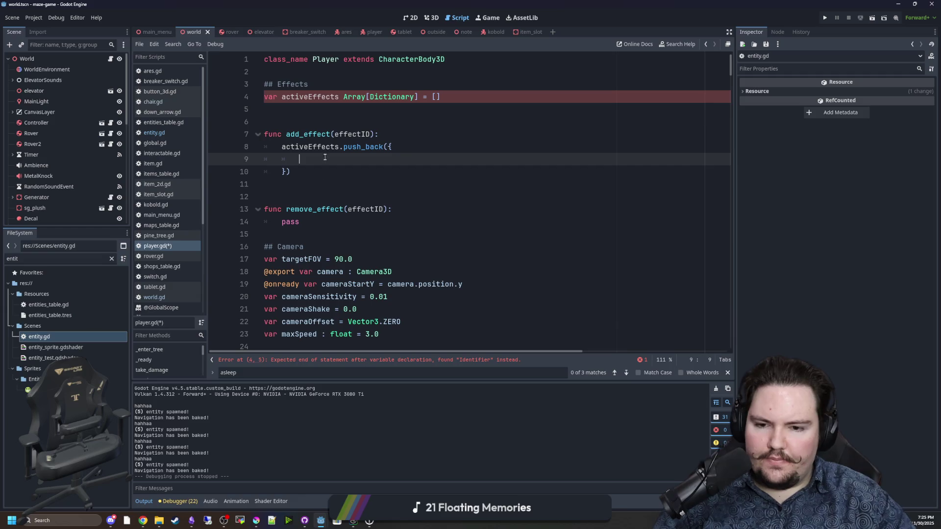
# Add the colon to the activeEffects declaration and replace pass with 'for i in activeEffects:'
pyautogui.click(343, 97)
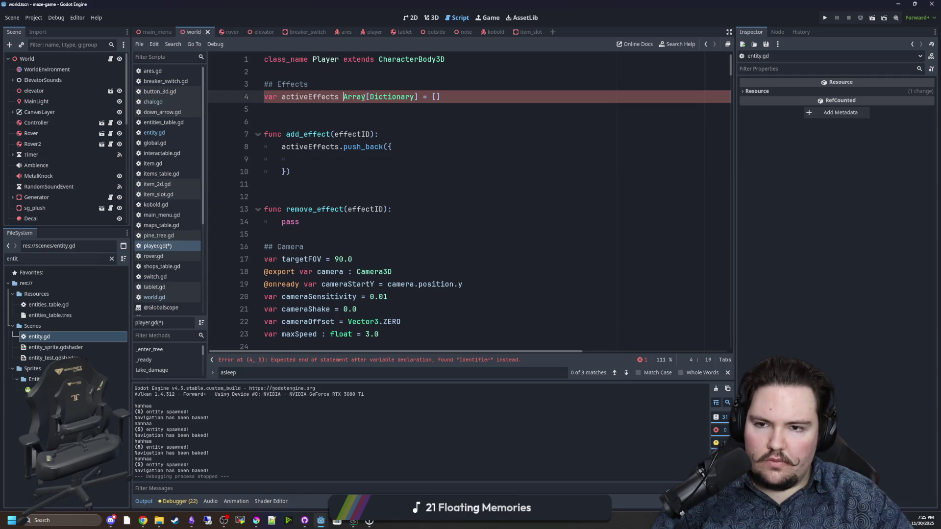
pyautogui.write(':')
pyautogui.click(341, 146)
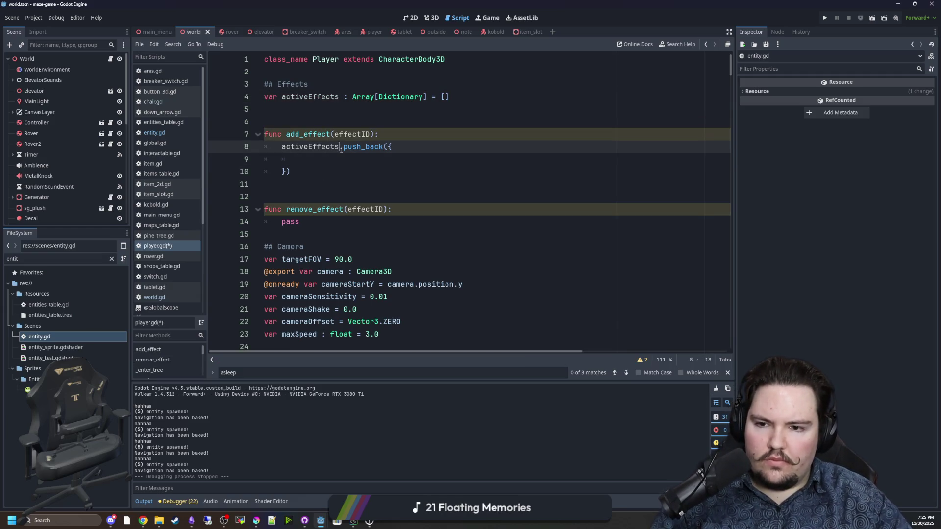
pyautogui.moveTo(312, 227); pyautogui.dragTo(282, 227)
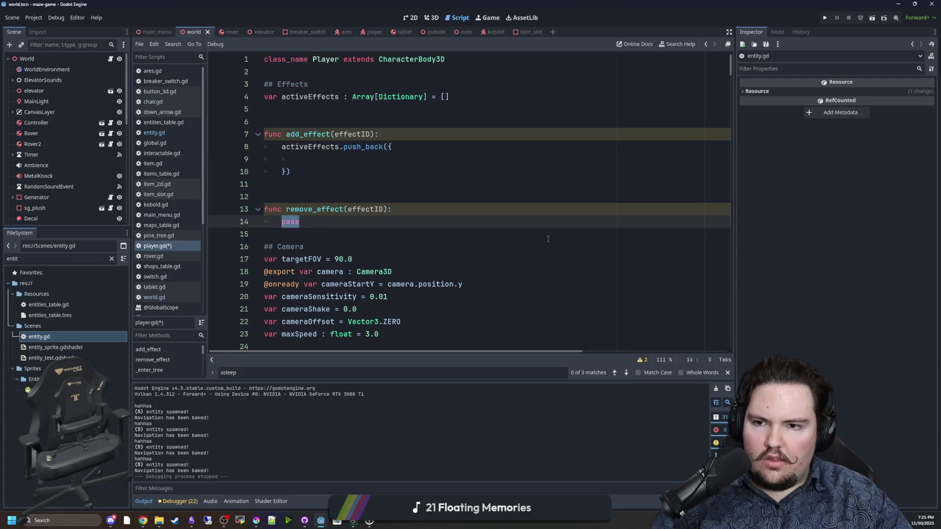
pyautogui.write('for i in activeE')
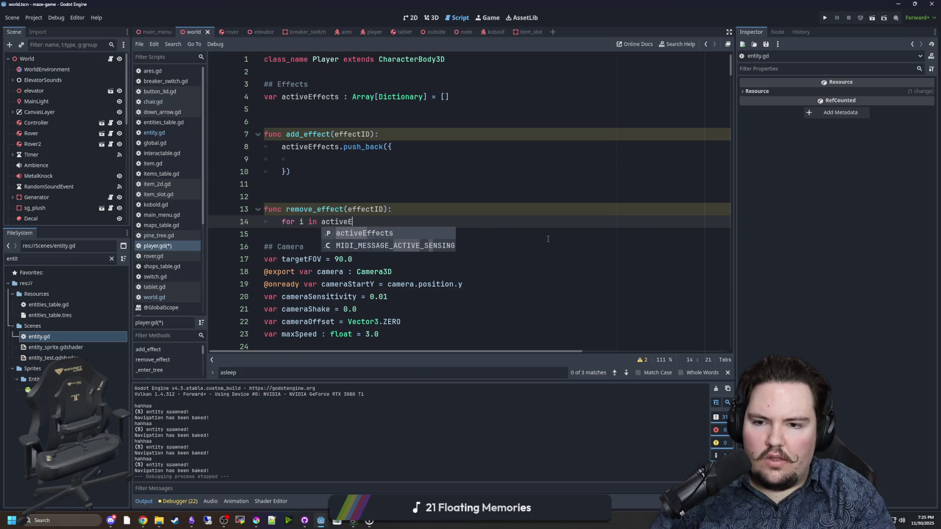
pyautogui.write('ffects:')
# Add 'if i.ID == effectID:' inside the loop with an activeEffects.erase(i) body
pyautogui.press('Return')
pyautogui.write('if i')
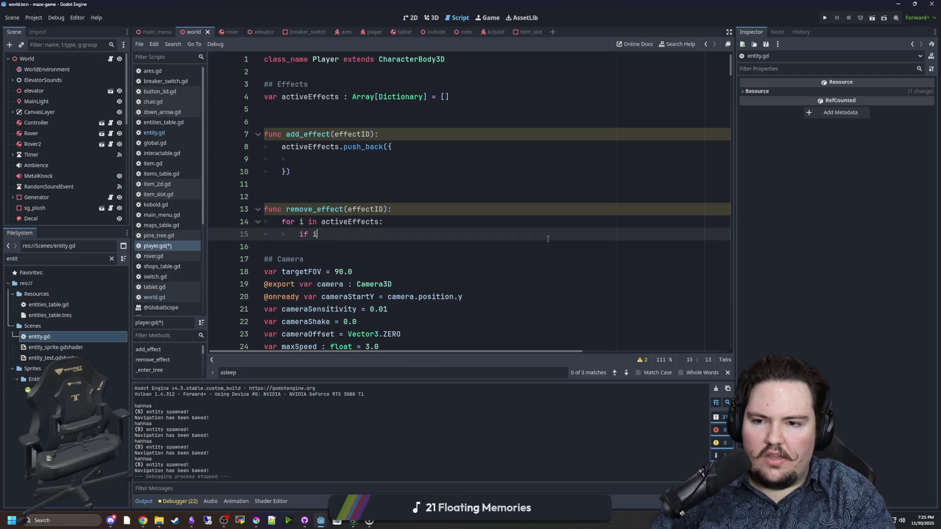
pyautogui.write('.ID == ')
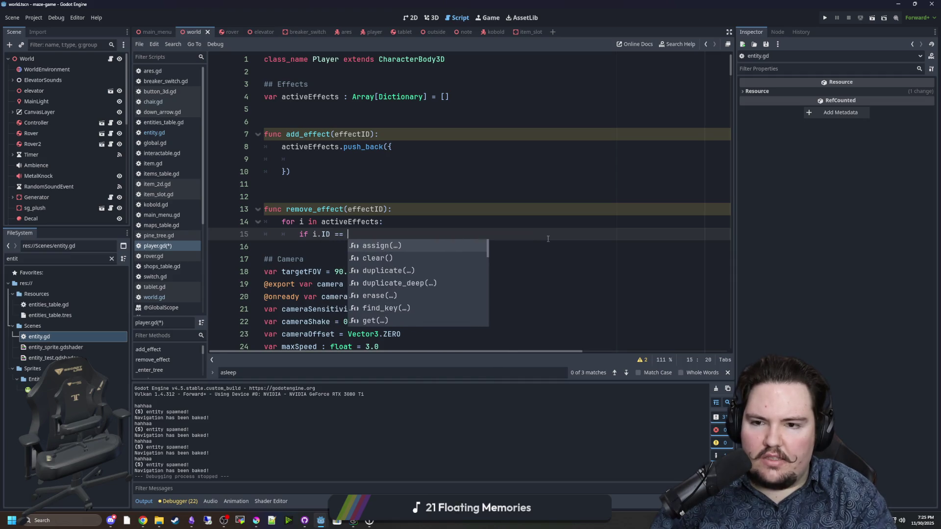
pyautogui.write('effectID:')
pyautogui.press('Return')
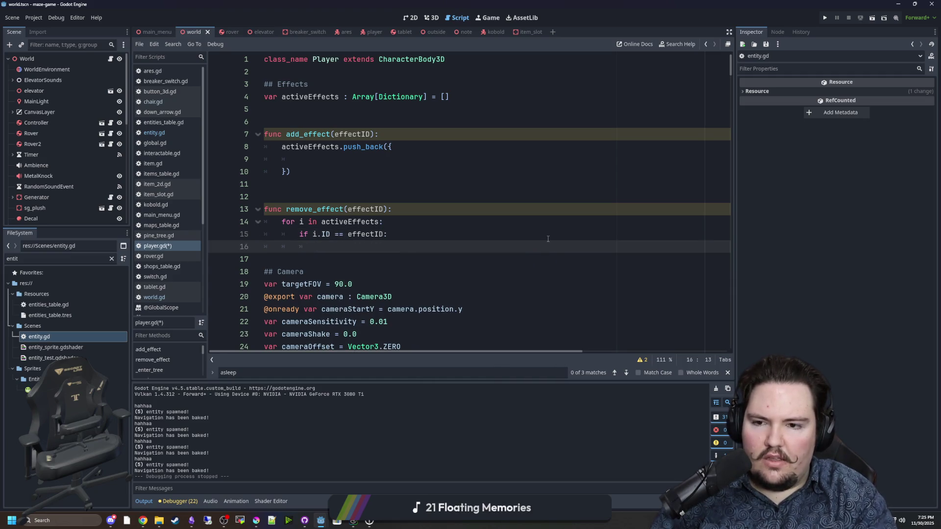
pyautogui.write('active')
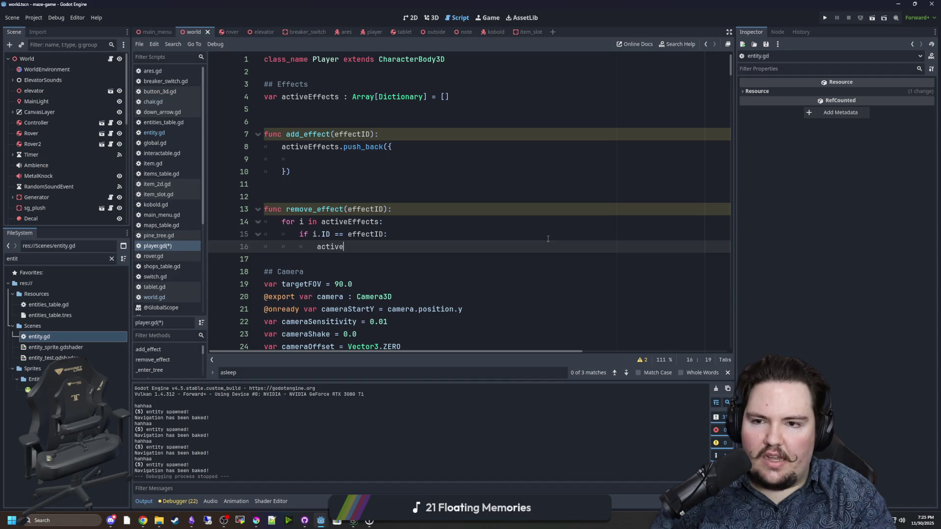
pyautogui.write('Effects.remove')
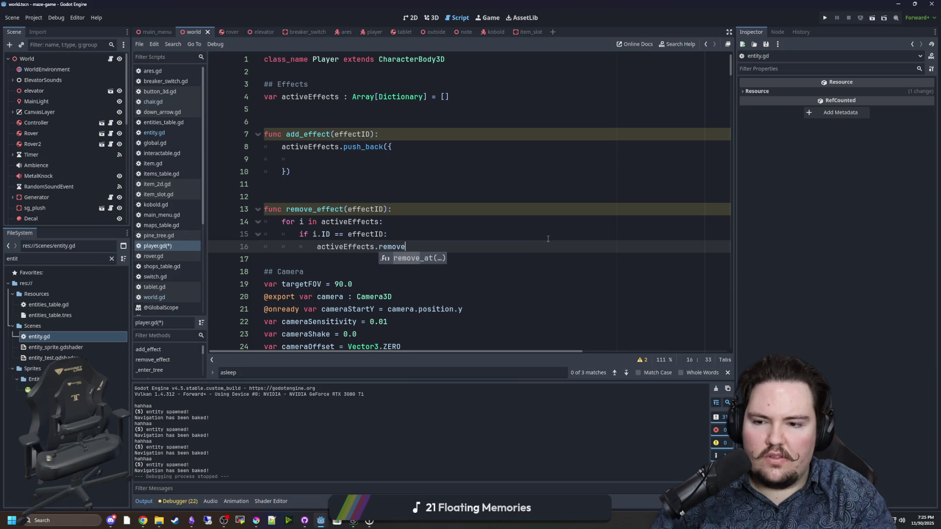
pyautogui.press('Return')
pyautogui.write('i')
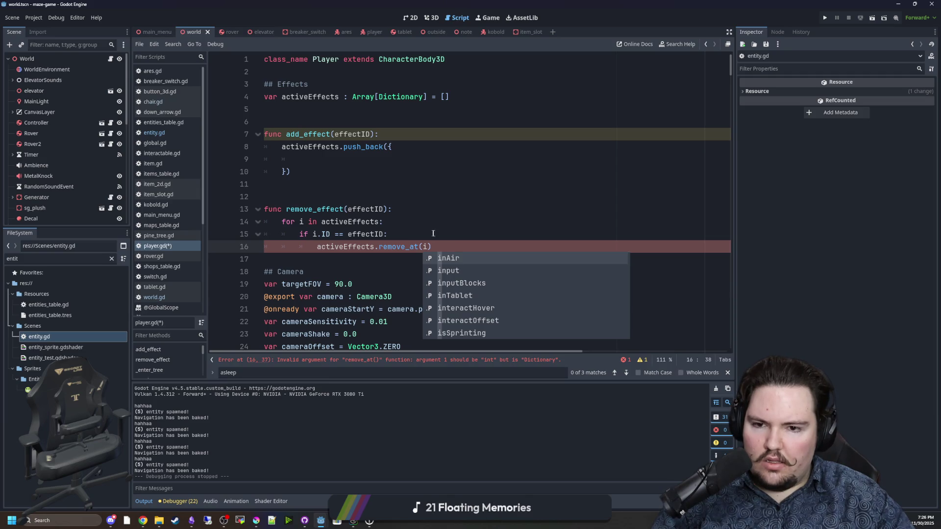
pyautogui.press('Escape')
pyautogui.hotkey('ctrl', 'shift', 'Left')
pyautogui.hotkey('ctrl', 'shift', 'Left')
pyautogui.hotkey('ctrl', 'shift', 'Left')
pyautogui.press('BackSpace')
pyautogui.write('e')
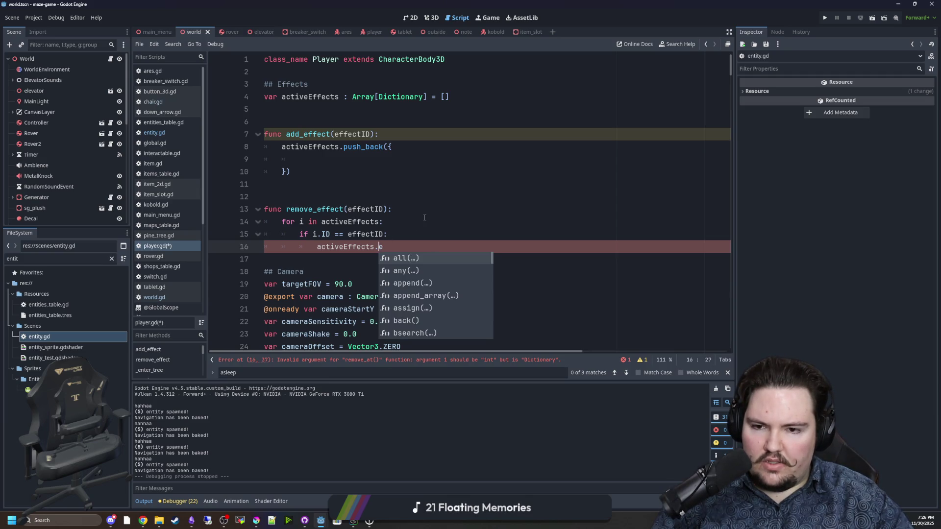
pyautogui.write('r')
pyautogui.press('Return')
pyautogui.write('i')
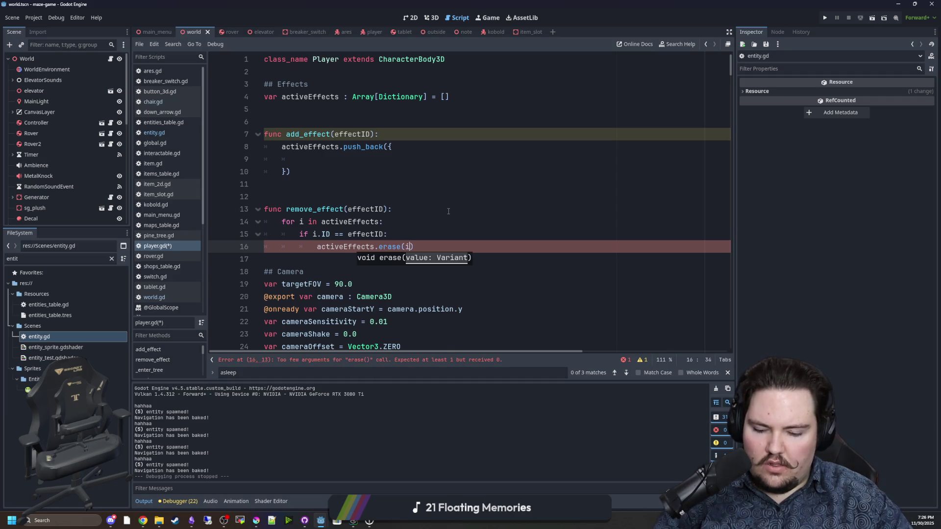
# Change the loop header to range(activeEffects.size()-1, -1, -1)
pyautogui.press('Up')
pyautogui.press('Up')
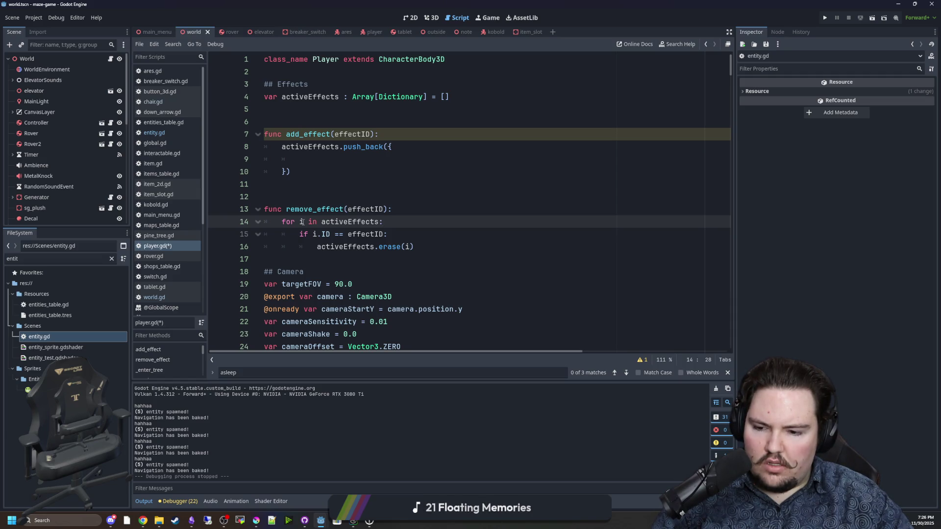
pyautogui.write('range(')
pyautogui.click(407, 218)
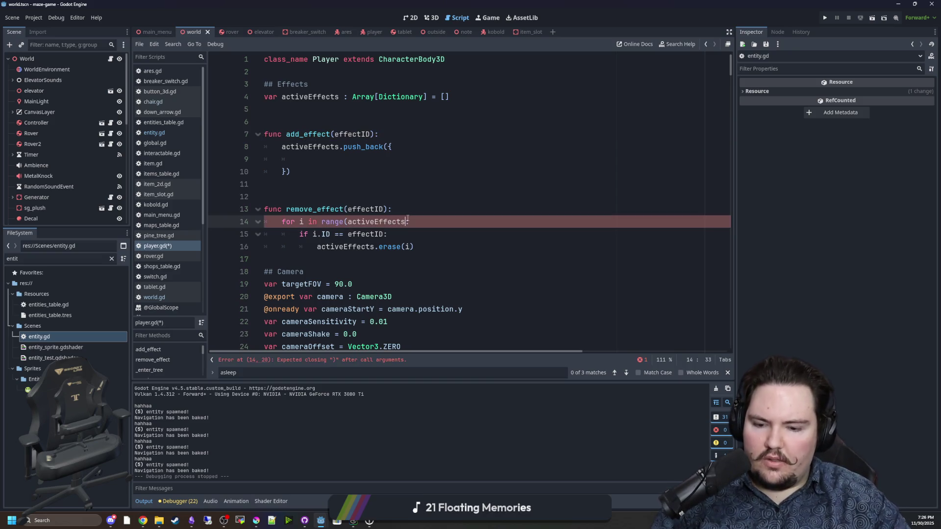
pyautogui.write('.size()-1, ')
pyautogui.write('-1, -1)')
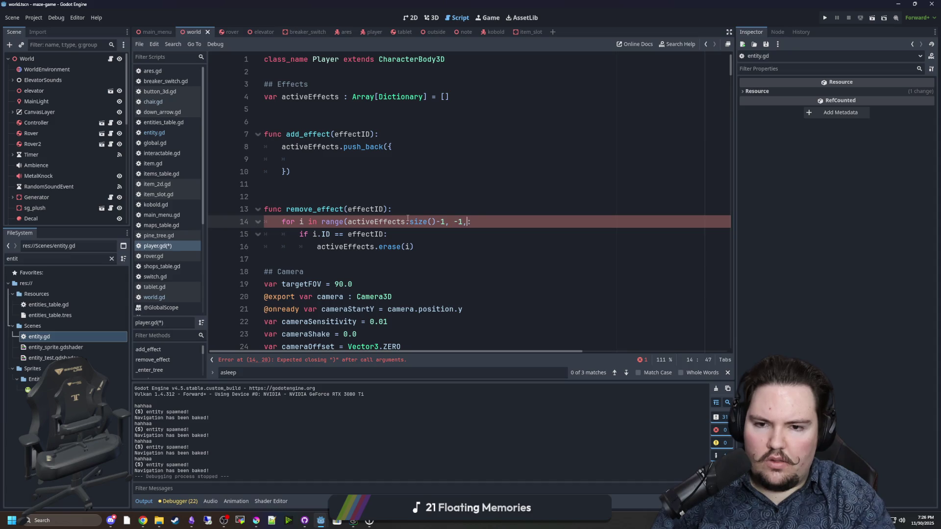
pyautogui.hscroll(3, 380, 237)
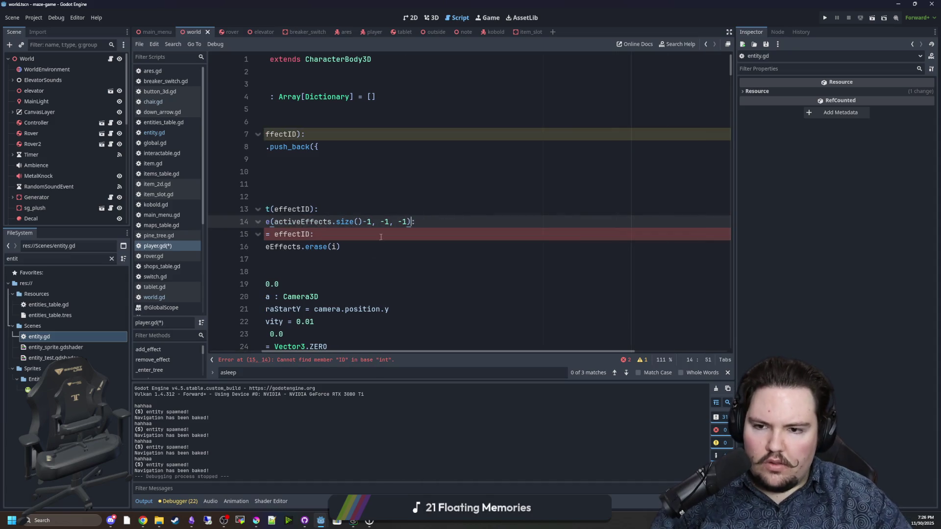
pyautogui.moveTo(395, 351); pyautogui.dragTo(262, 316)
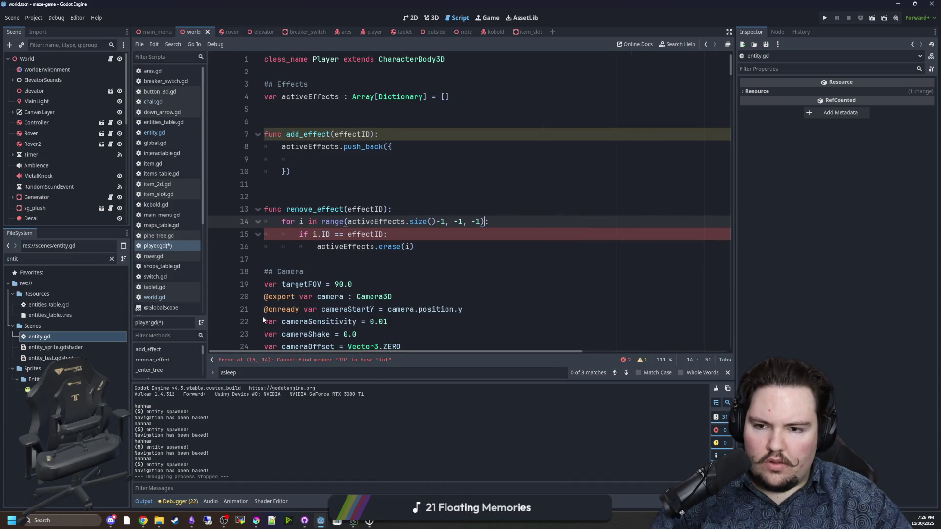
# Check activeEffects[i].ID instead of i.ID and replace erase(i) with remove_at(i)
pyautogui.click(316, 234)
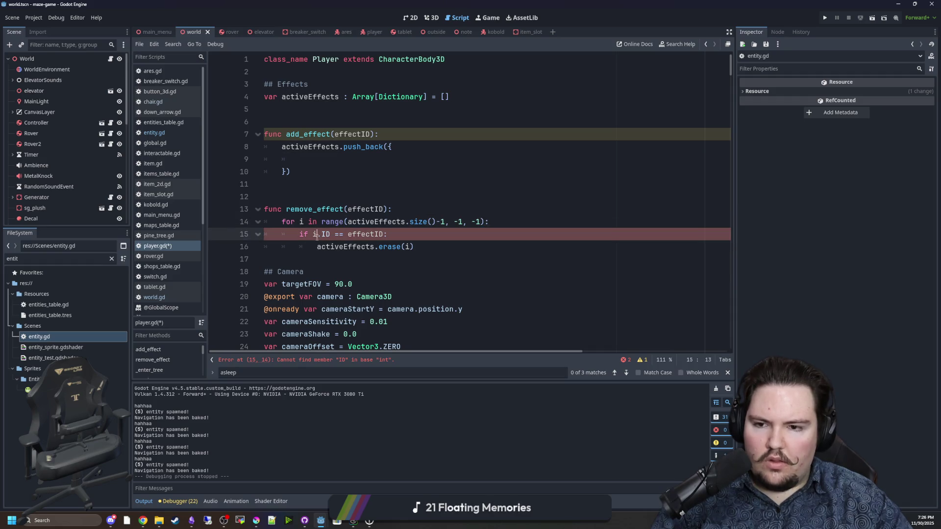
pyautogui.press('BackSpace')
pyautogui.write('activeEffects[i')
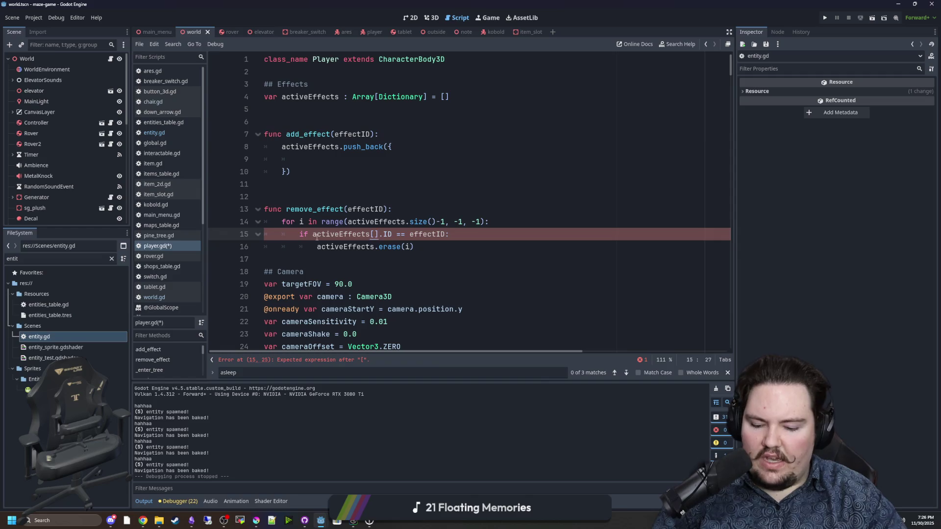
pyautogui.click(449, 223)
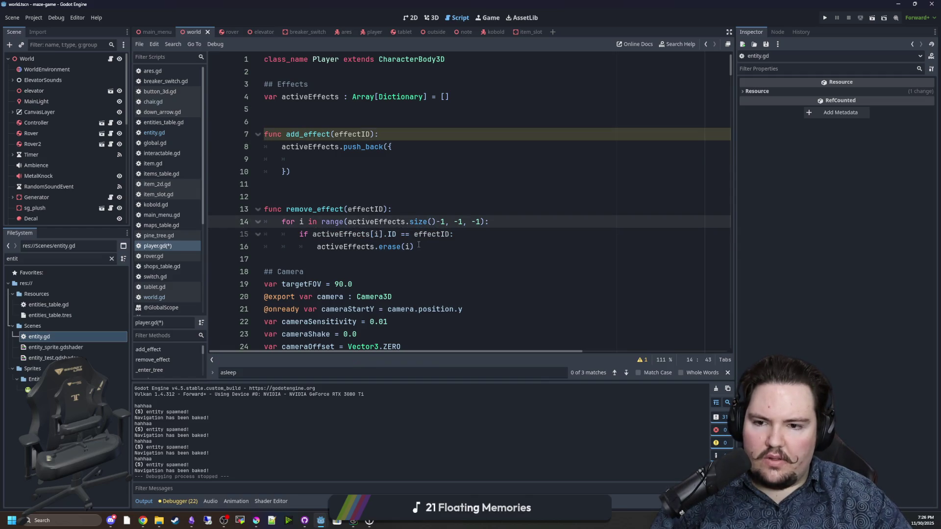
pyautogui.moveTo(379, 246); pyautogui.dragTo(414, 246)
pyautogui.write('re')
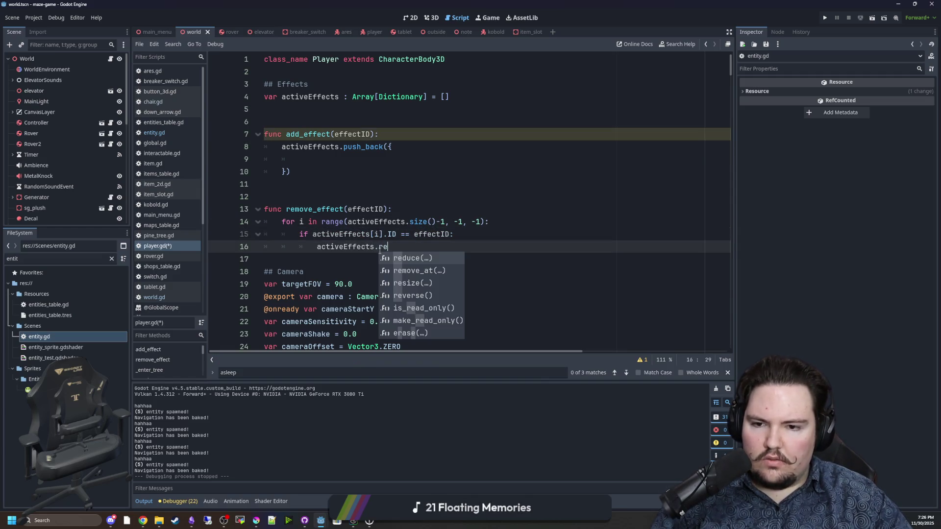
pyautogui.click(427, 270)
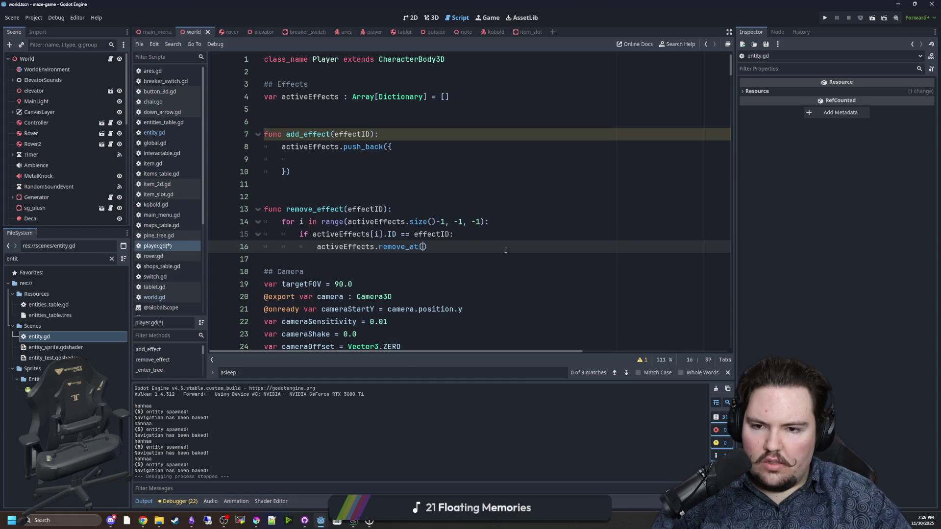
pyautogui.write('i')
pyautogui.click(360, 265)
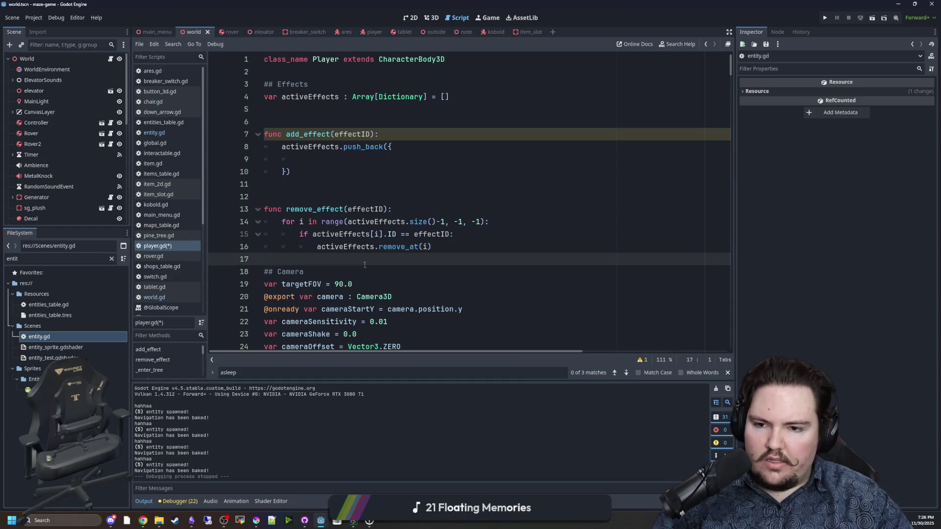
# Put "ID": effectID in the pushed dictionary and add 'var effectData = Global.effectsTable.get(effectID)' above it
pyautogui.click(327, 165)
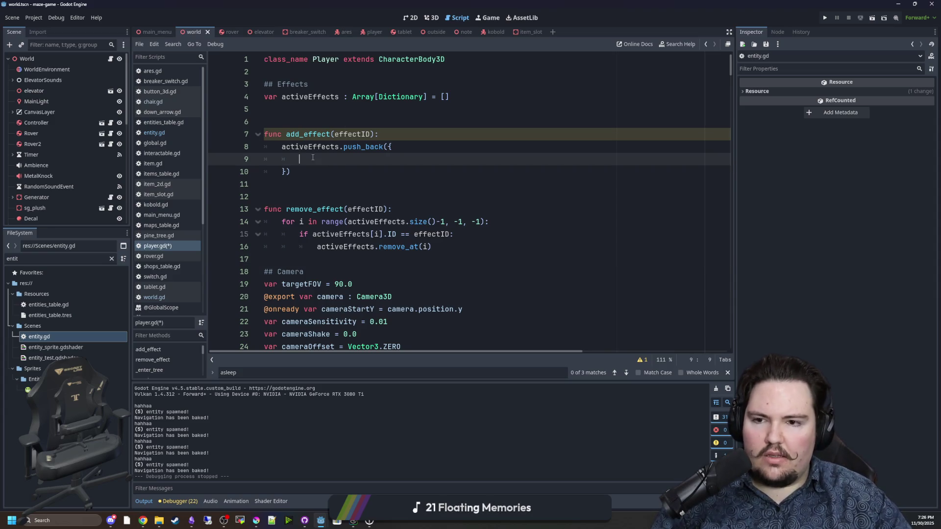
pyautogui.write('"ID": effectID,')
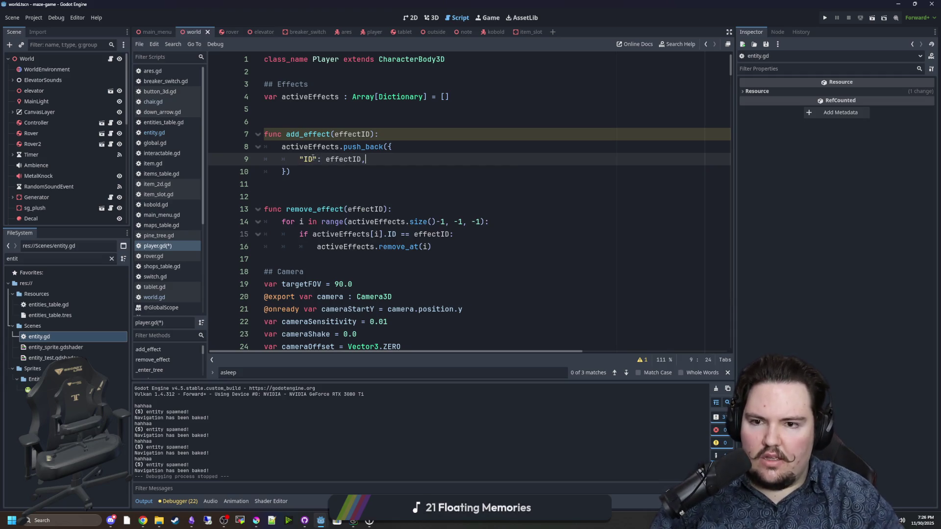
pyautogui.click(423, 136)
pyautogui.press('Return')
pyautogui.write('var effectData =')
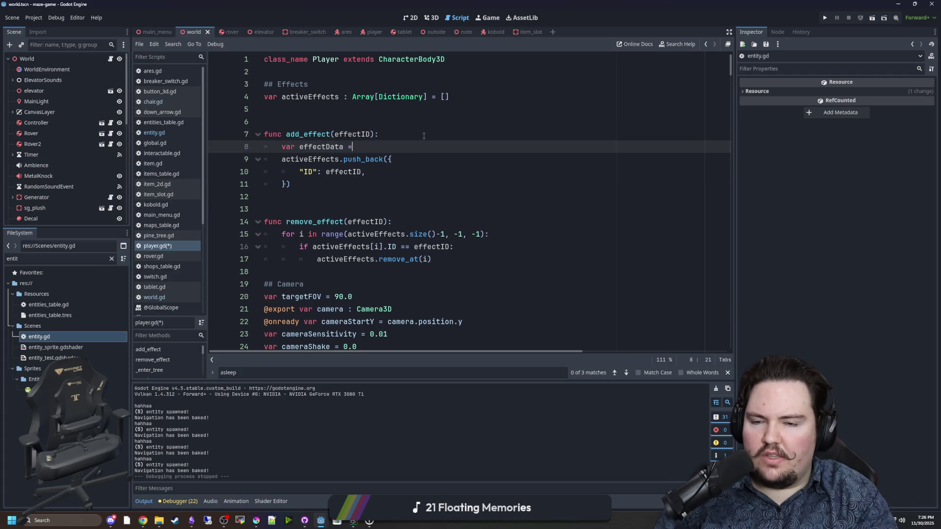
pyautogui.press('Escape')
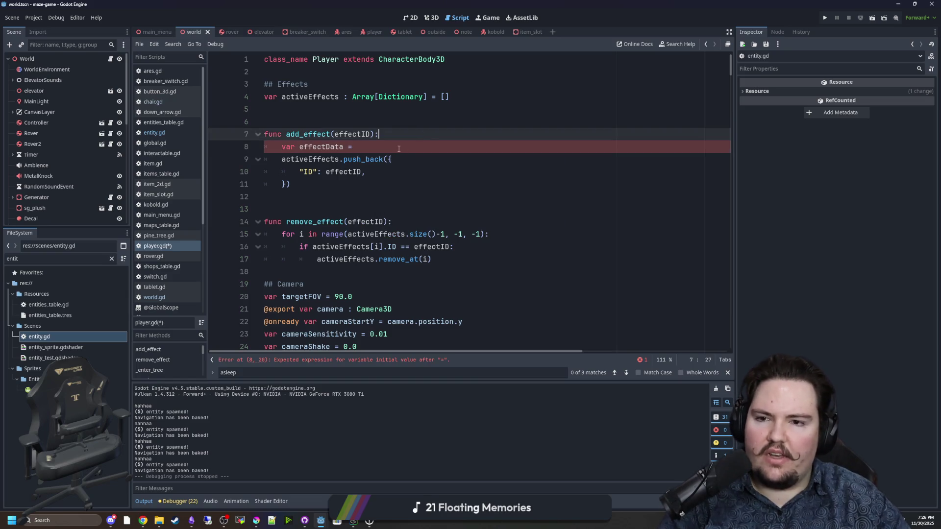
pyautogui.press('Return')
pyautogui.click(386, 147)
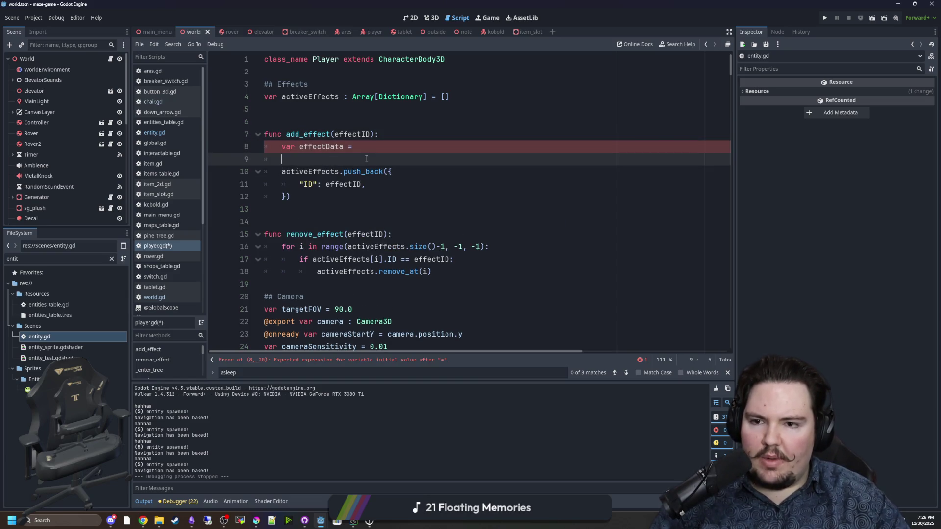
pyautogui.write('G')
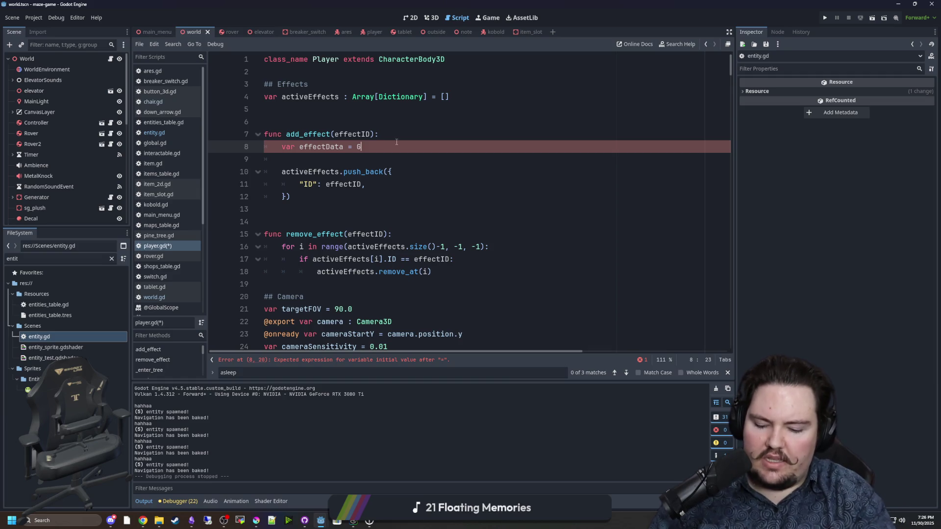
pyautogui.write('lobal.effe')
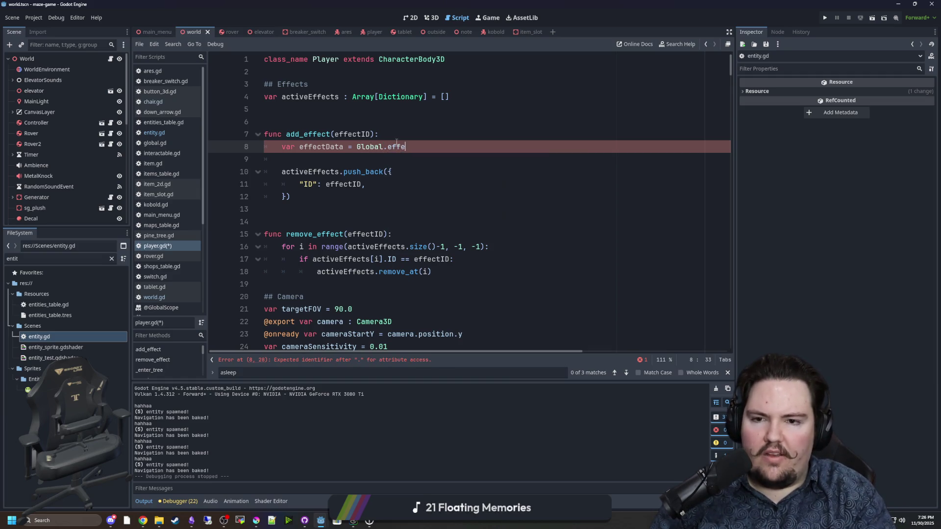
pyautogui.write('ctsTable.get(effectID')
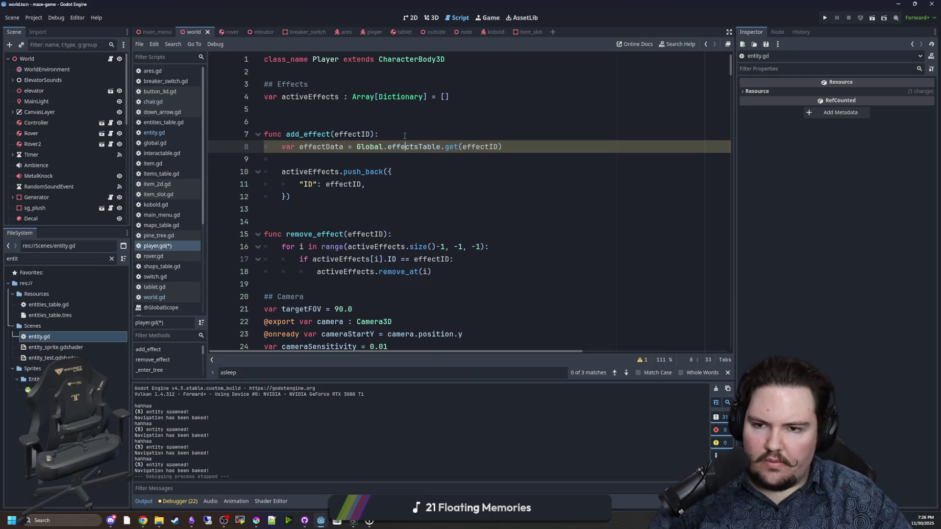
pyautogui.press('Up')
pyautogui.press('Up')
pyautogui.press('Up')
pyautogui.click(310, 161)
pyautogui.click(310, 208)
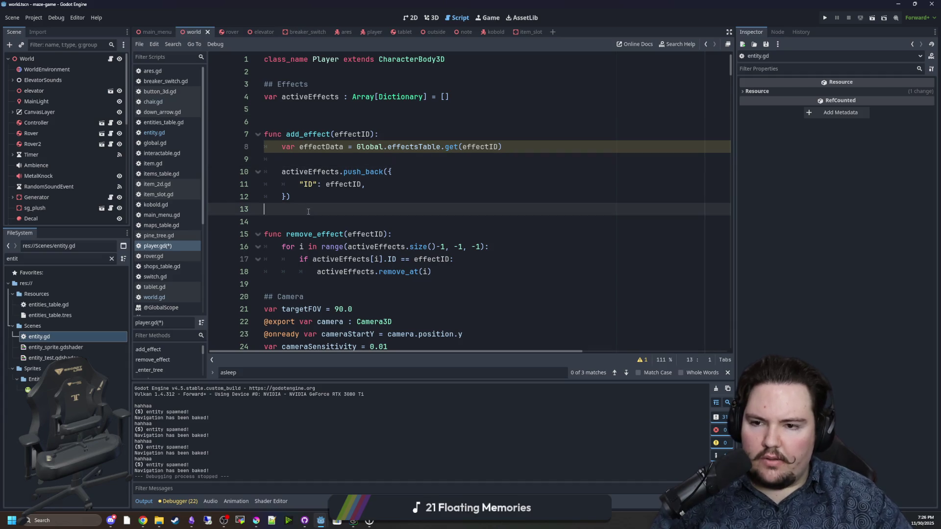
# Save player.gd, then duplicate entities_table.gd as effects_table.gd
pyautogui.hotkey('ctrl', 's')
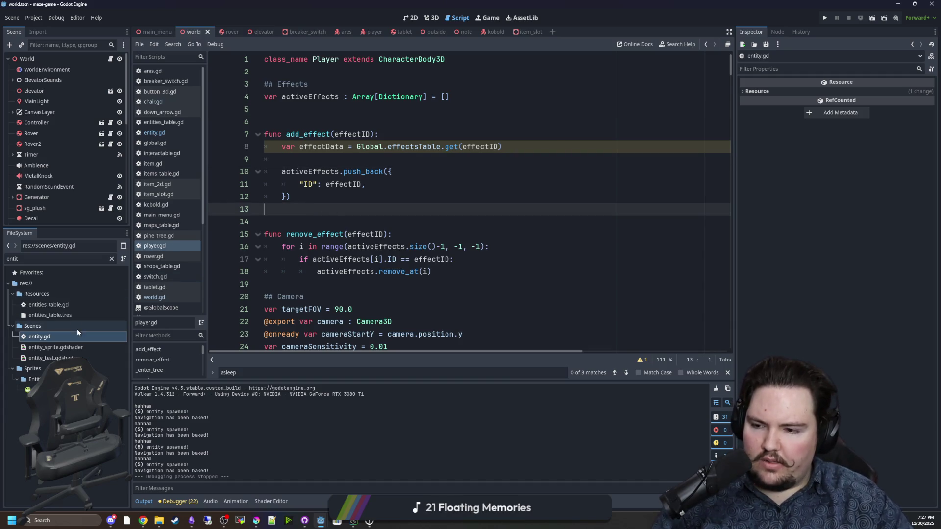
pyautogui.click(69, 307)
pyautogui.click(112, 260)
pyautogui.click(112, 261)
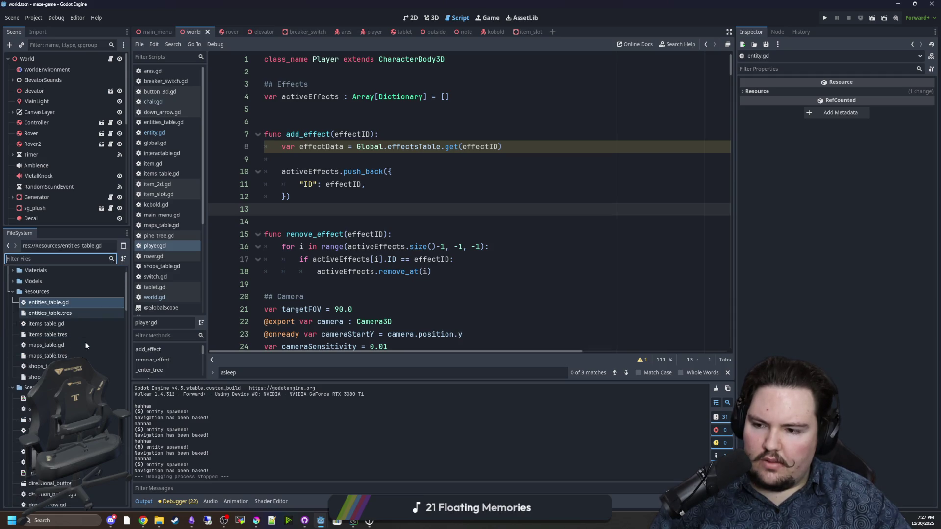
pyautogui.click(52, 326)
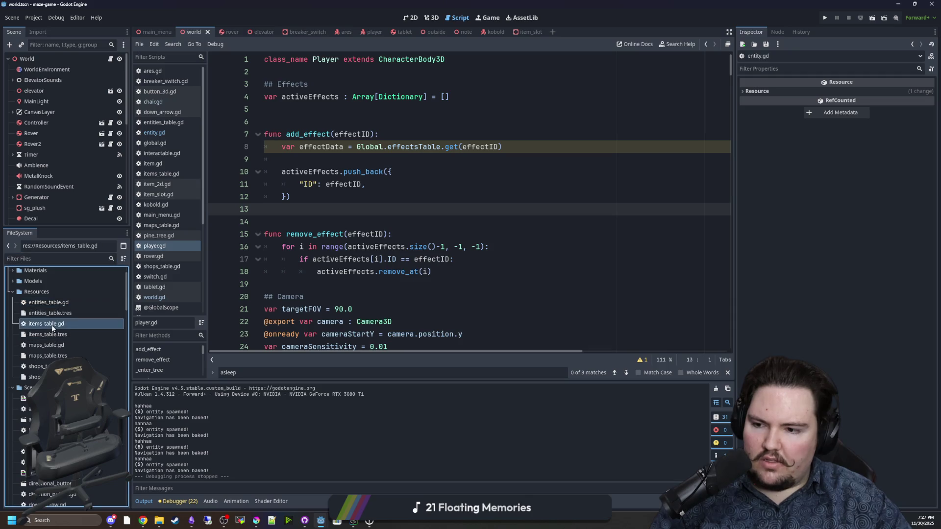
pyautogui.rightClick(52, 327)
pyautogui.click(56, 303)
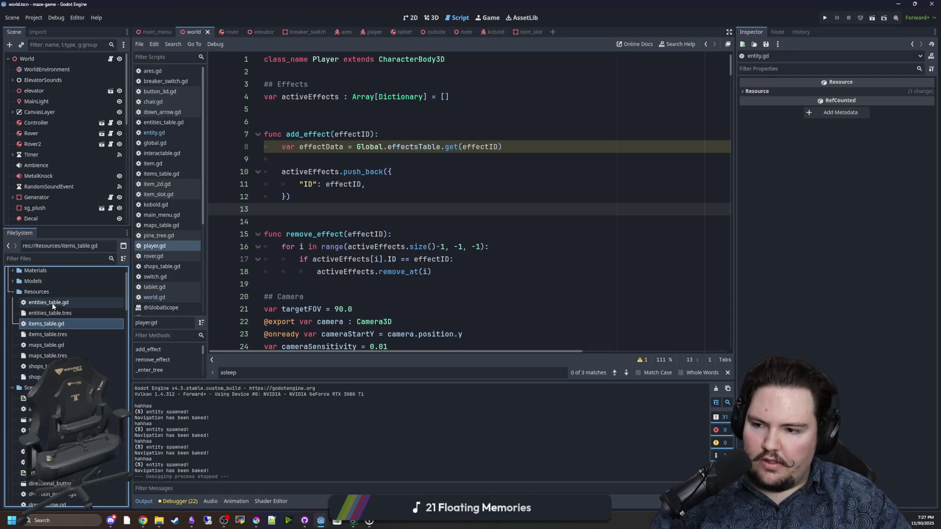
pyautogui.rightClick(56, 303)
pyautogui.click(98, 403)
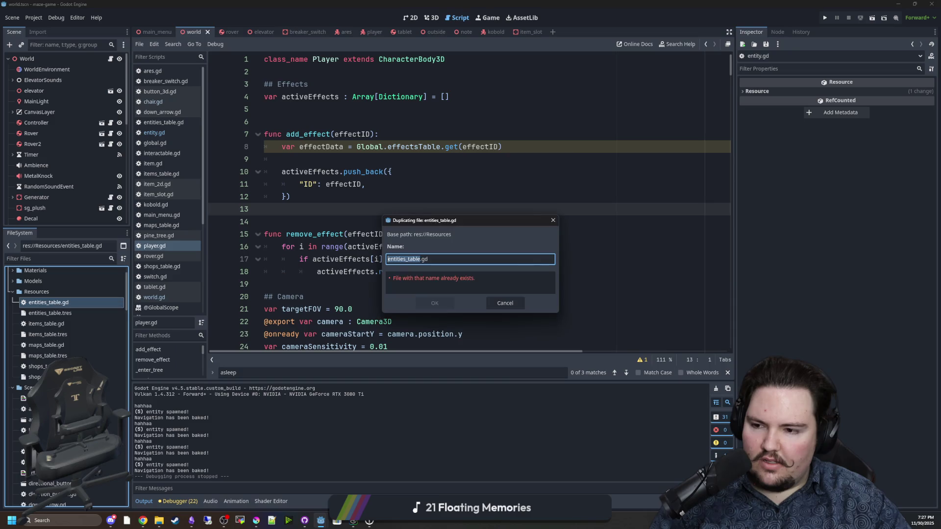
pyautogui.write('effects_table')
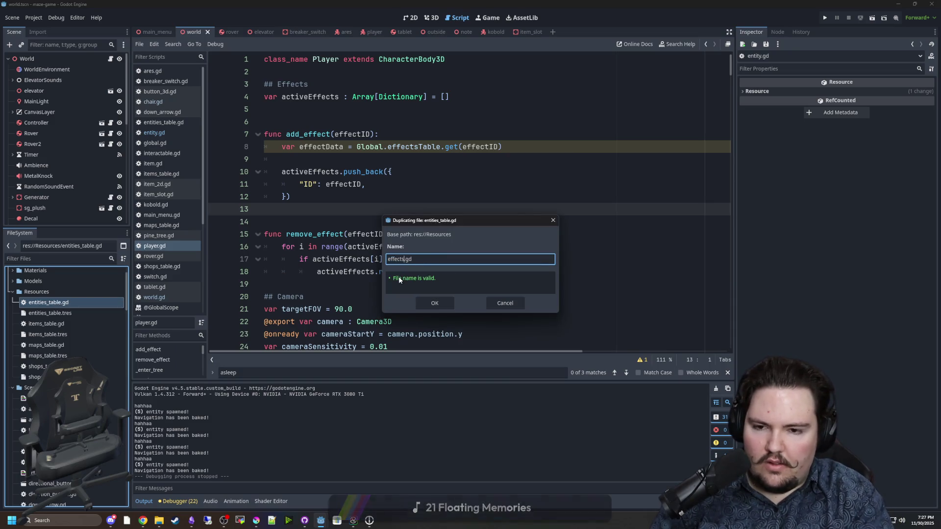
pyautogui.click(428, 304)
# Open effects_table.gd and delete the extra copied entries, keeping only mg.entity.ares
pyautogui.doubleClick(67, 304)
pyautogui.scroll(-4, 385, 237)
pyautogui.scroll(4, 374, 232)
pyautogui.scroll(-4, 334, 209)
pyautogui.moveTo(289, 309)
pyautogui.mouseDown()
pyautogui.moveTo(264, 309)
pyautogui.moveTo(245, 223)
pyautogui.moveTo(242, 139)
pyautogui.mouseUp()
pyautogui.press('BackSpace')
pyautogui.press('BackSpace')
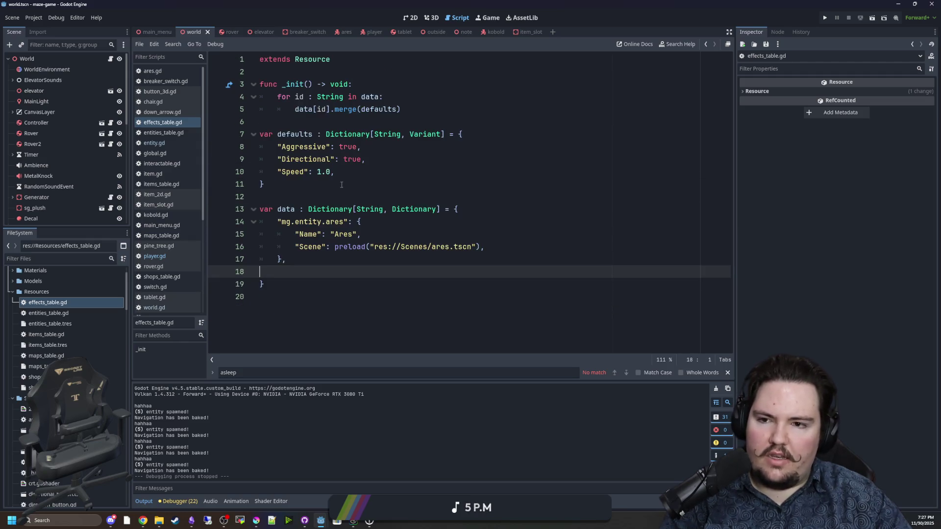
# Rename the entry key to mg.effect.hunger and its Name to Hunger
pyautogui.doubleClick(344, 222)
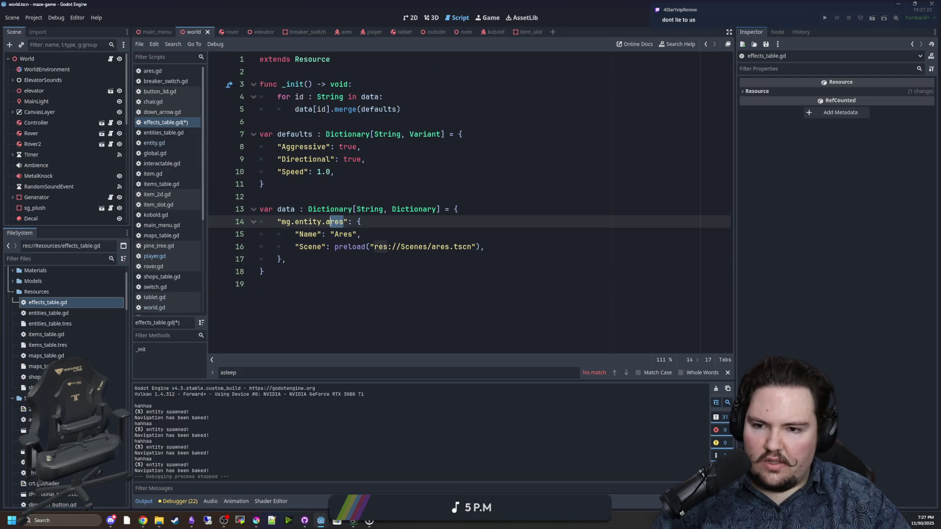
pyautogui.moveTo(347, 222); pyautogui.dragTo(298, 222)
pyautogui.write('effect.')
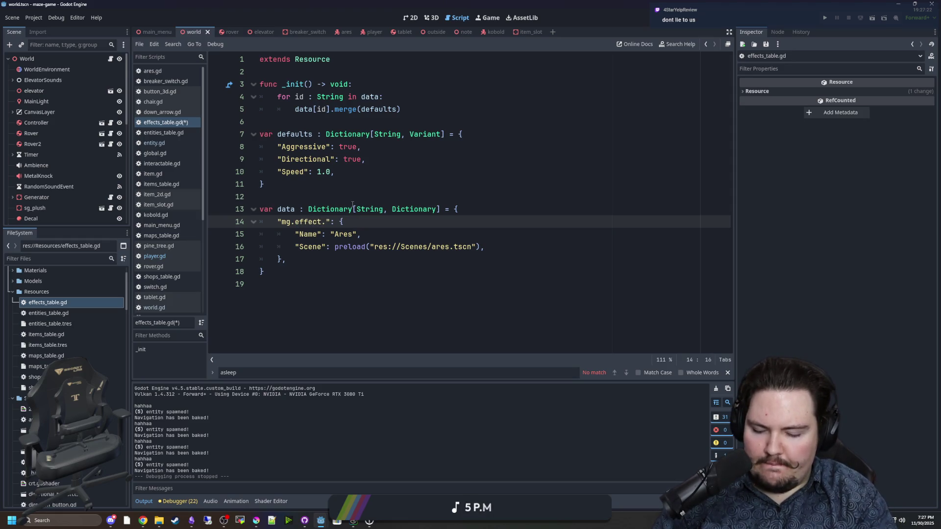
pyautogui.write('hunger')
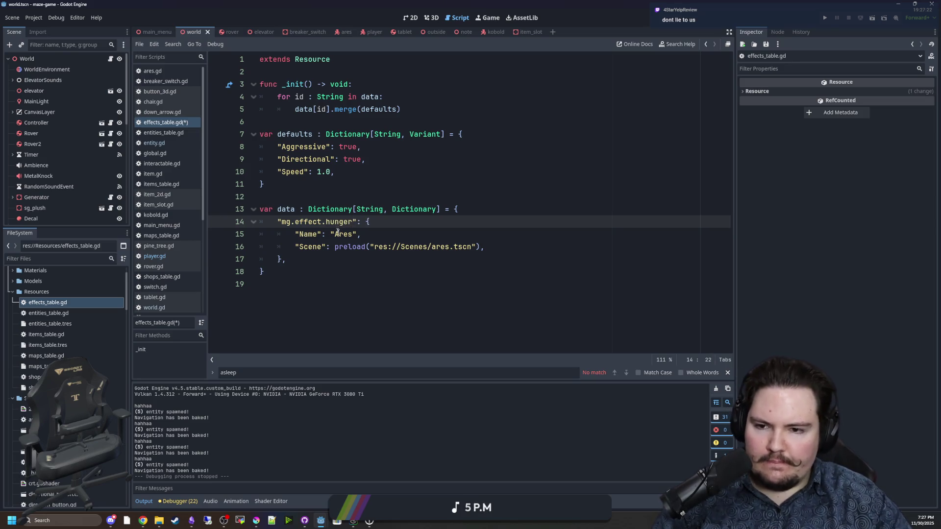
pyautogui.doubleClick(337, 234)
pyautogui.write('Hunger')
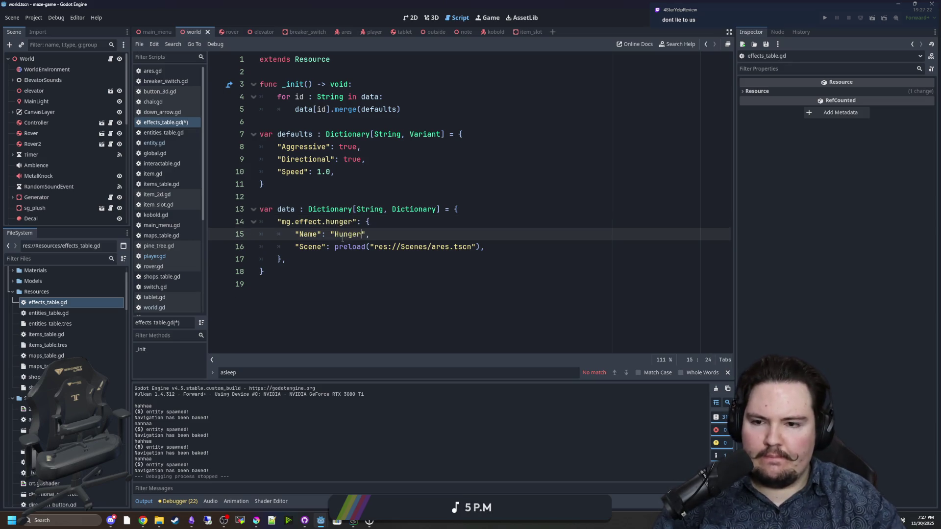
# Delete the Scene preload line and the Aggressive, Directional and Speed defaults, leaving defaults empty
pyautogui.click(420, 265)
pyautogui.moveTo(490, 246); pyautogui.dragTo(227, 242)
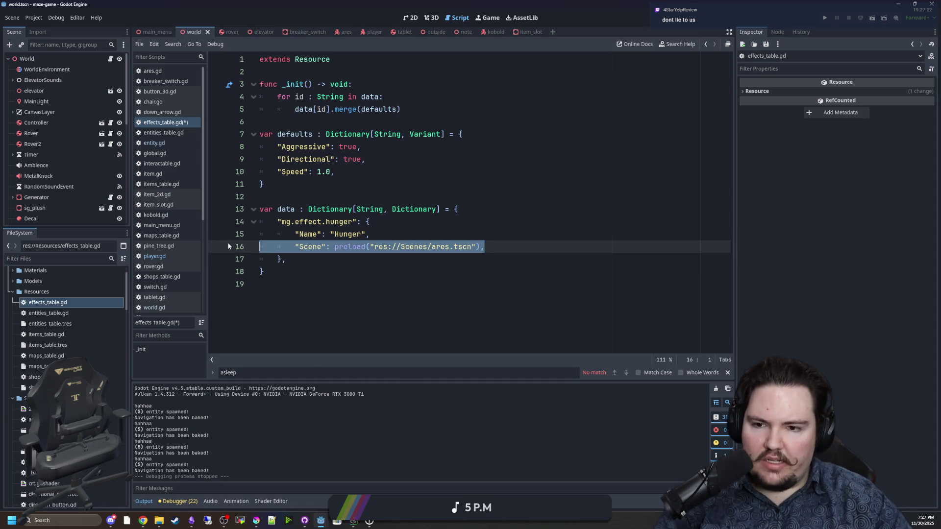
pyautogui.press('BackSpace')
pyautogui.press('BackSpace')
pyautogui.moveTo(343, 172); pyautogui.dragTo(470, 134)
pyautogui.press('BackSpace')
pyautogui.click(261, 147)
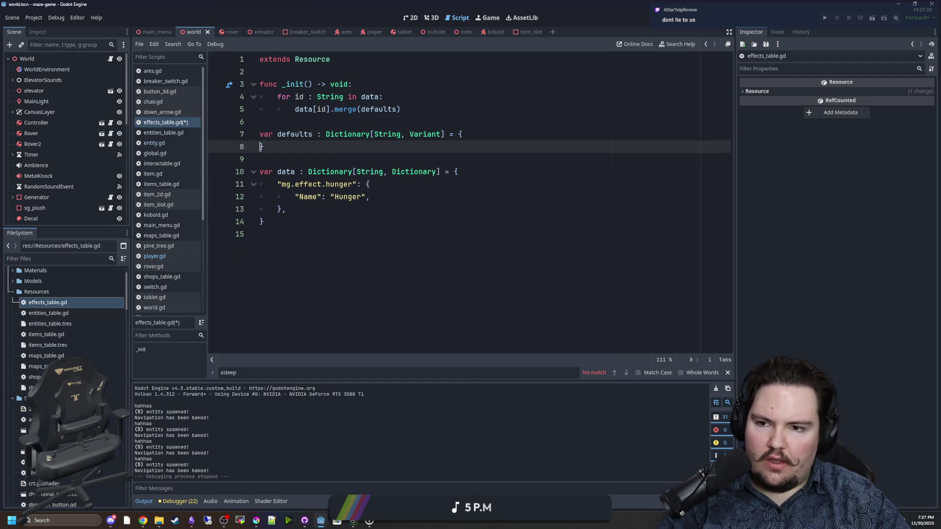
pyautogui.press('BackSpace')
pyautogui.press('Up')
# Save effects_table.gd
pyautogui.click(328, 198)
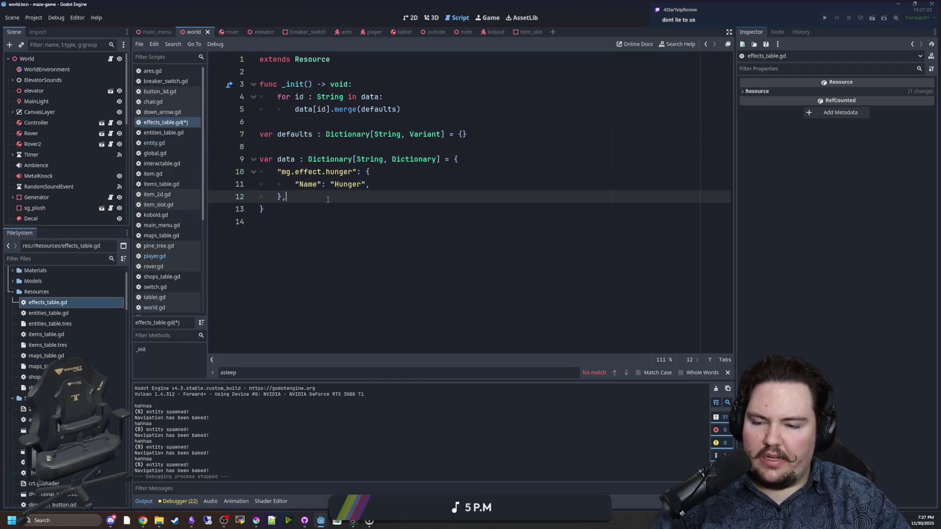
pyautogui.click(323, 217)
pyautogui.click(388, 183)
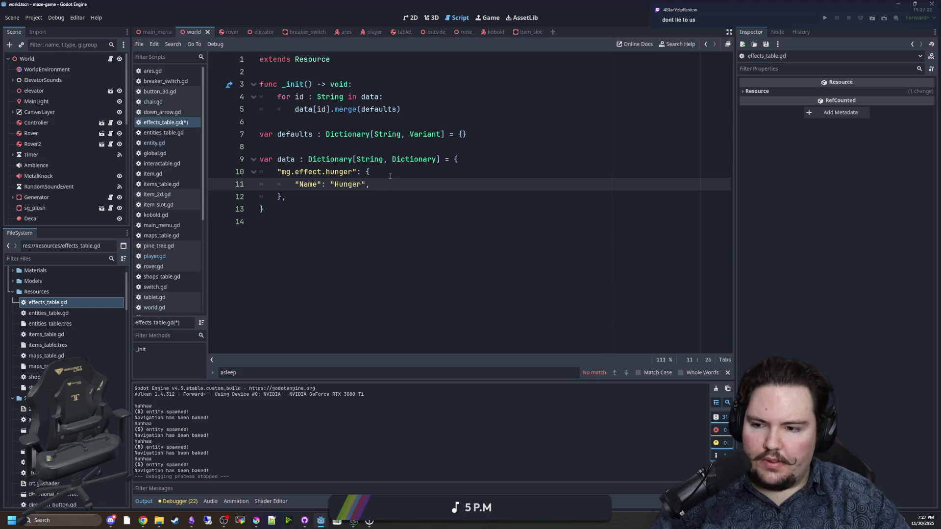
pyautogui.click(333, 197)
pyautogui.click(291, 149)
pyautogui.hotkey('ctrl', 's')
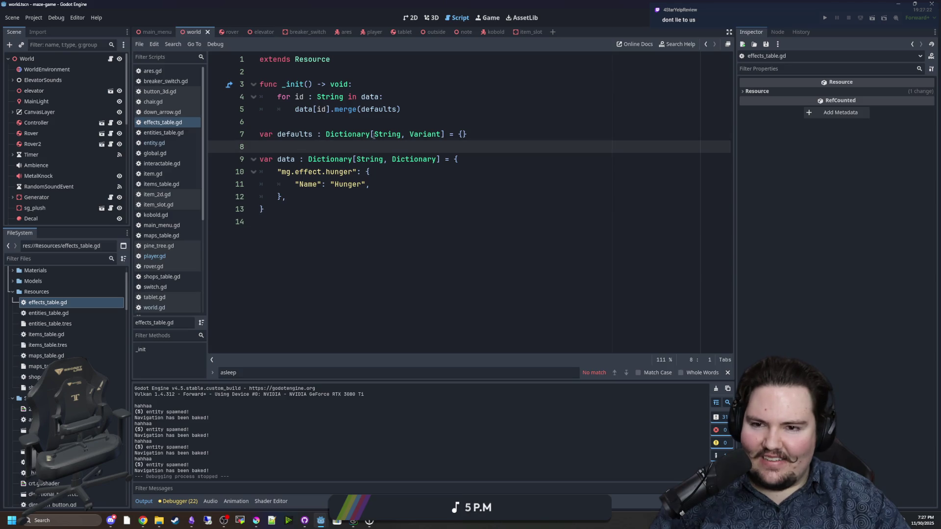
# Move the caret around the hunger entry, ending after its closing brace
pyautogui.click(353, 124)
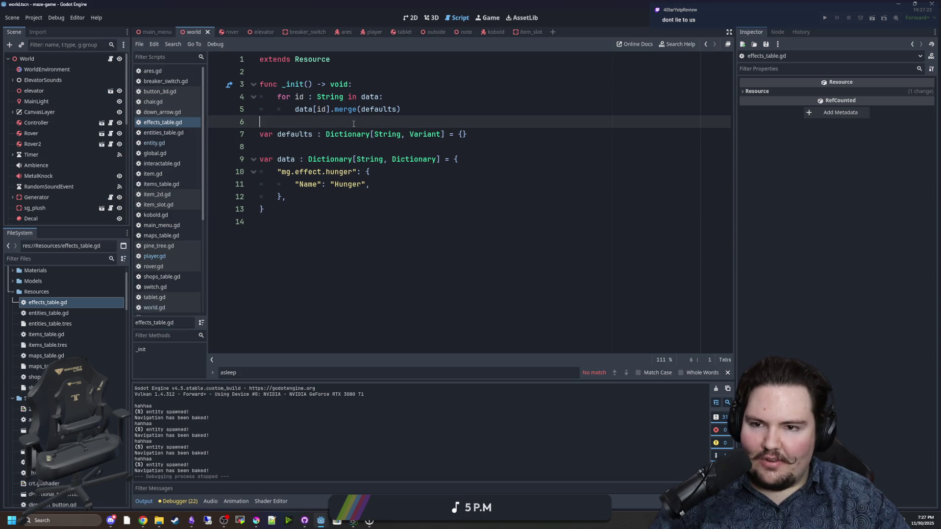
pyautogui.click(308, 288)
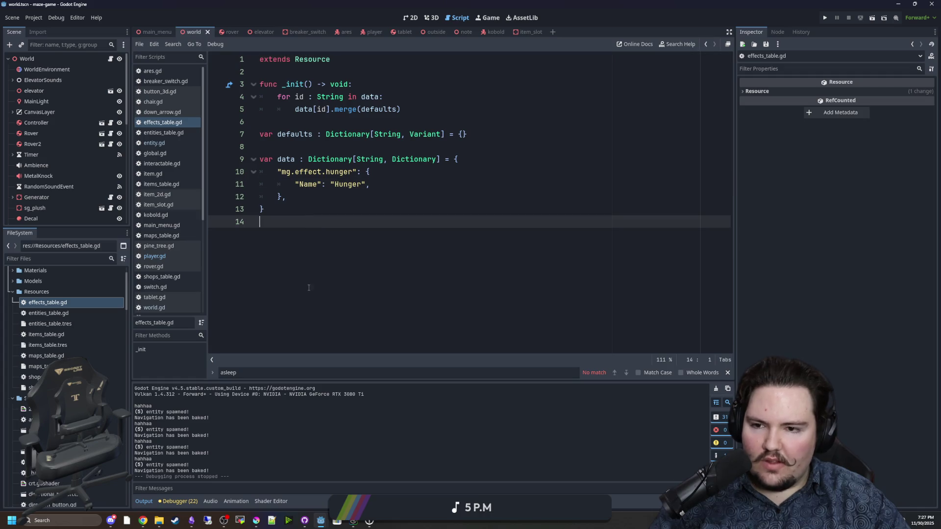
pyautogui.click(323, 153)
pyautogui.click(370, 124)
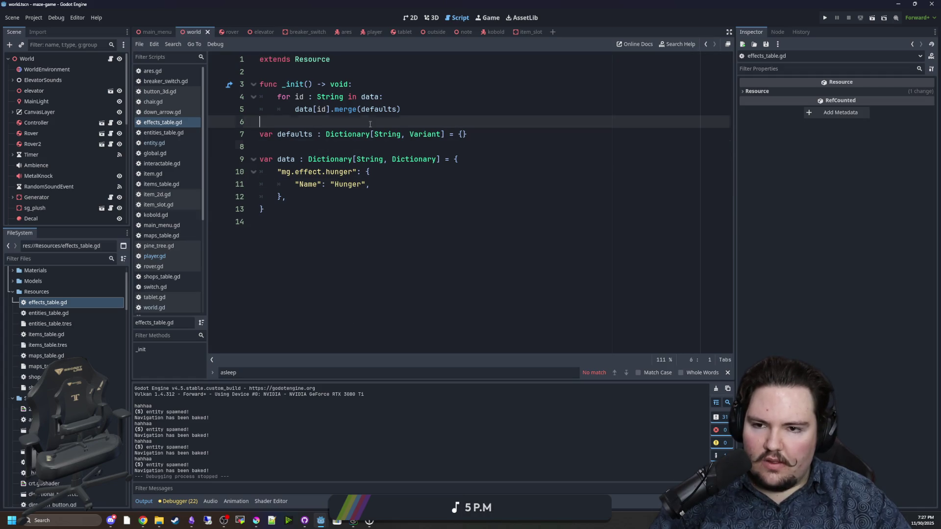
pyautogui.click(331, 75)
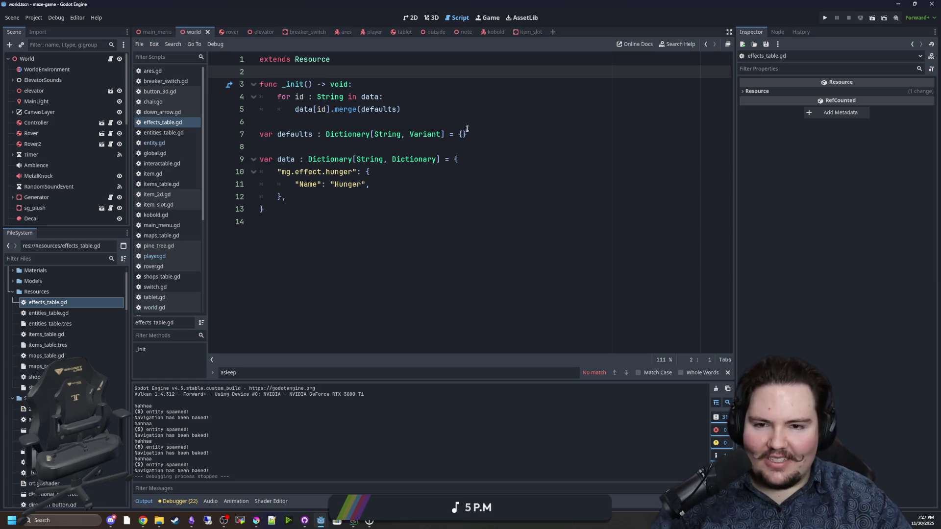
pyautogui.click(313, 134)
pyautogui.click(274, 159)
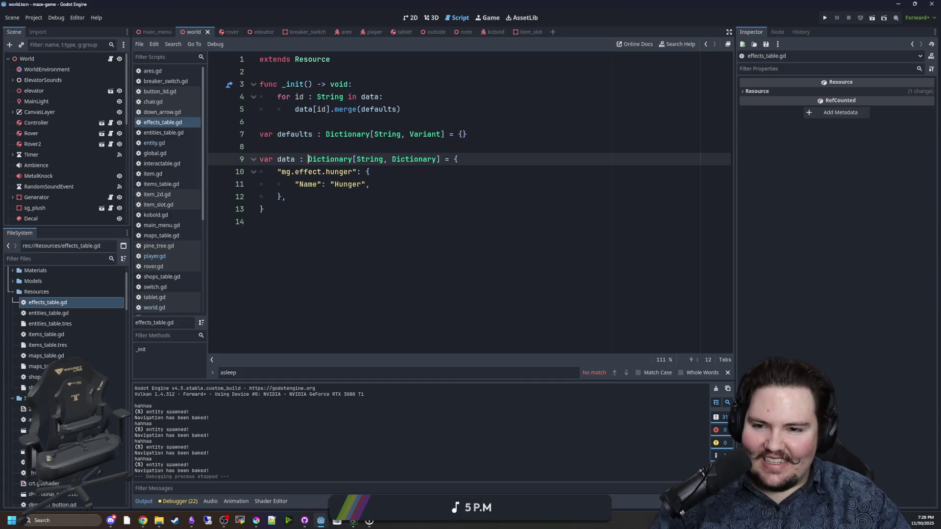
pyautogui.click(368, 184)
pyautogui.click(325, 196)
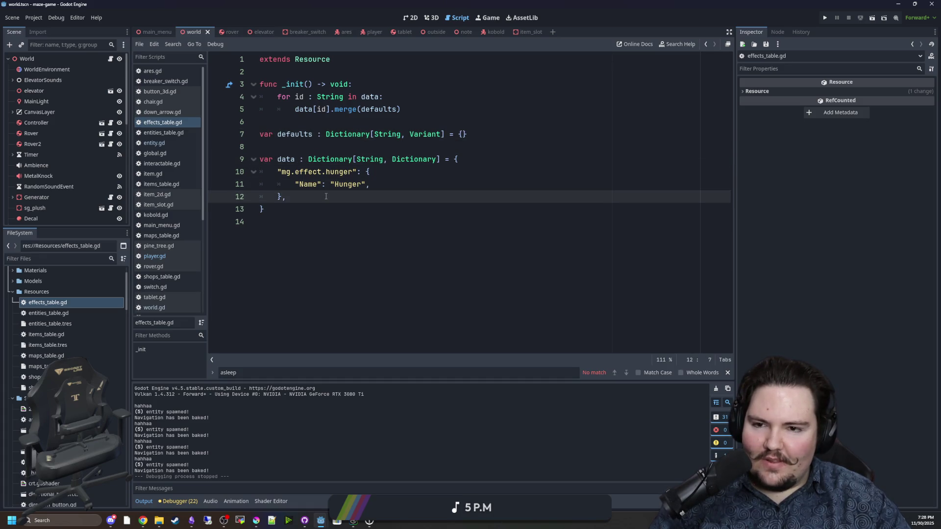
pyautogui.click(301, 204)
pyautogui.click(300, 197)
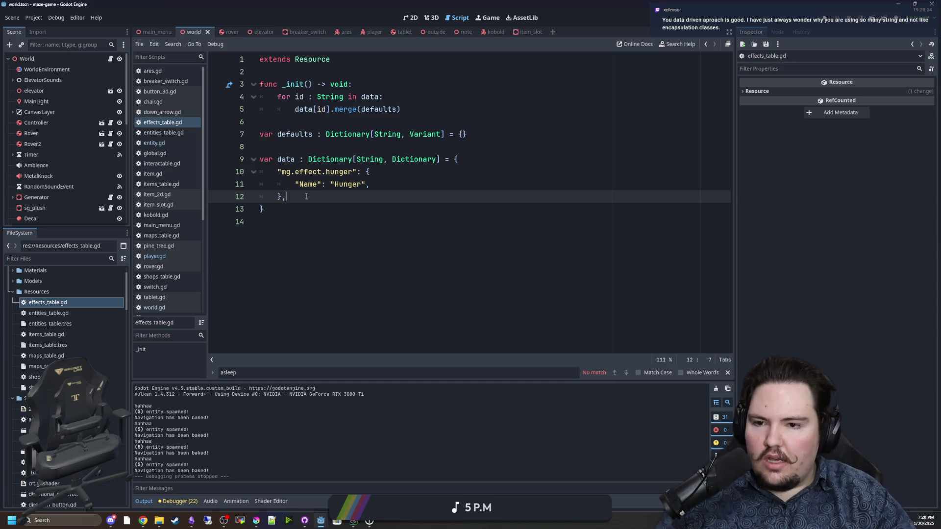
pyautogui.moveTo(282, 172)
pyautogui.mouseDown()
pyautogui.moveTo(334, 159)
pyautogui.moveTo(353, 171)
pyautogui.mouseUp()
pyautogui.click(311, 212)
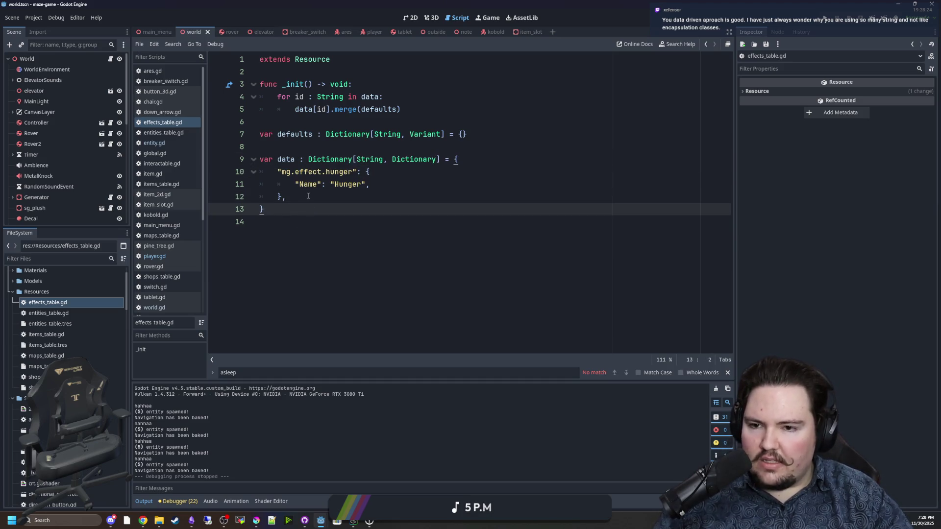
pyautogui.moveTo(308, 196); pyautogui.dragTo(179, 158)
pyautogui.moveTo(288, 197); pyautogui.dragTo(257, 171)
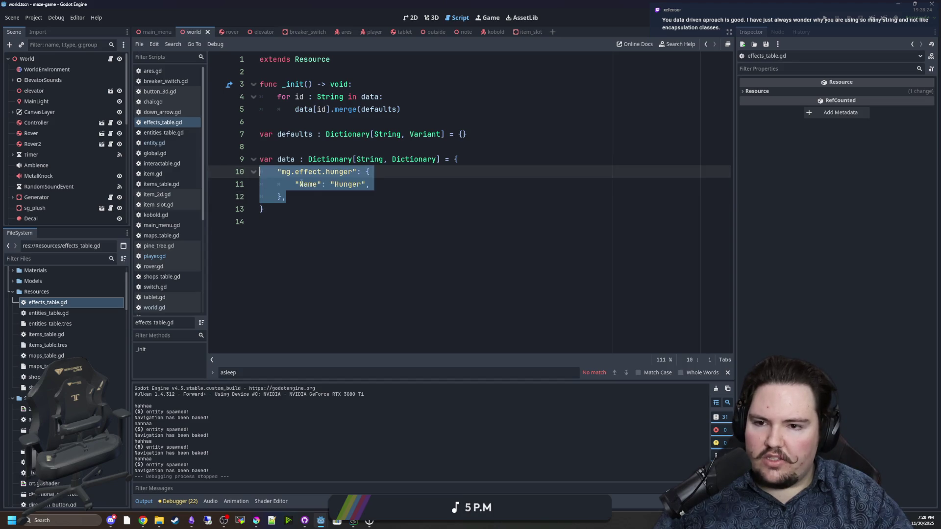
pyautogui.click(324, 196)
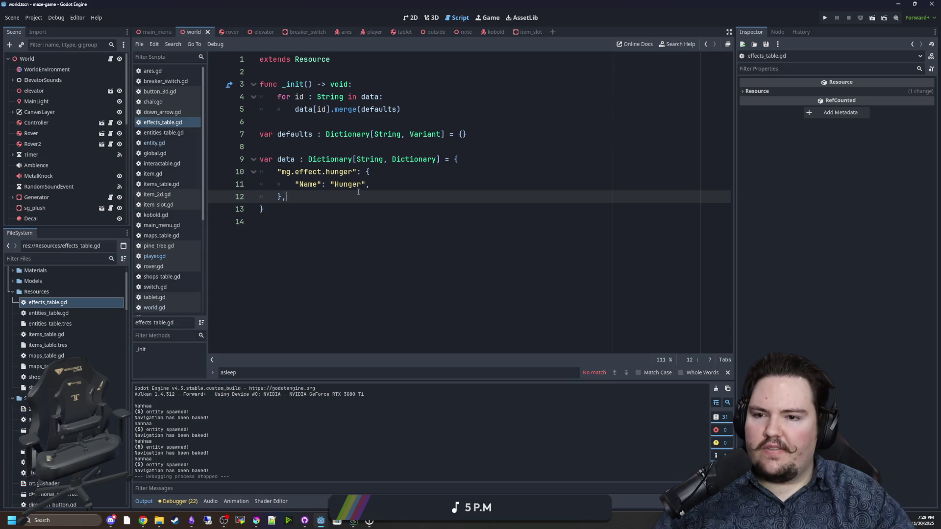
pyautogui.click(267, 210)
# Add a var stuff = { dictionary containing a nested class_name EffectHunger { block
pyautogui.press('Return')
pyautogui.press('Return')
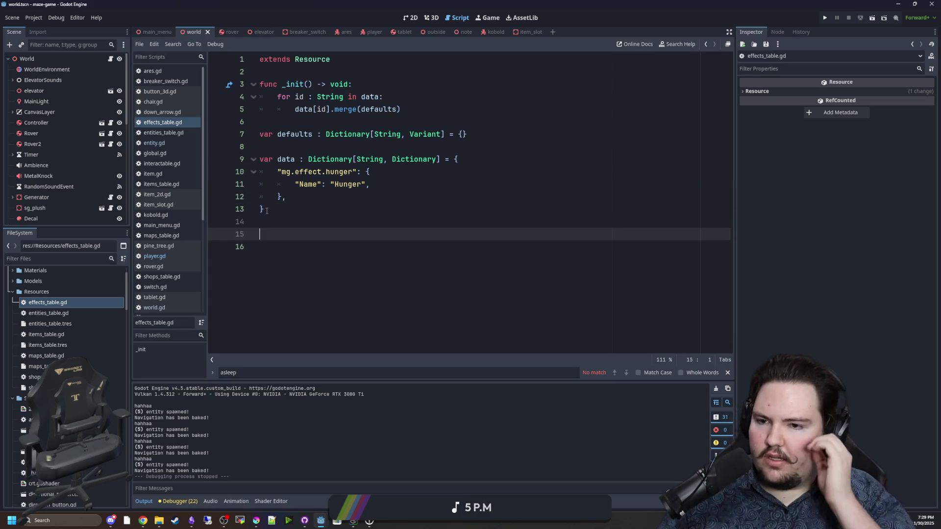
pyautogui.write('var ')
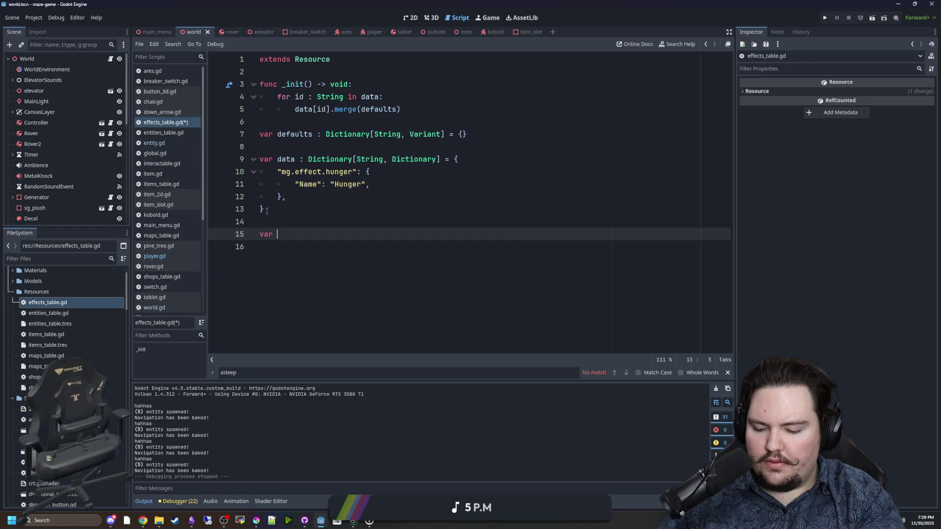
pyautogui.write('stuff = {')
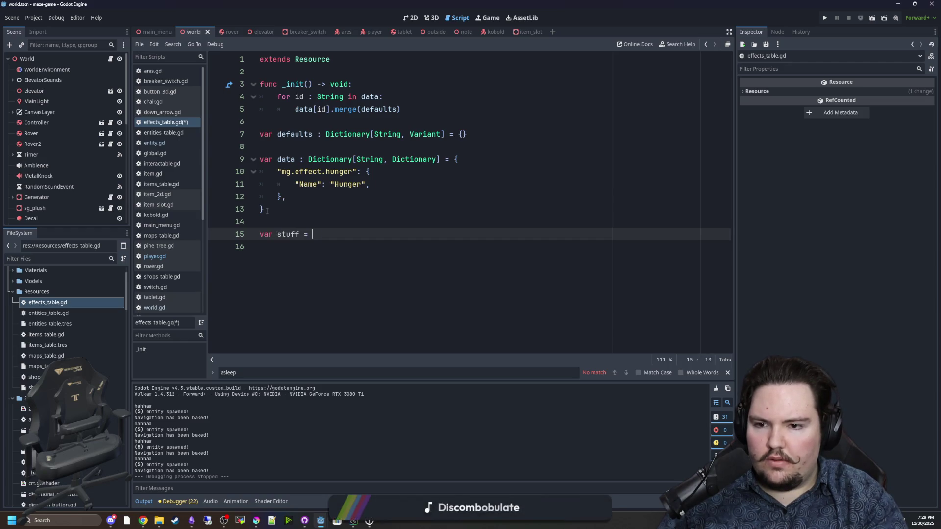
pyautogui.press('Return')
pyautogui.write('class ')
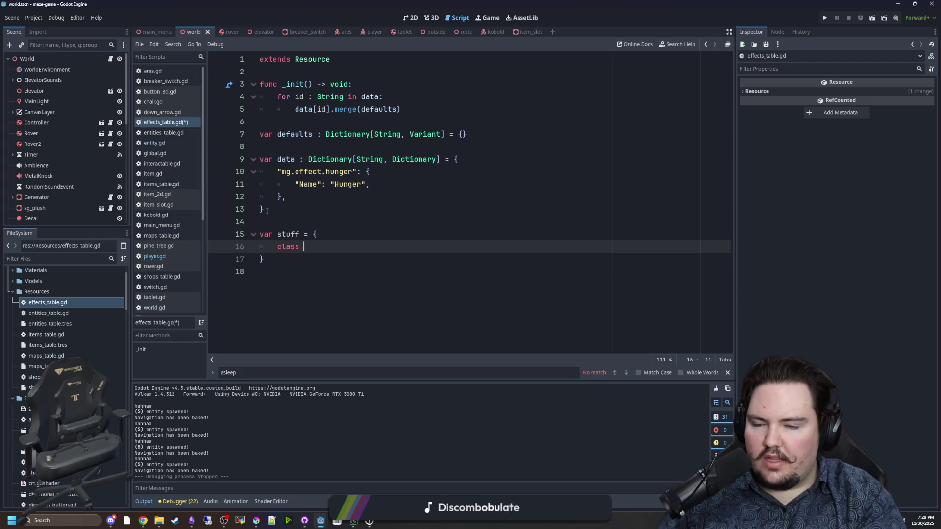
pyautogui.write('Hunge')
pyautogui.press('BackSpace')
pyautogui.press('BackSpace')
pyautogui.press('BackSpace')
pyautogui.write('EffectHunger {')
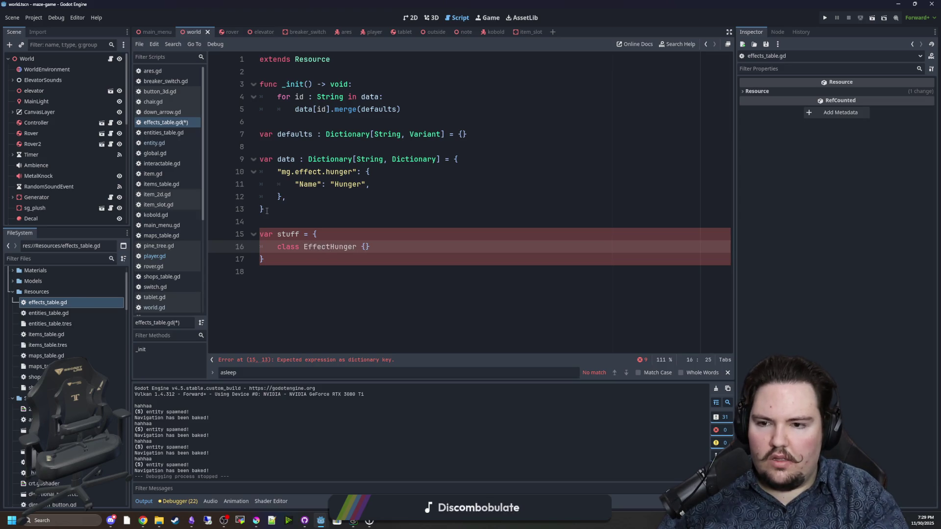
pyautogui.press('Return')
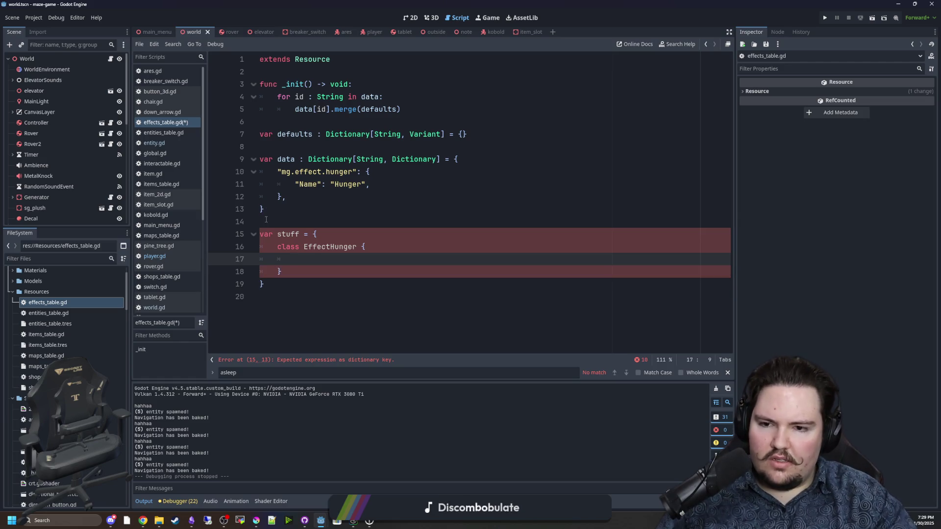
pyautogui.click(315, 252)
pyautogui.write('_name')
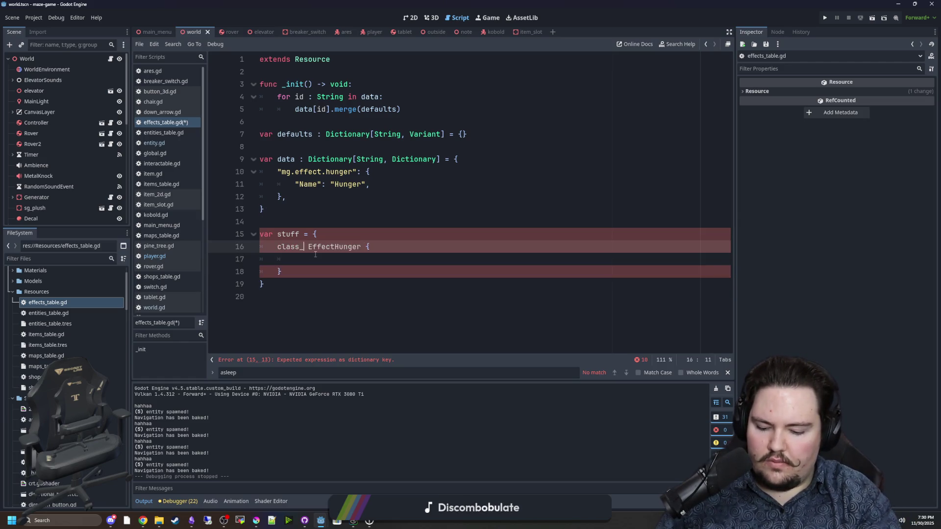
pyautogui.click(354, 233)
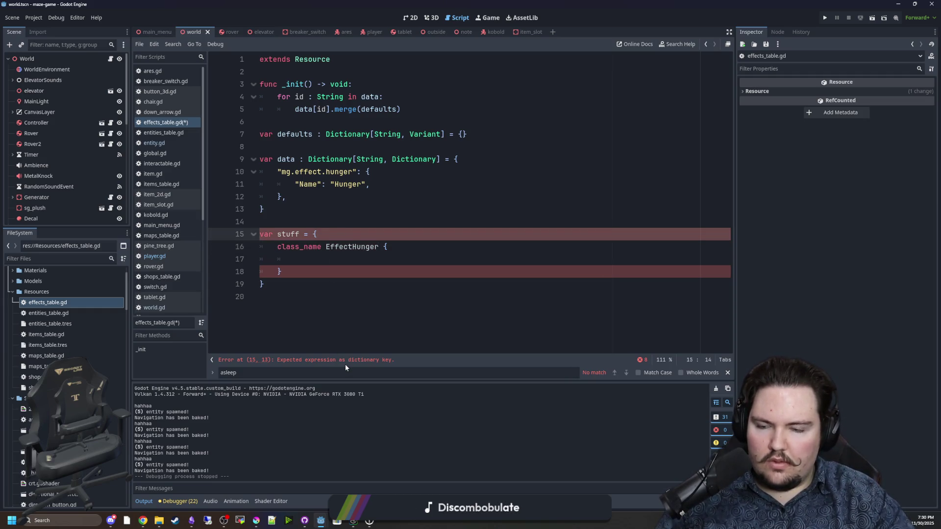
pyautogui.click(336, 263)
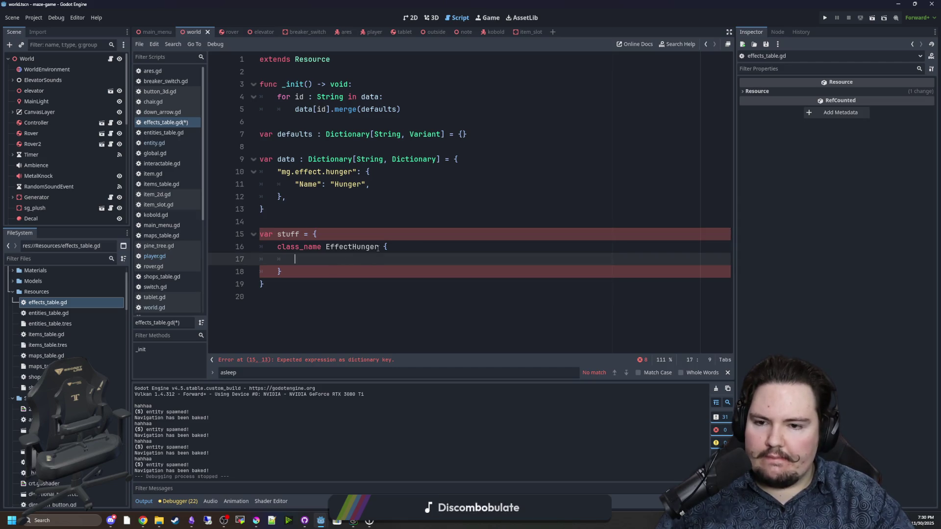
# Check the browser, then select the whole stuff dictionary block
pyautogui.click(324, 222)
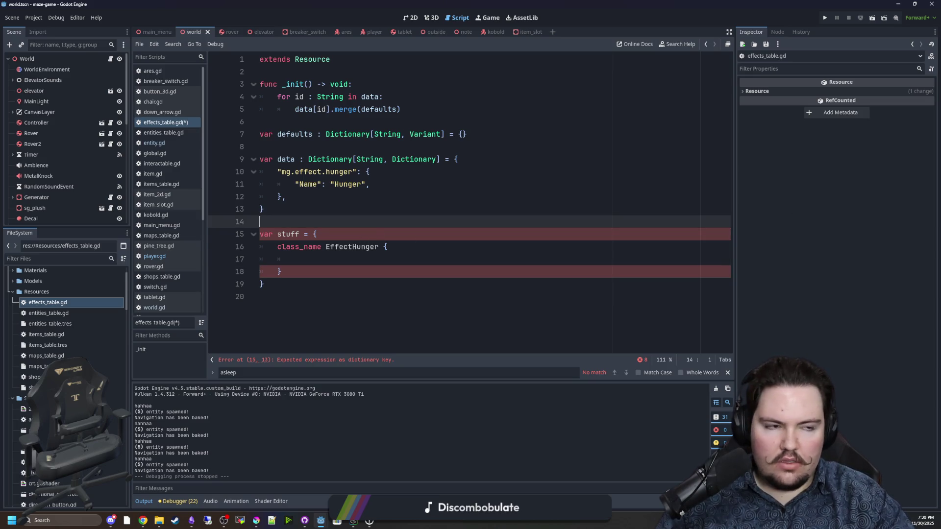
pyautogui.hotkey('alt', 'Tab')
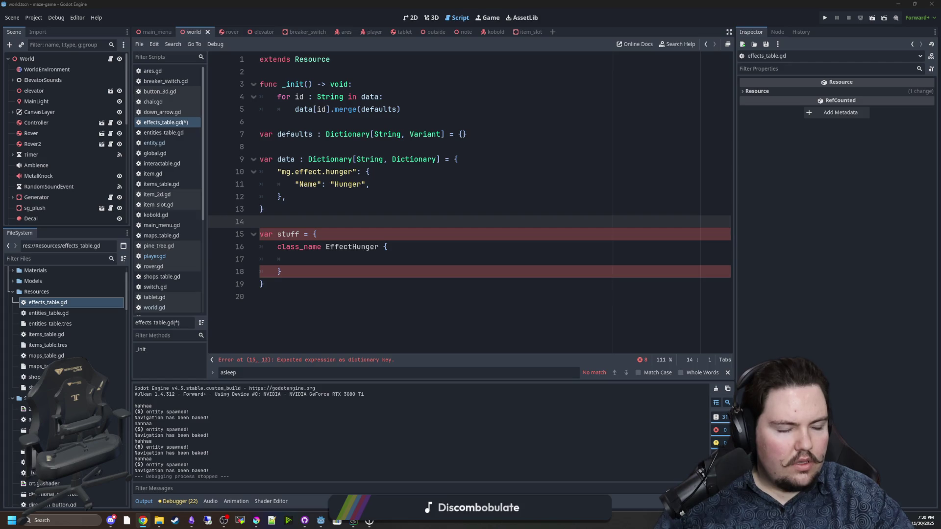
pyautogui.click(265, 285)
pyautogui.moveTo(264, 284)
pyautogui.mouseDown()
pyautogui.moveTo(260, 248)
pyautogui.moveTo(232, 236)
pyautogui.mouseUp()
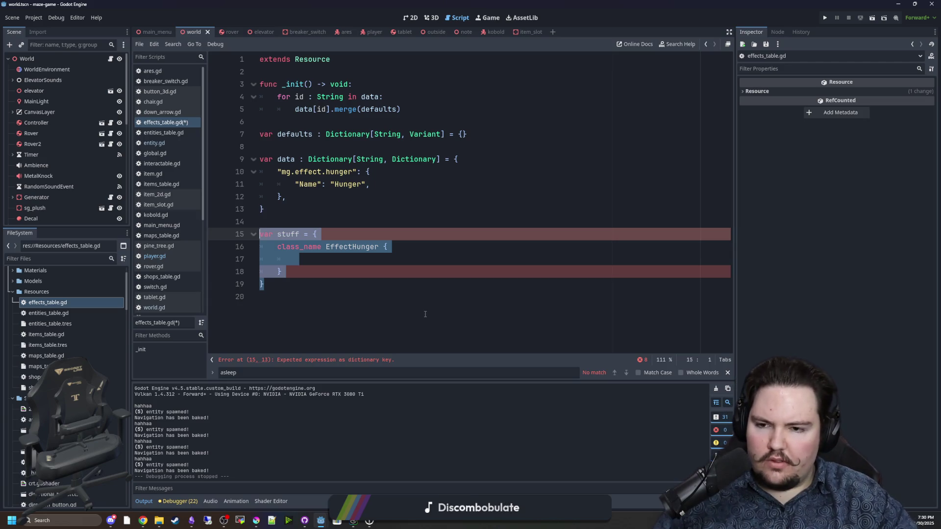
# Below the dictionary, add a class_name EffectHunger extends Node { block
pyautogui.click(425, 314)
pyautogui.press('Return')
pyautogui.write('class')
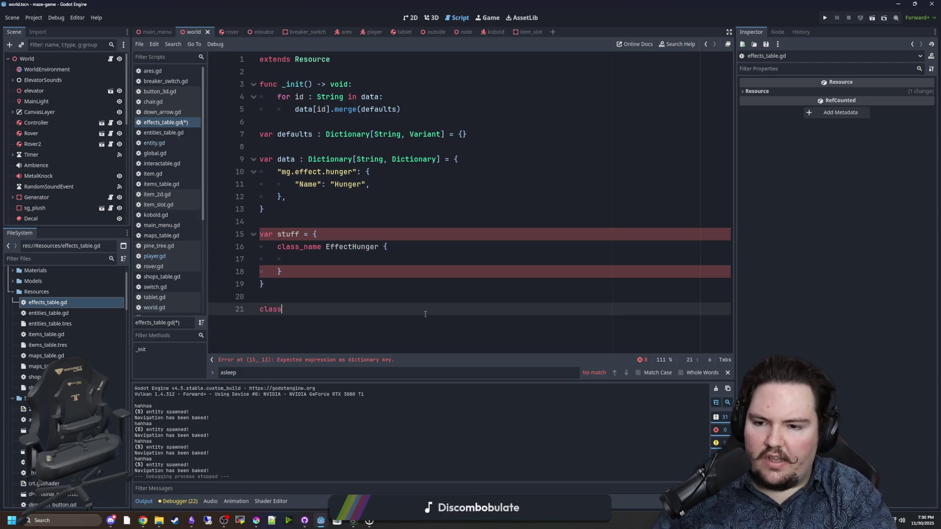
pyautogui.write('_name EffectHunger {')
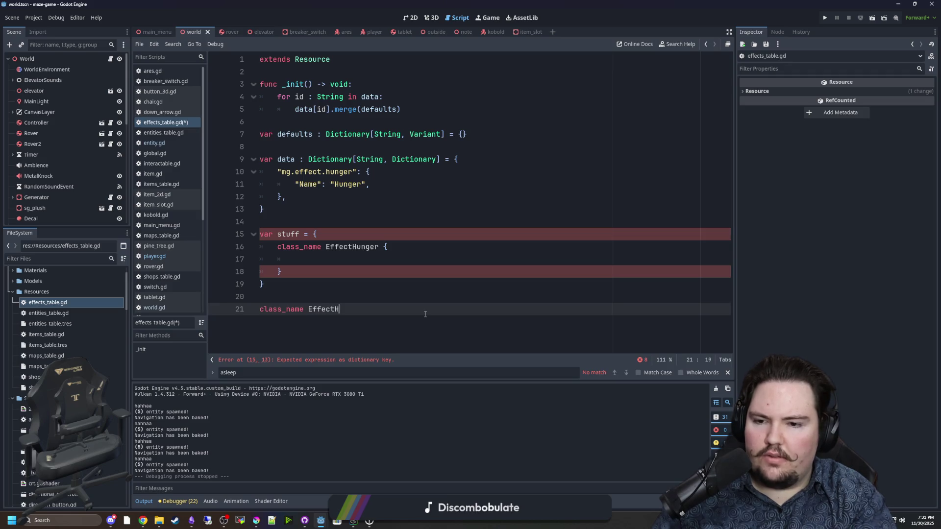
pyautogui.press('Return')
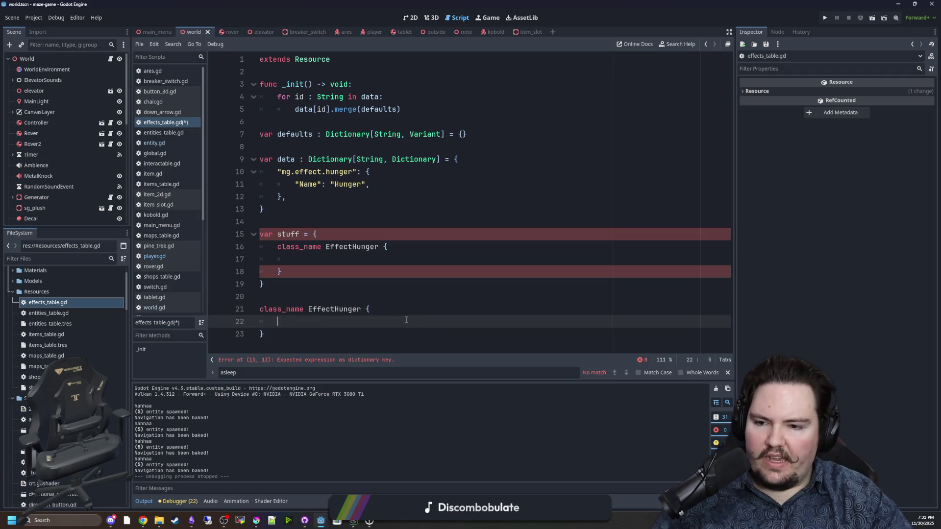
pyautogui.write('v')
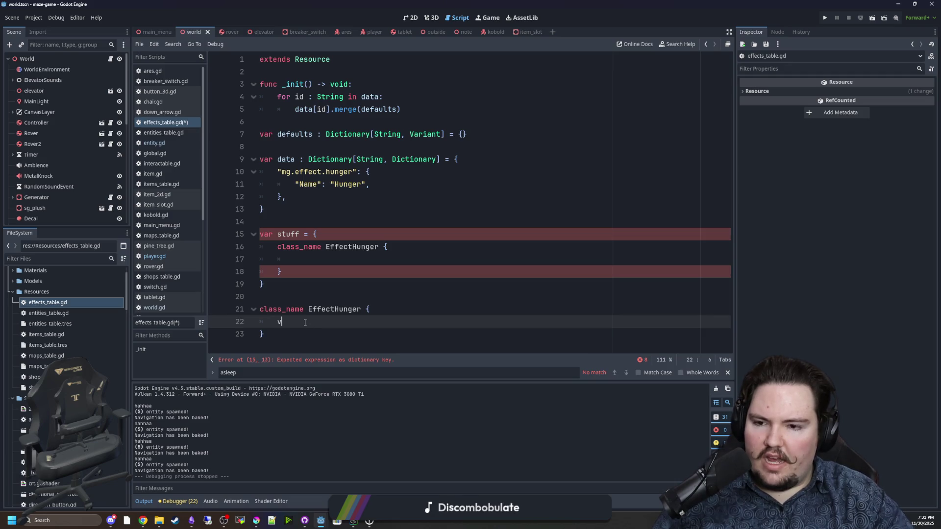
pyautogui.click(365, 309)
pyautogui.write('er ')
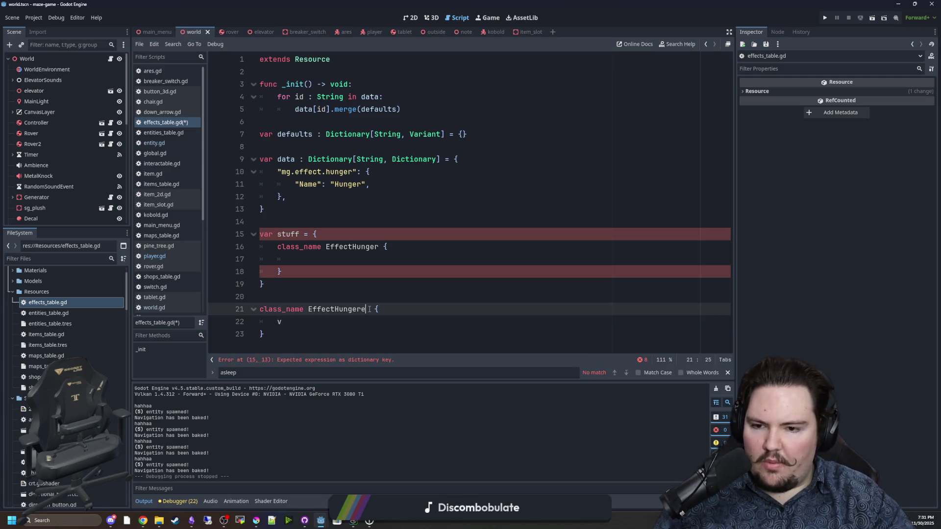
pyautogui.write('extends ')
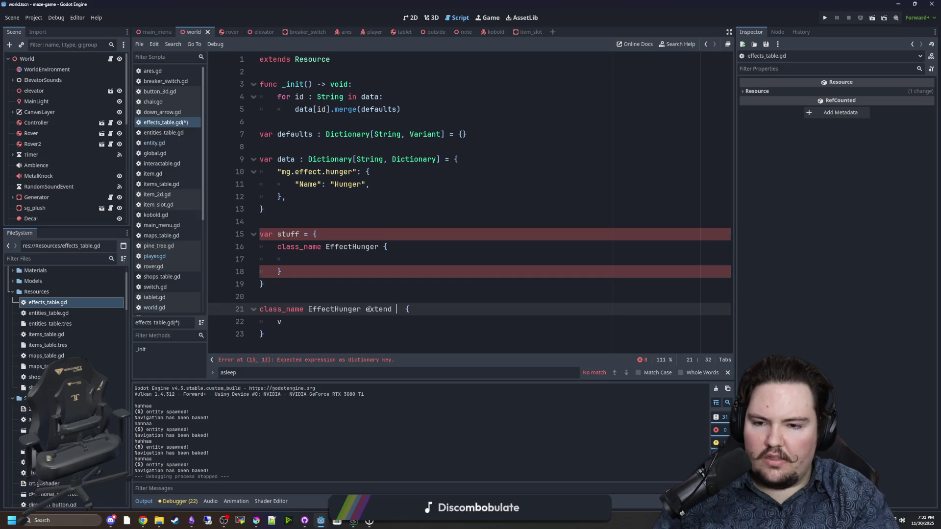
pyautogui.write('Node')
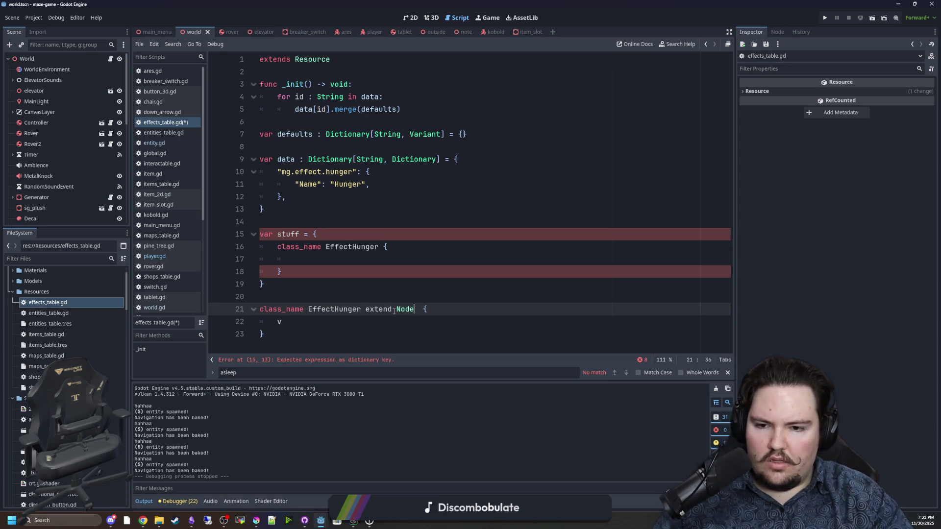
pyautogui.press('Left')
pyautogui.press('Left')
pyautogui.press('Left')
pyautogui.write('s')
pyautogui.click(398, 292)
pyautogui.click(268, 320)
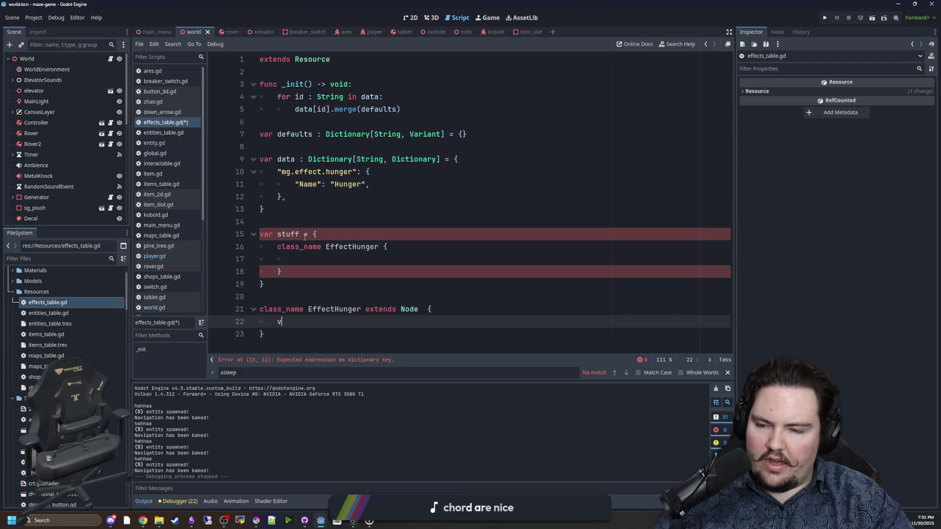
pyautogui.moveTo(311, 268)
pyautogui.mouseDown()
pyautogui.moveTo(260, 234)
pyautogui.moveTo(260, 260)
pyautogui.moveTo(258, 249)
pyautogui.mouseUp()
# Replace the nested class in stuff with an empty "" entry
pyautogui.press('BackSpace')
pyautogui.press('Tab')
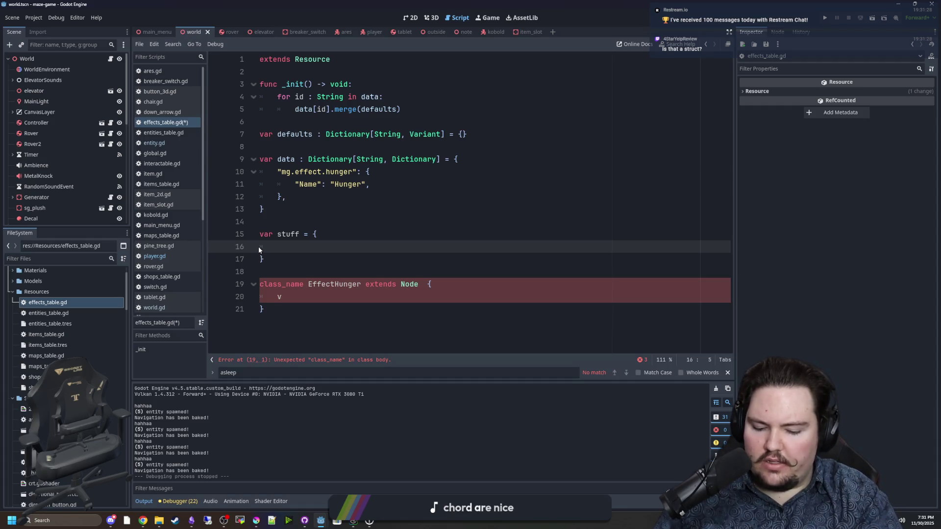
pyautogui.write('"')
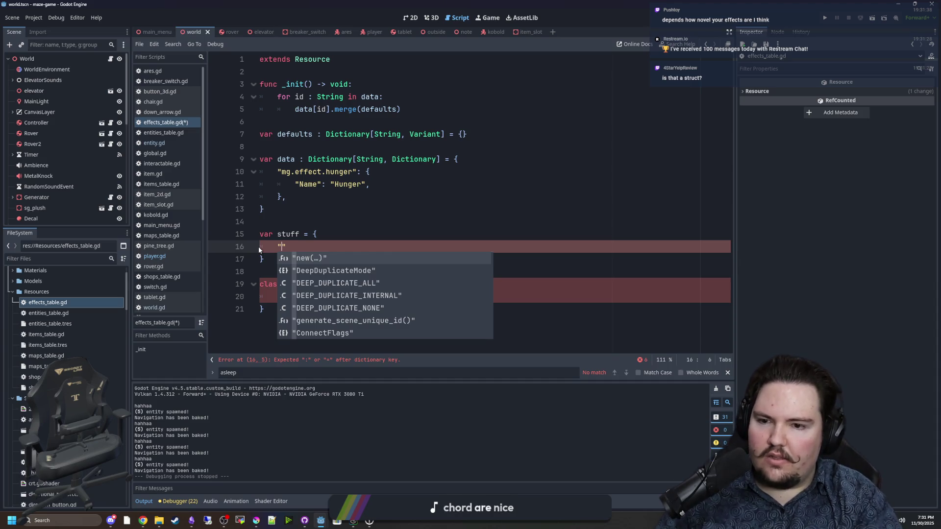
pyautogui.press('Escape')
pyautogui.press('Up')
pyautogui.press('Up')
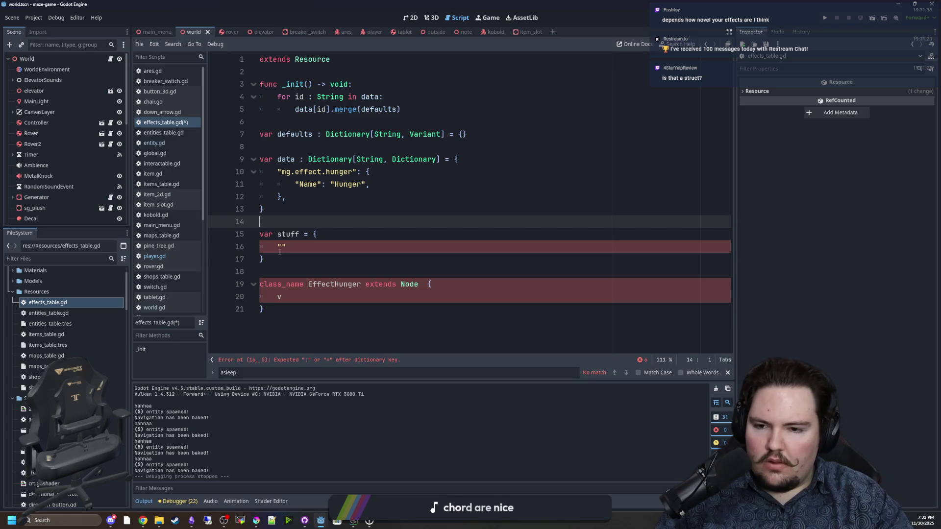
# Strip the EffectHunger class's braces and add var guy = true in its body
pyautogui.click(288, 297)
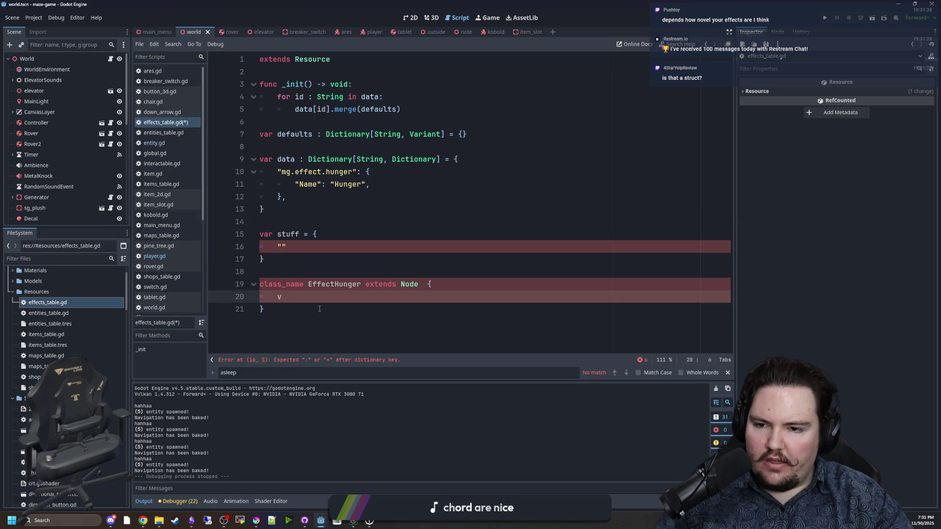
pyautogui.press('BackSpace')
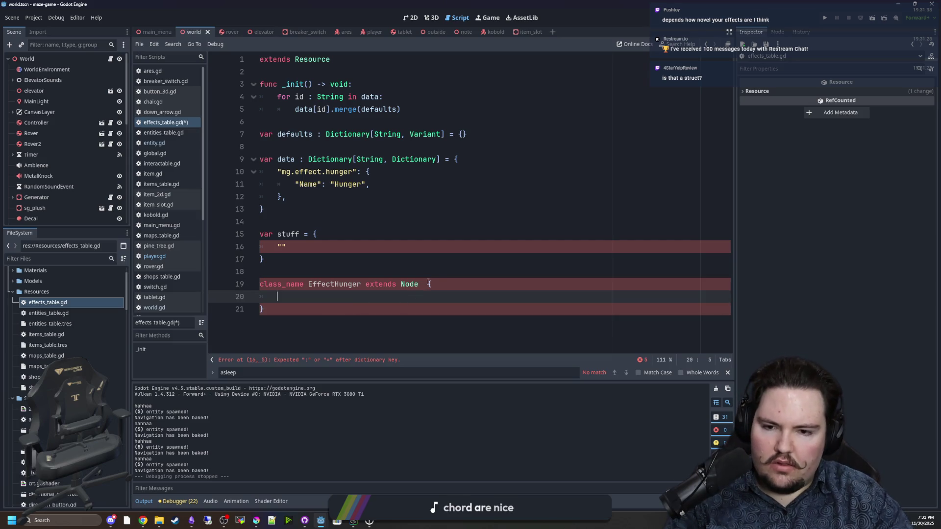
pyautogui.click(425, 284)
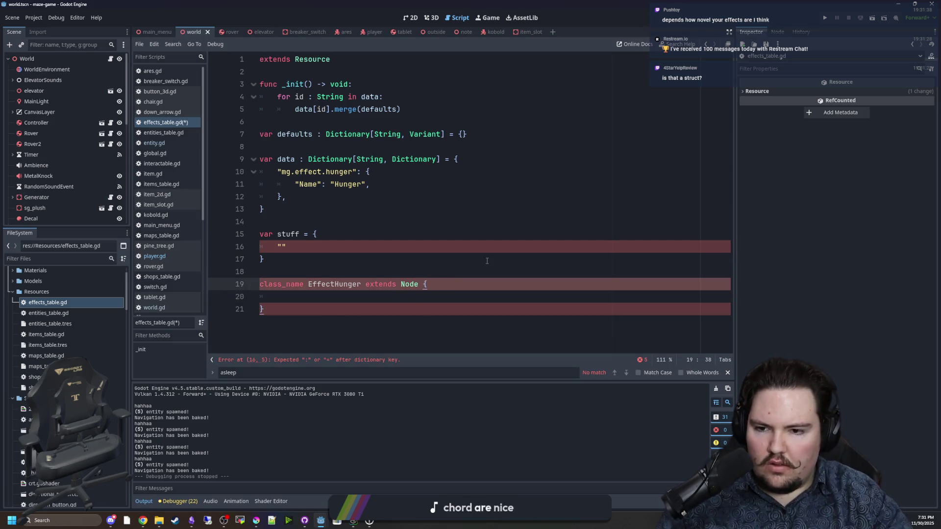
pyautogui.write(':')
pyautogui.press('Delete')
pyautogui.press('BackSpace')
pyautogui.write(':')
pyautogui.click(277, 299)
pyautogui.press('Delete')
pyautogui.press('Delete')
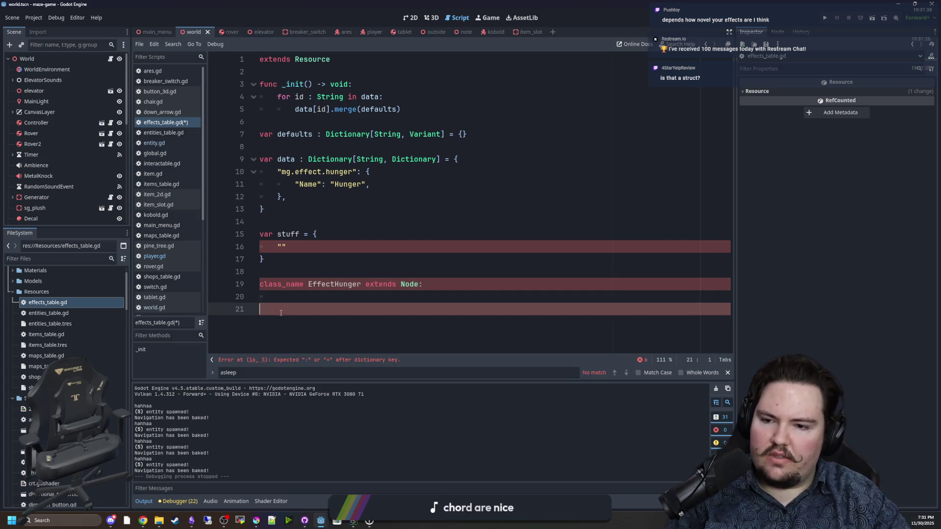
pyautogui.write('var ')
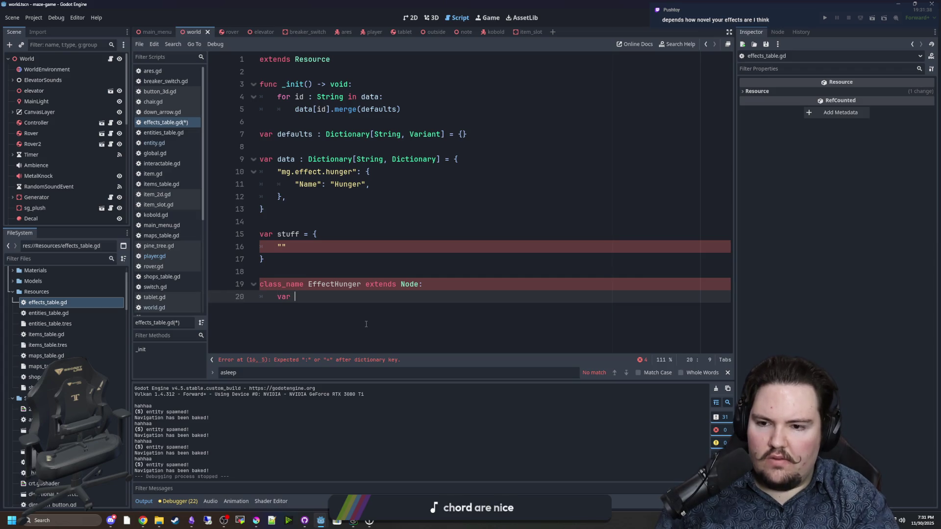
pyautogui.write('guy = true')
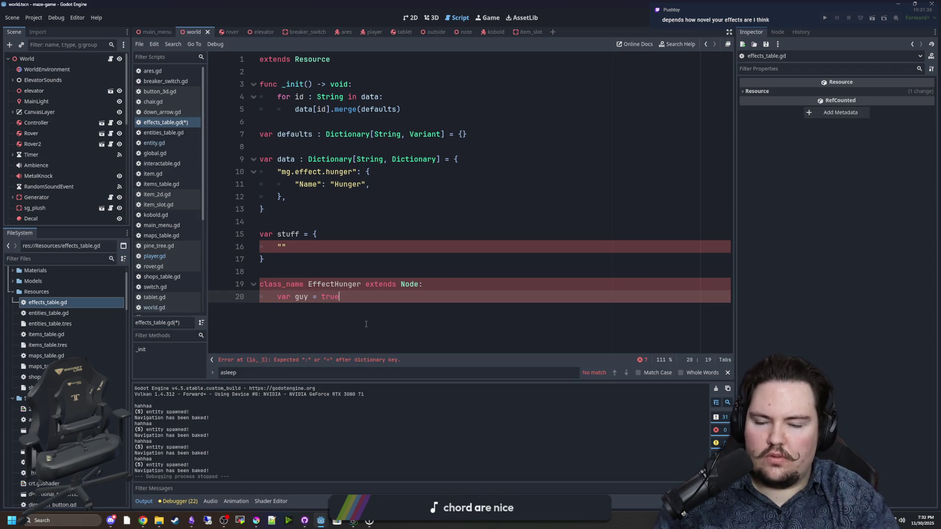
# Remove the colon after Node on the EffectHunger declaration
pyautogui.click(371, 275)
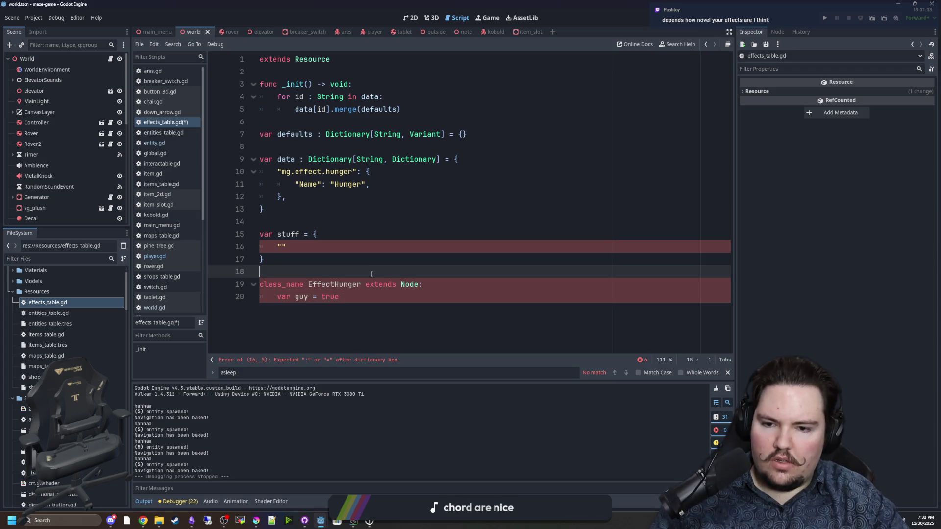
pyautogui.click(433, 283)
pyautogui.press('BackSpace')
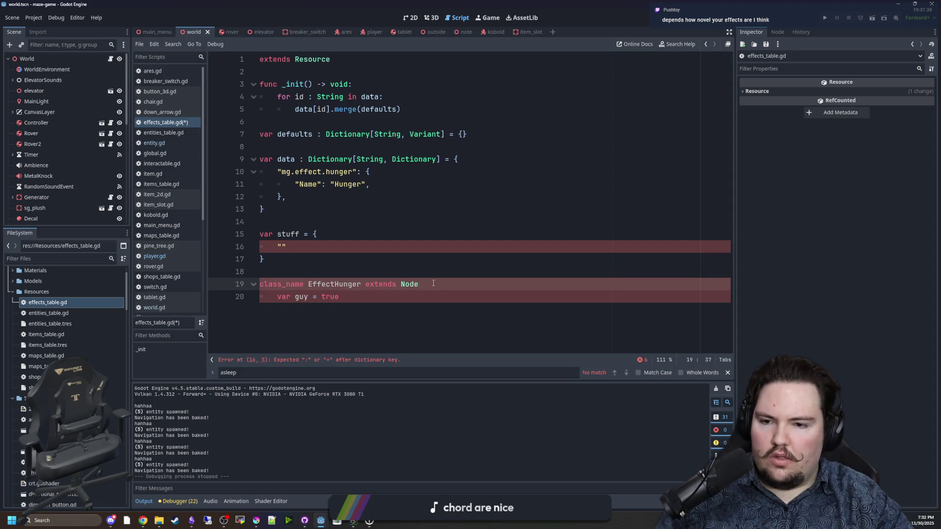
pyautogui.click(412, 255)
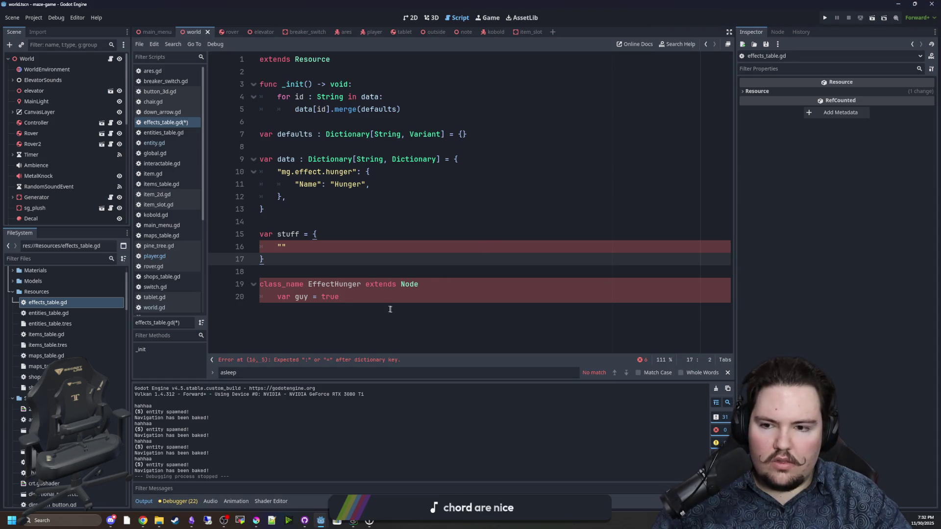
# Change class_name back to class and restore the colon on the EffectHunger declaration
pyautogui.click(305, 286)
pyautogui.press('BackSpace')
pyautogui.press('BackSpace')
pyautogui.press('BackSpace')
pyautogui.click(339, 284)
pyautogui.write(':')
pyautogui.click(405, 267)
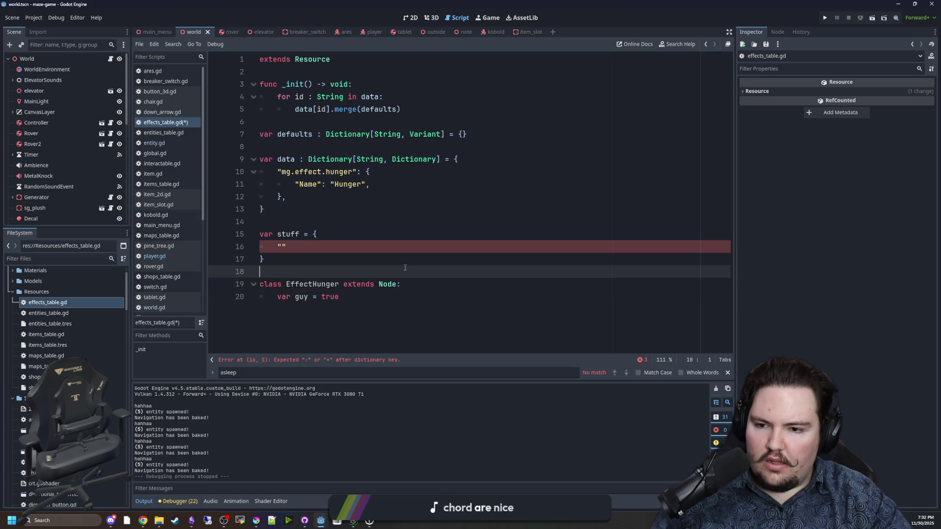
pyautogui.click(383, 305)
# Set the stuff entry's value to EffectHunger using autocompletion
pyautogui.click(296, 264)
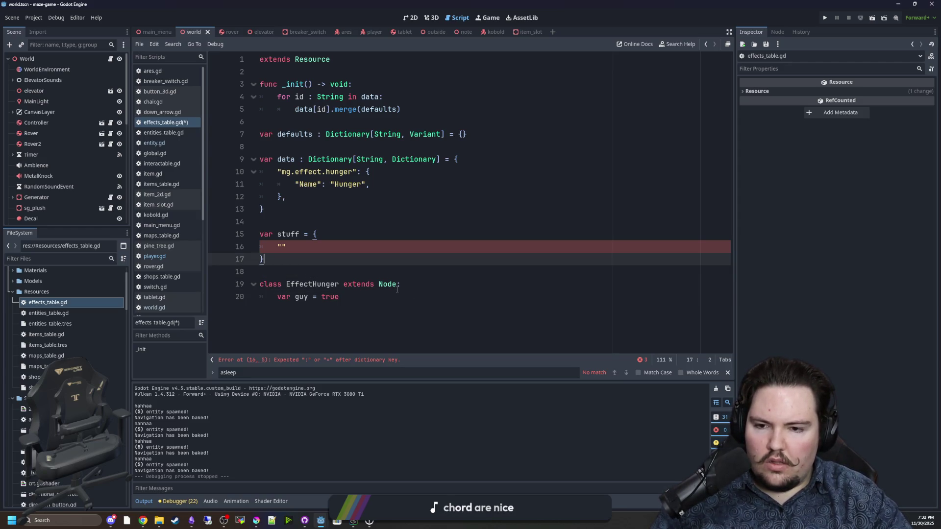
pyautogui.click(298, 249)
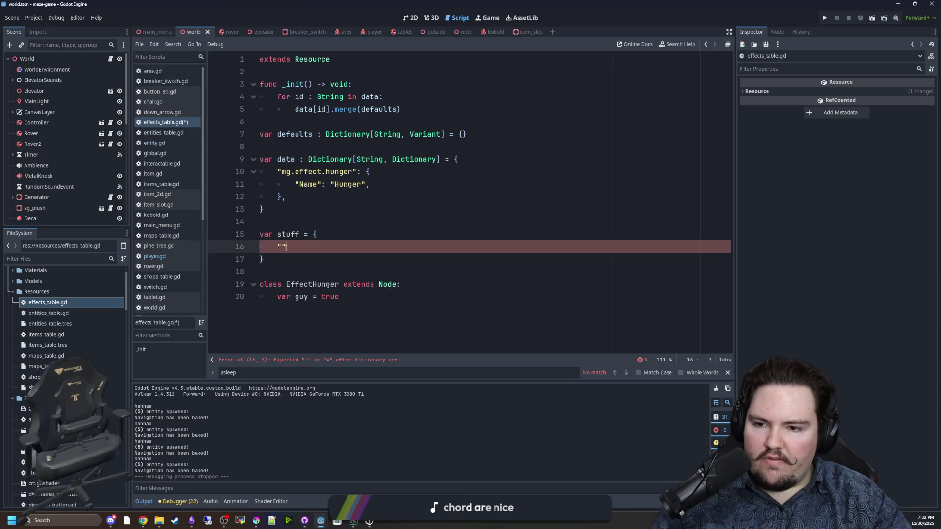
pyautogui.write(':Effe')
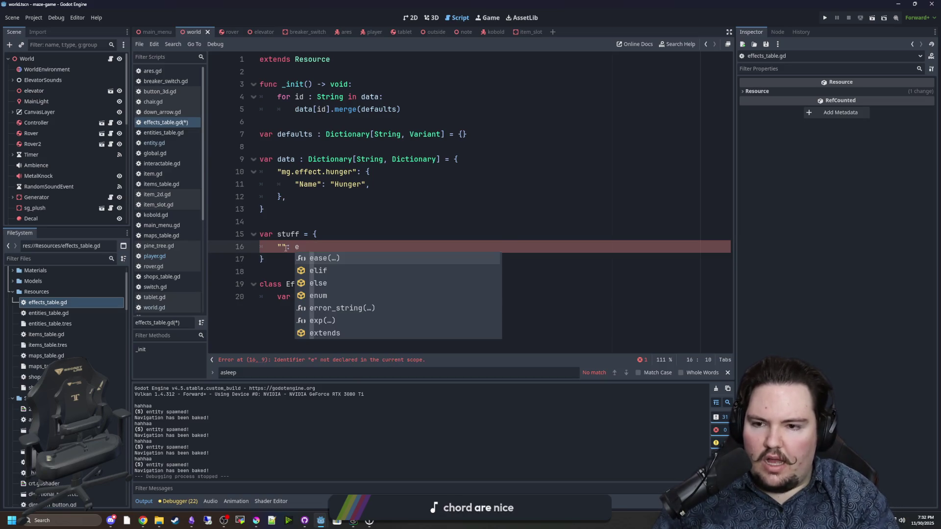
pyautogui.press('Return')
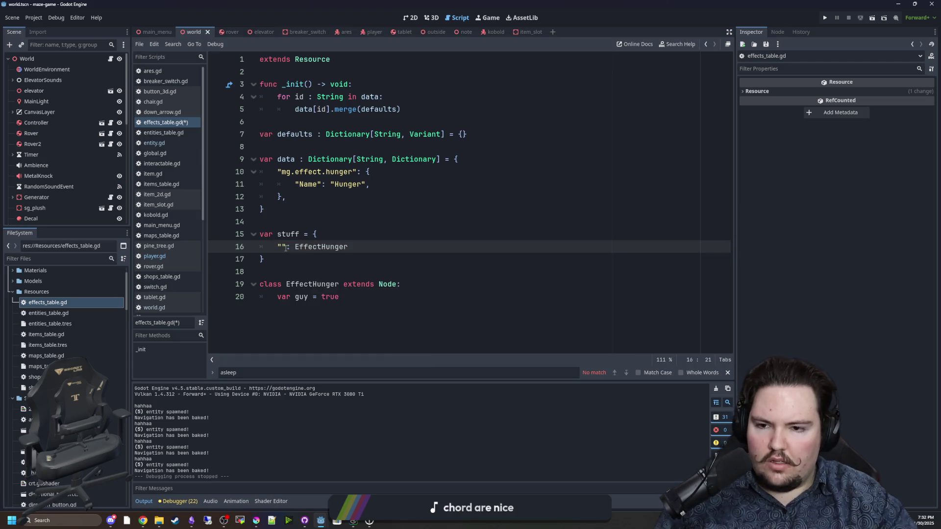
pyautogui.keyDown('ctrl'); pyautogui.click(327, 249); pyautogui.keyUp('ctrl')
pyautogui.click(313, 250)
pyautogui.keyDown('ctrl'); pyautogui.click(314, 250); pyautogui.keyUp('ctrl')
pyautogui.click(323, 250)
pyautogui.keyDown('ctrl'); pyautogui.click(323, 253); pyautogui.keyUp('ctrl')
pyautogui.click(323, 251)
pyautogui.click(314, 260)
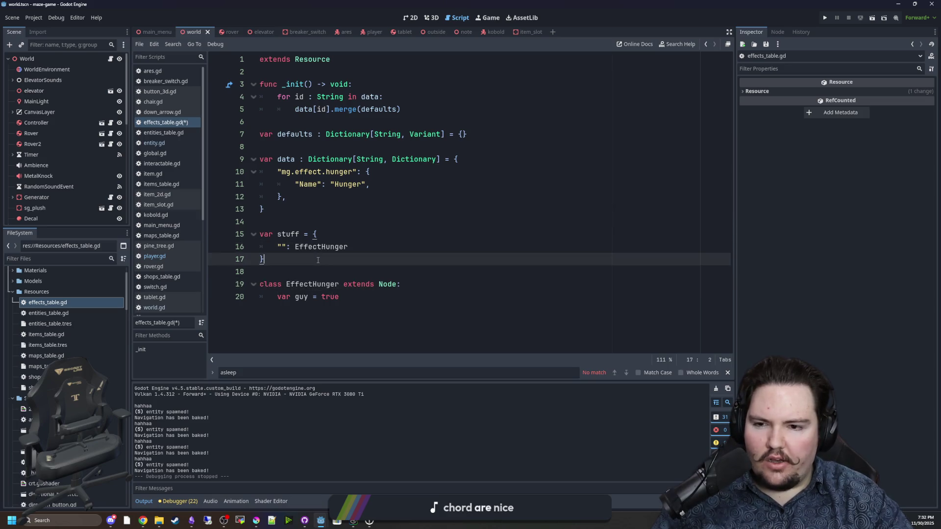
pyautogui.click(313, 266)
# Fill the entry key with mg.effect.hunger and add blank lines below the class
pyautogui.click(284, 250)
pyautogui.write('mg.effec')
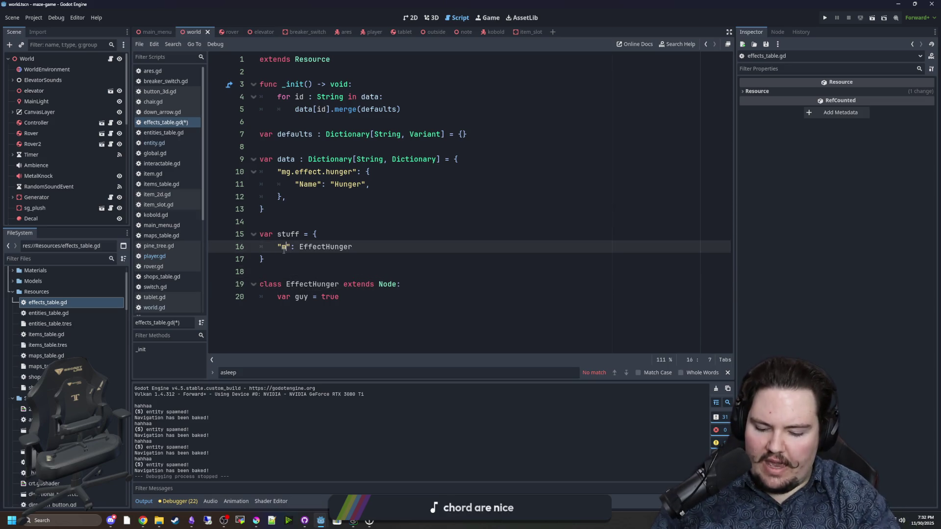
pyautogui.write('t.hunger')
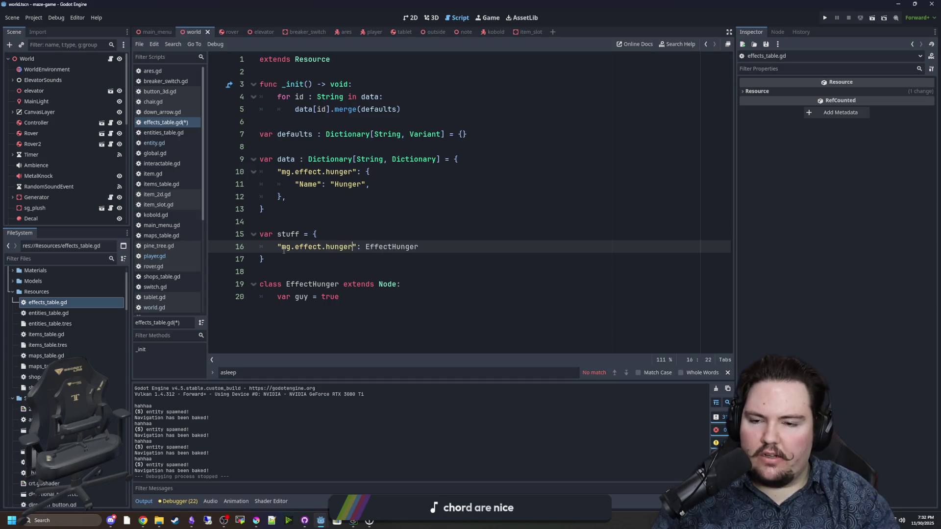
pyautogui.click(299, 264)
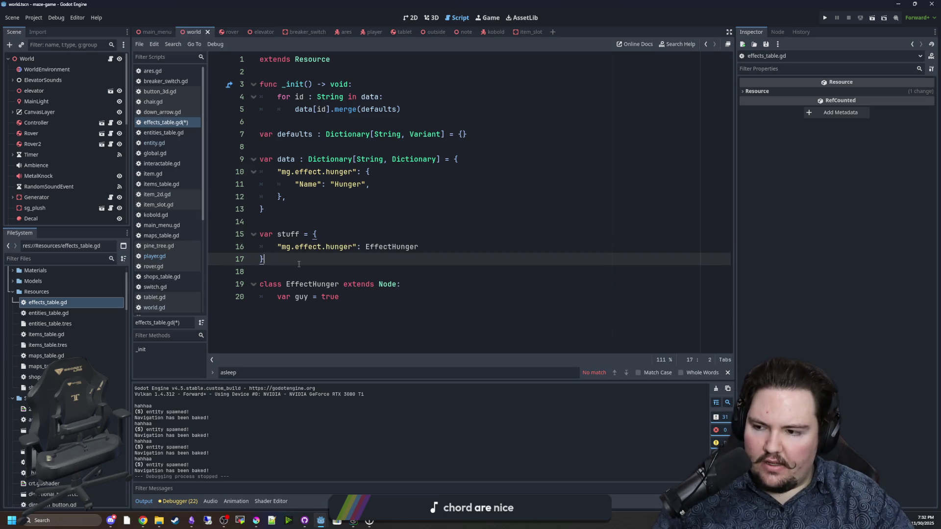
pyautogui.click(296, 308)
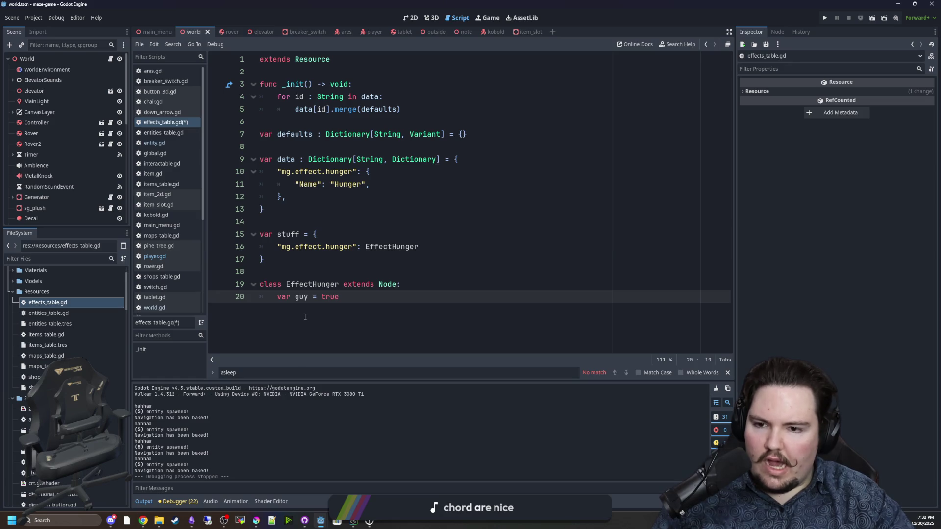
pyautogui.press('Return')
pyautogui.press('Return')
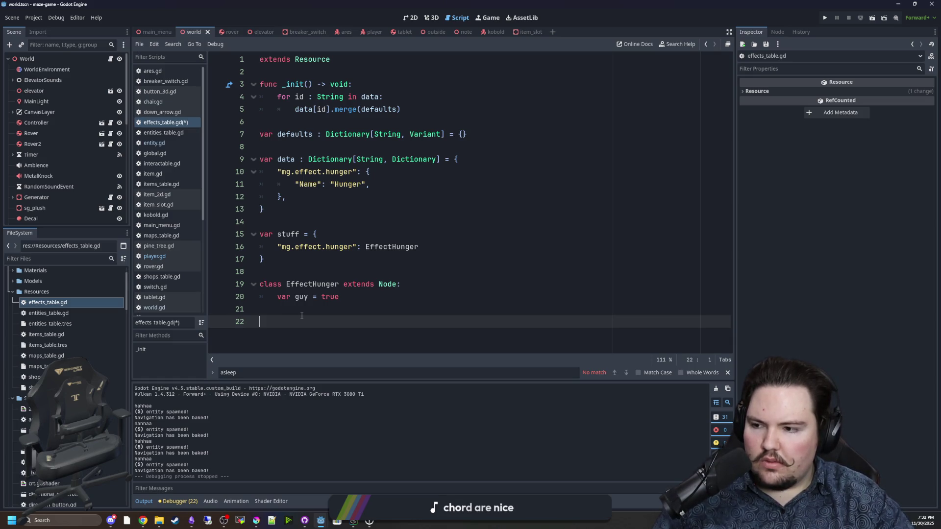
pyautogui.hotkey('alt', 'Tab')
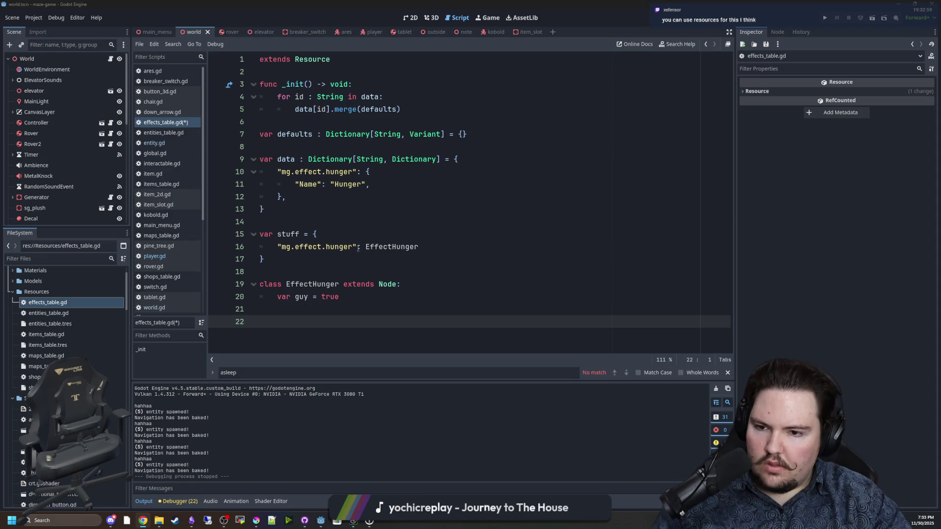
pyautogui.click(335, 256)
pyautogui.click(355, 300)
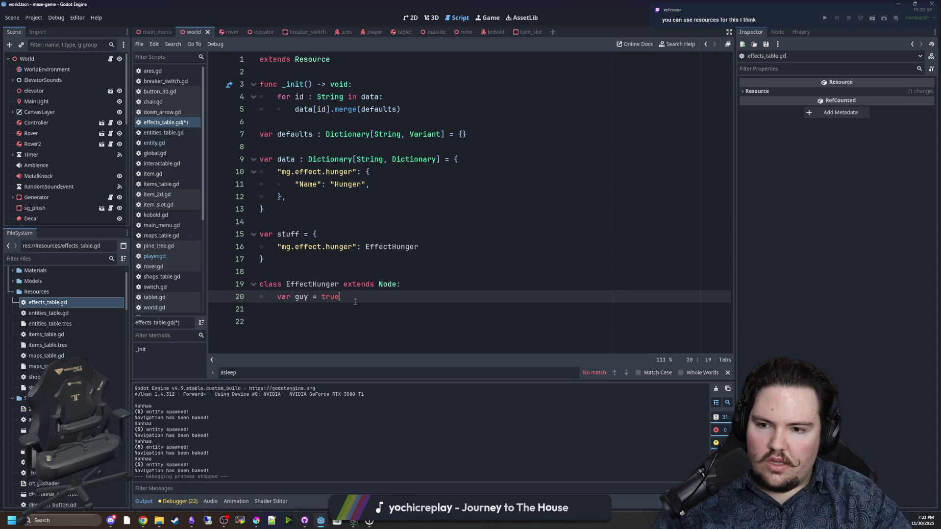
pyautogui.click(336, 312)
pyautogui.click(323, 324)
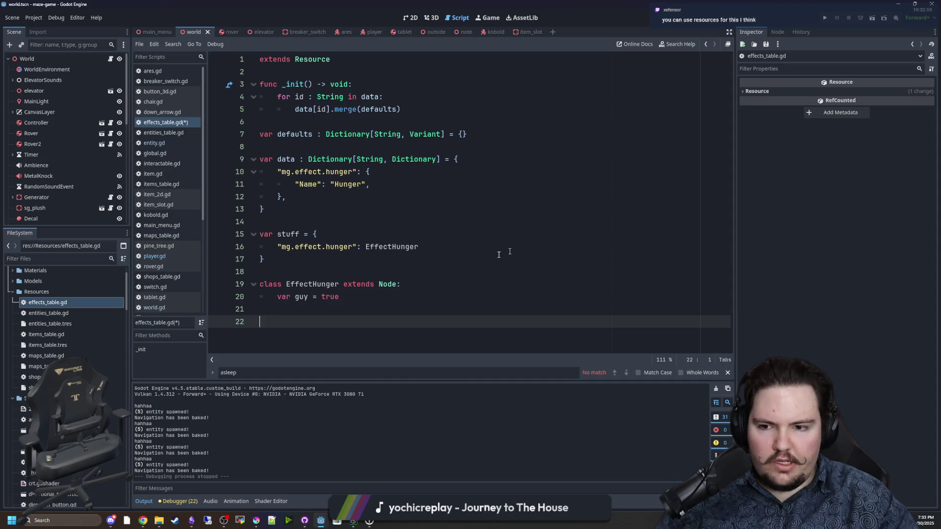
pyautogui.moveTo(364, 332)
pyautogui.mouseDown()
pyautogui.moveTo(275, 162)
pyautogui.moveTo(275, 115)
pyautogui.mouseUp()
pyautogui.click(350, 259)
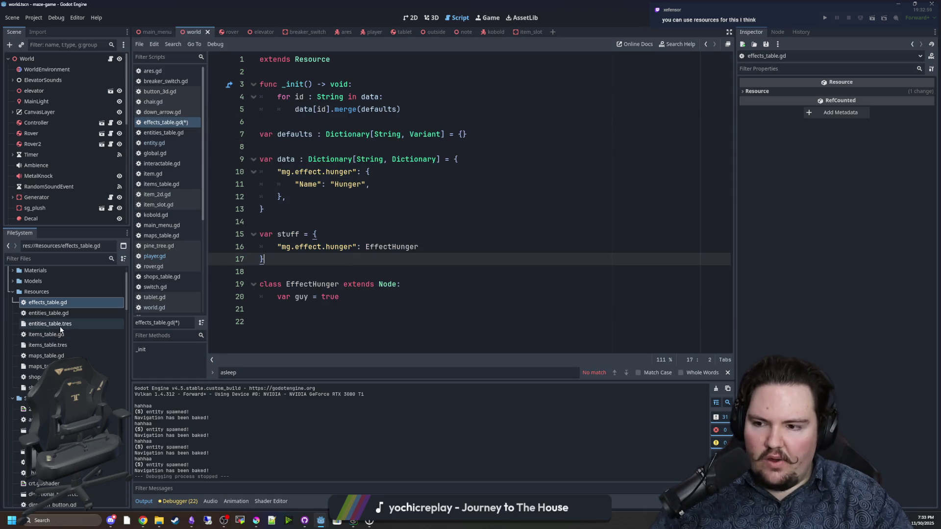
pyautogui.click(51, 335)
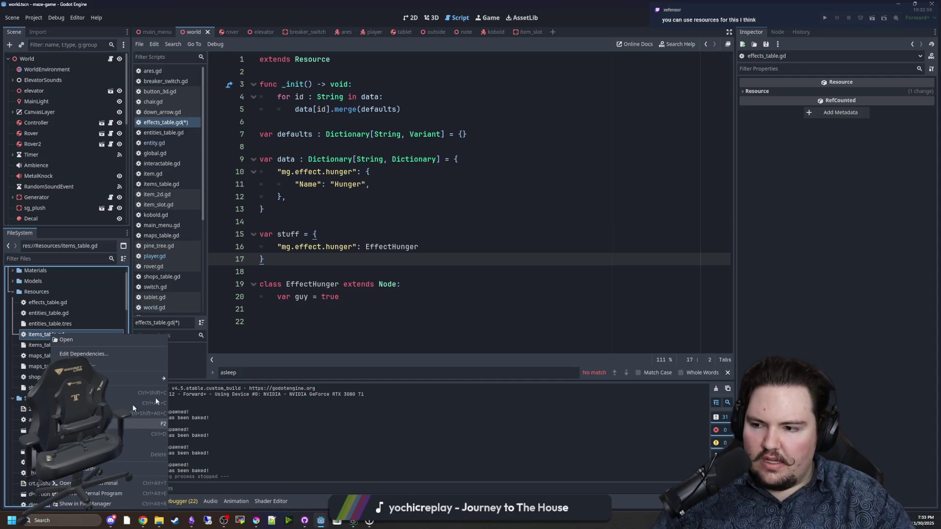
pyautogui.click(264, 259)
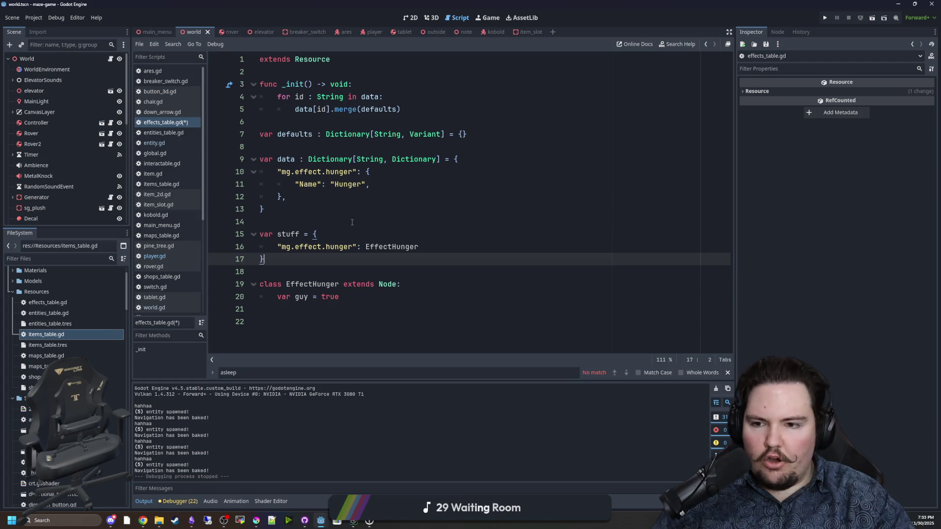
pyautogui.moveTo(369, 313); pyautogui.dragTo(260, 159)
pyautogui.click(348, 249)
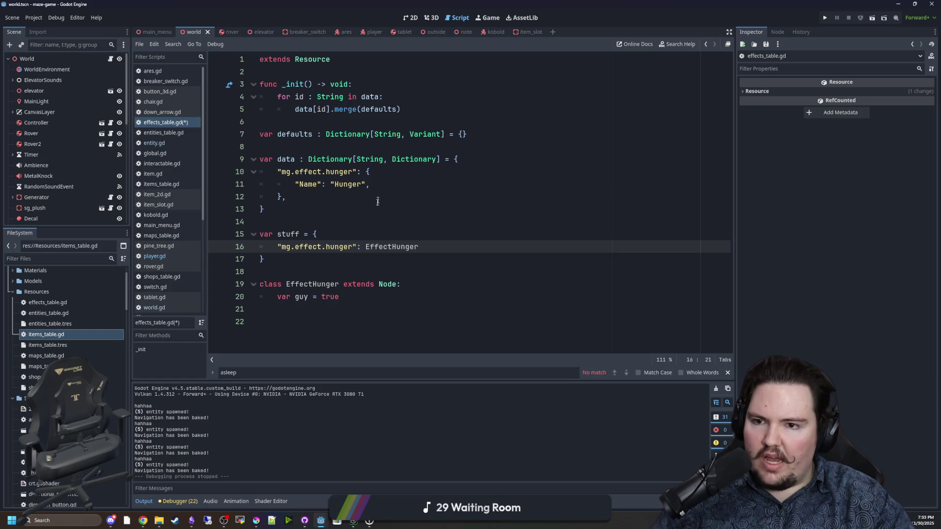
pyautogui.click(334, 217)
pyautogui.click(362, 185)
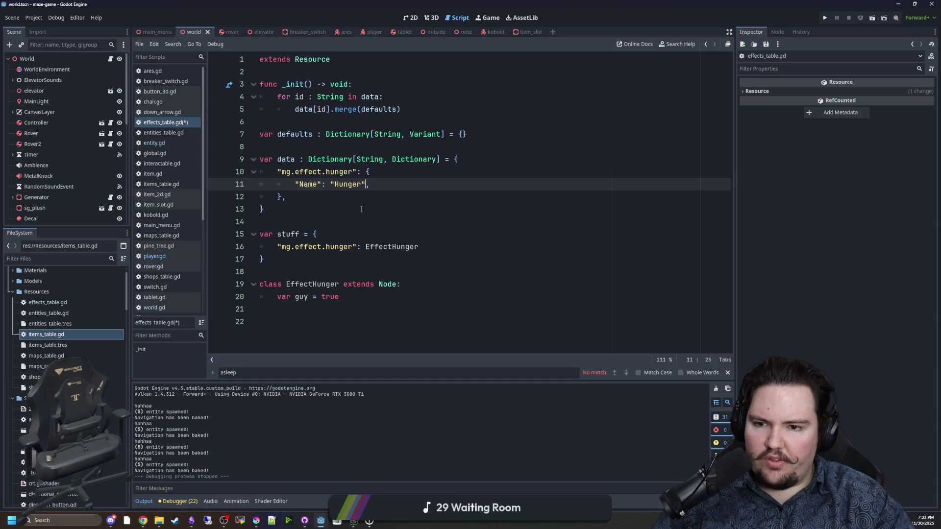
pyautogui.write('d')
pyautogui.click(361, 209)
pyautogui.write('d')
pyautogui.click(314, 258)
pyautogui.write('d')
pyautogui.click(346, 297)
pyautogui.write('d')
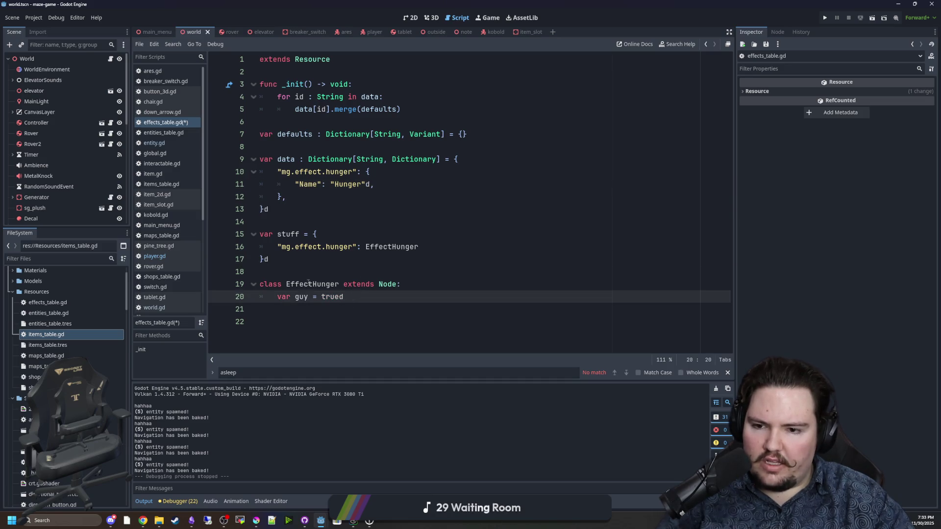
pyautogui.hotkey('ctrl', 'z')
pyautogui.hotkey('ctrl', 'z')
pyautogui.hotkey('ctrl', 'z')
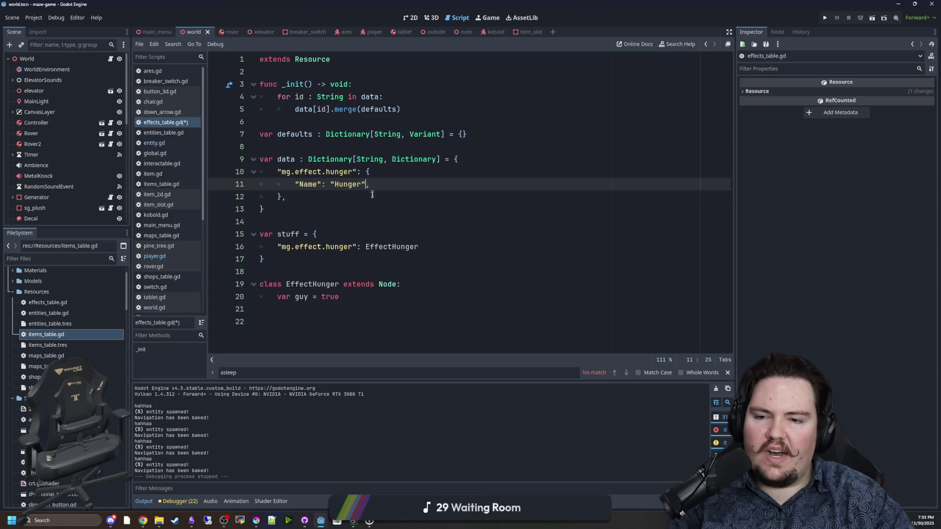
pyautogui.doubleClick(45, 334)
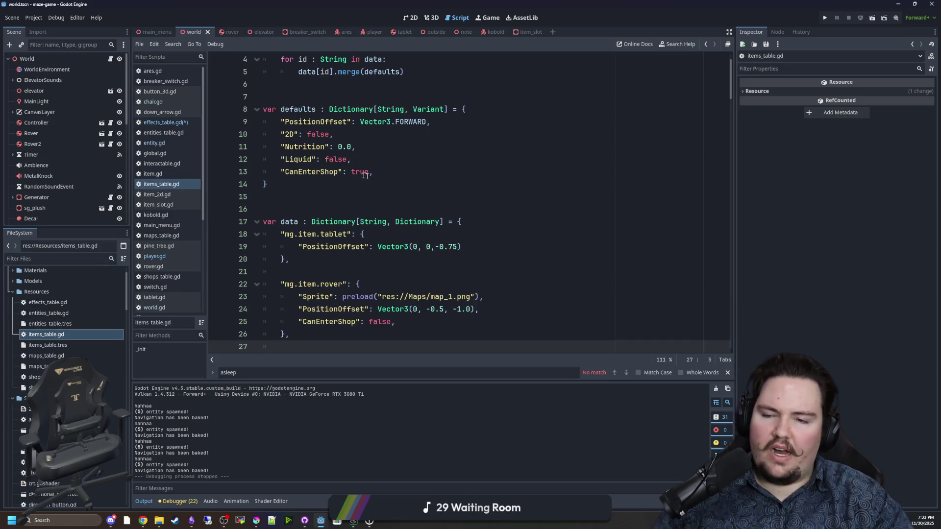
pyautogui.click(47, 356)
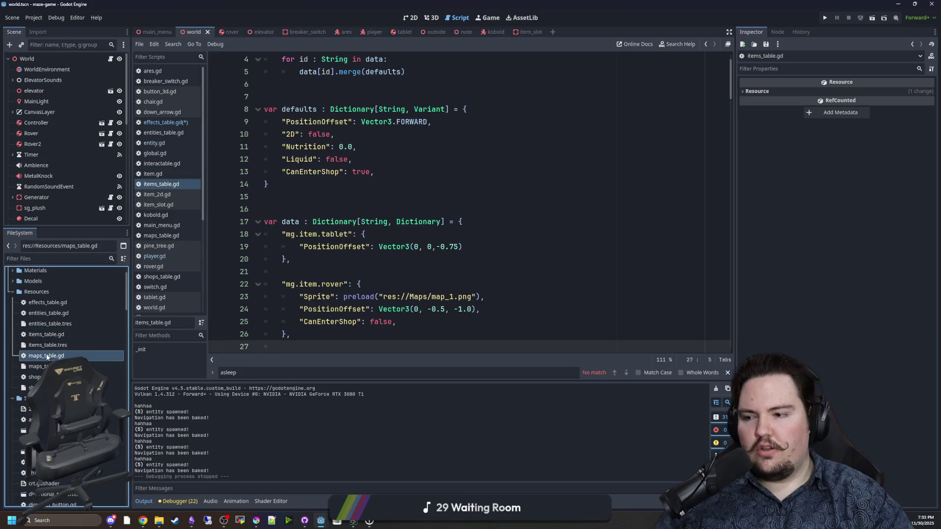
pyautogui.doubleClick(47, 356)
pyautogui.click(354, 261)
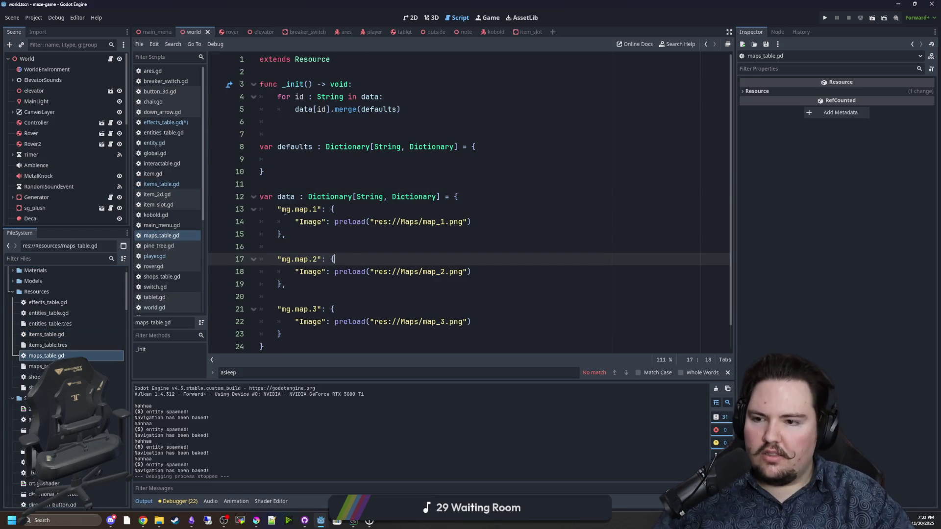
pyautogui.click(164, 122)
pyautogui.click(380, 236)
pyautogui.click(292, 210)
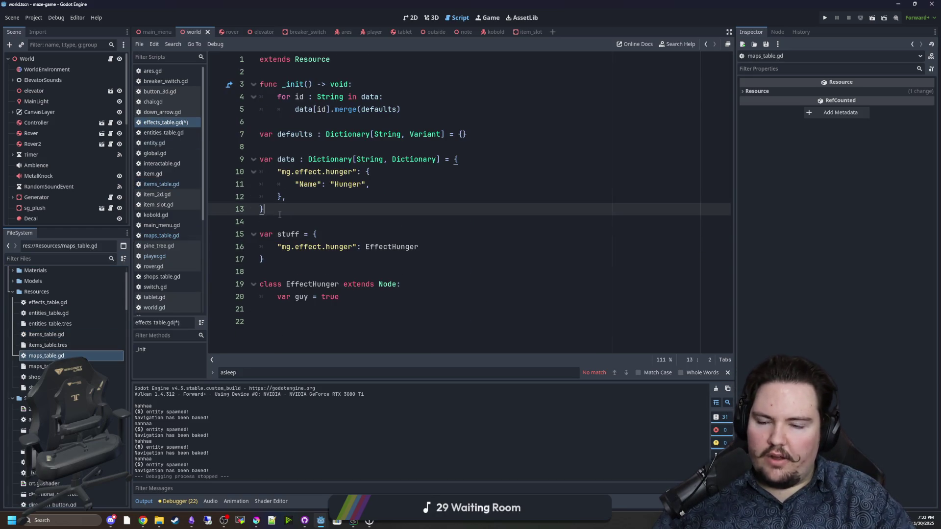
pyautogui.click(290, 218)
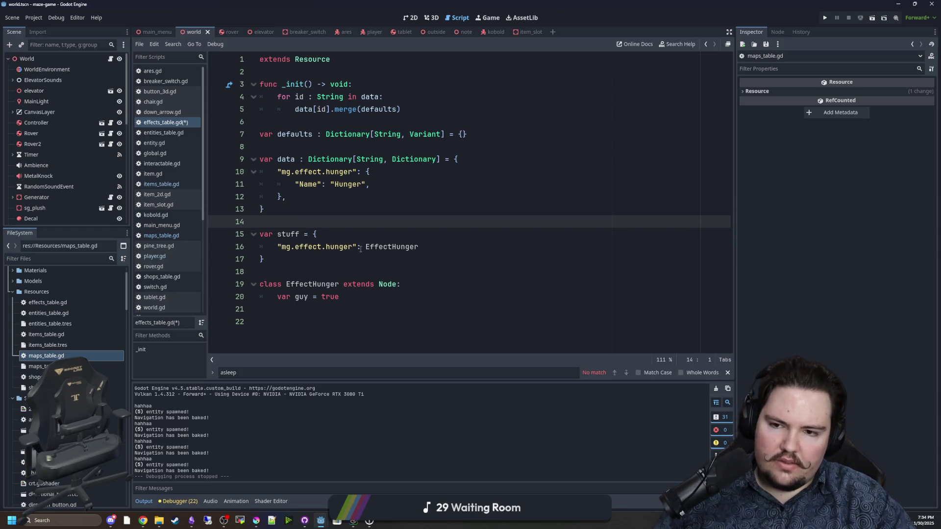